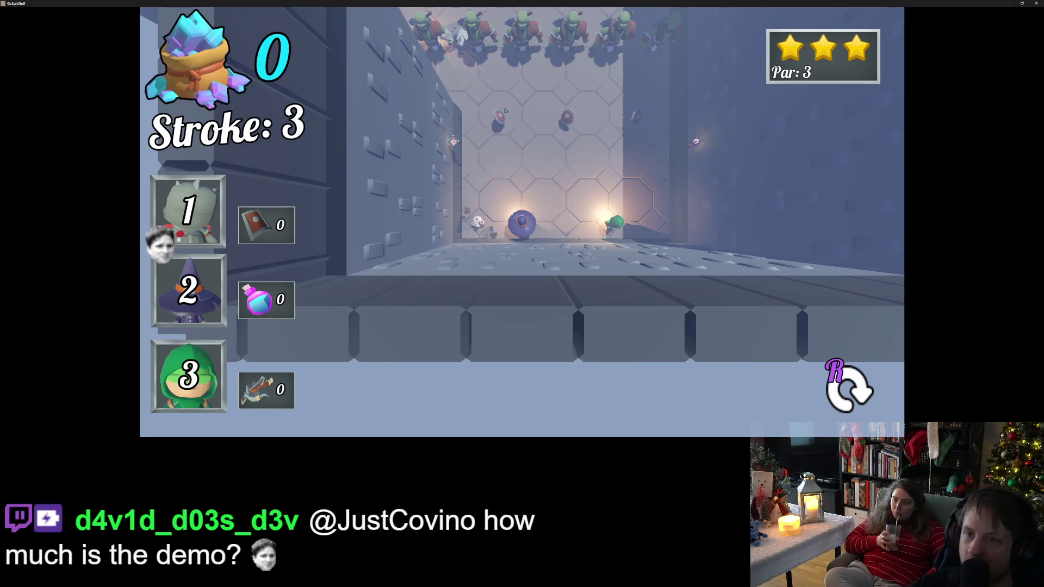
Step: Pull back and launch a long up-left shot with the ball, taking stroke 5
{"action": "mouse_move", "coordinate": [516, 206]}
{"action": "left_mouse_down"}
{"action": "mouse_move", "coordinate": [391, 80]}
{"action": "mouse_move", "coordinate": [540, 30]}
{"action": "mouse_move", "coordinate": [499, 117]}
{"action": "mouse_move", "coordinate": [663, 91]}
{"action": "mouse_move", "coordinate": [489, 4]}
{"action": "left_mouse_up"}
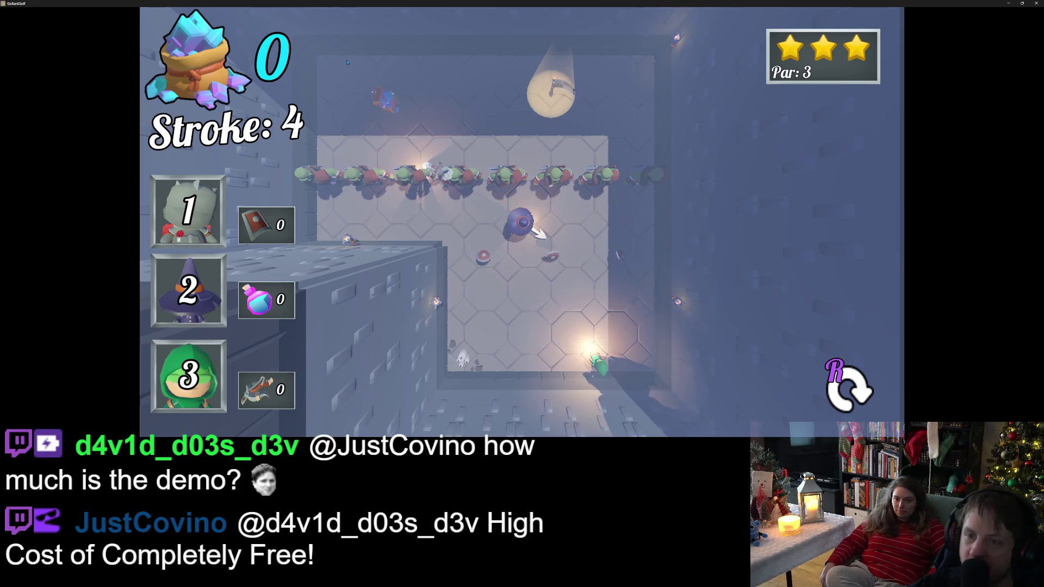
{"action": "left_click_drag", "start_coordinate": [392, 237], "coordinate": [739, 439]}
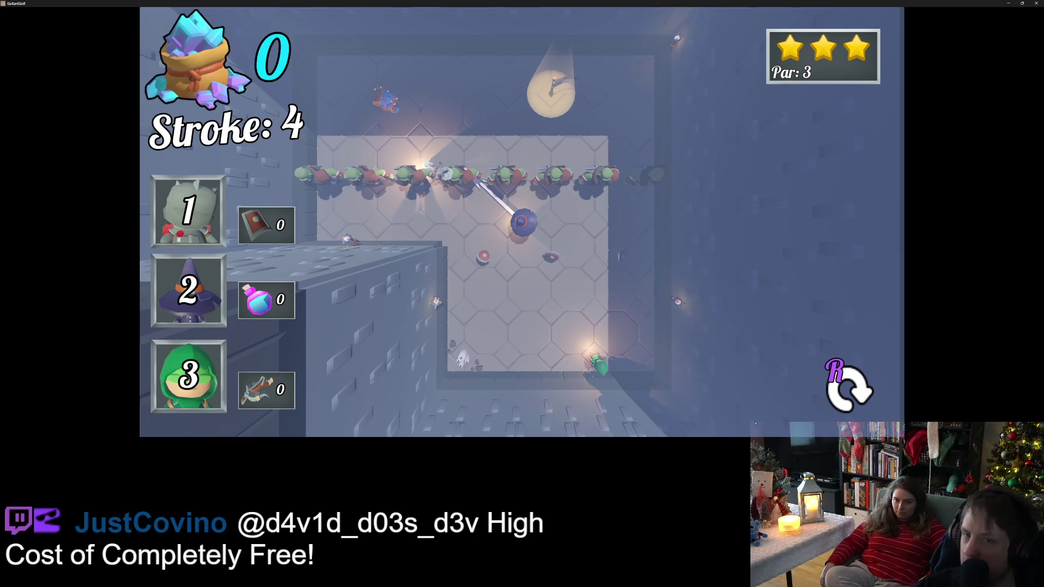
{"action": "left_click_drag", "start_coordinate": [755, 424], "coordinate": [755, 424]}
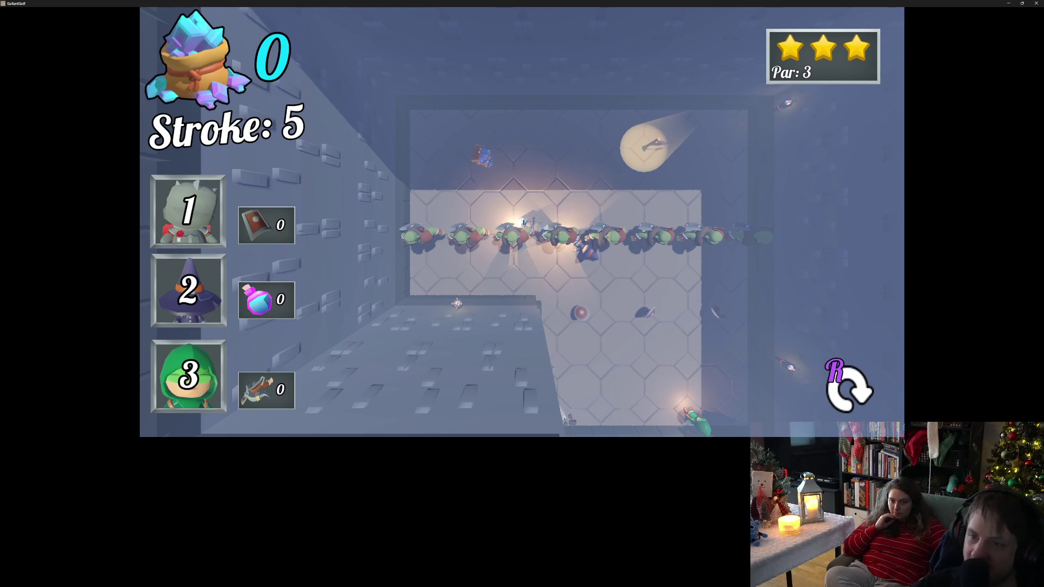
{"action": "scroll", "coordinate": [522, 227], "scroll_direction": "up", "scroll_amount": 3}
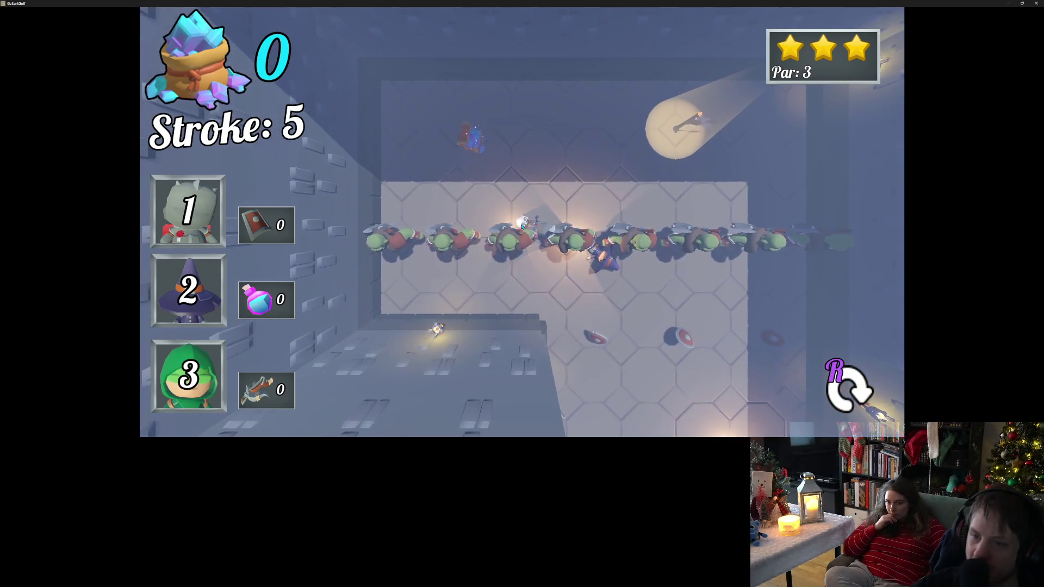
{"action": "scroll", "coordinate": [522, 226], "scroll_direction": "up", "scroll_amount": 1}
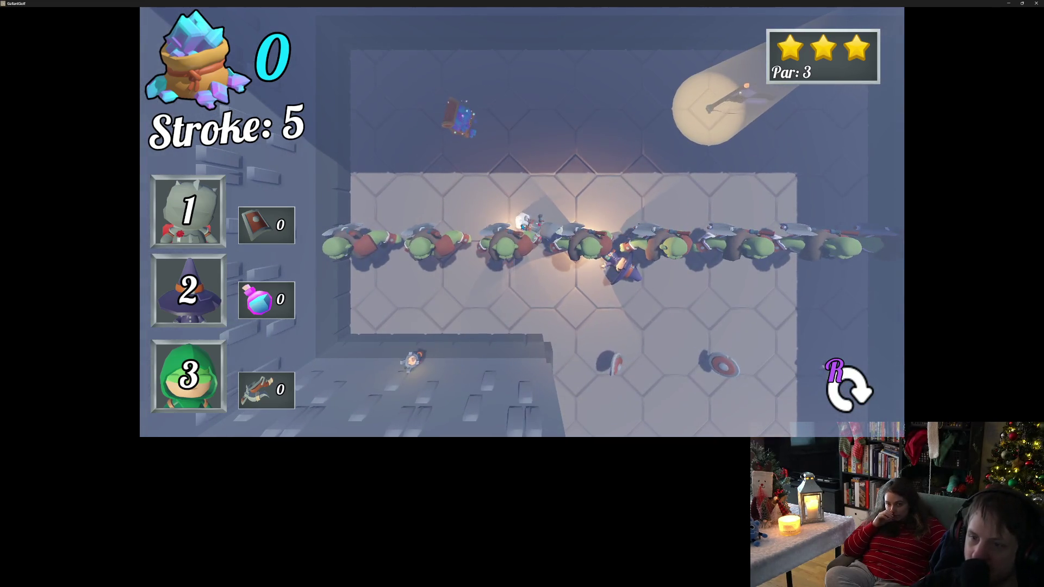
{"action": "scroll", "coordinate": [522, 226], "scroll_direction": "down", "scroll_amount": 2}
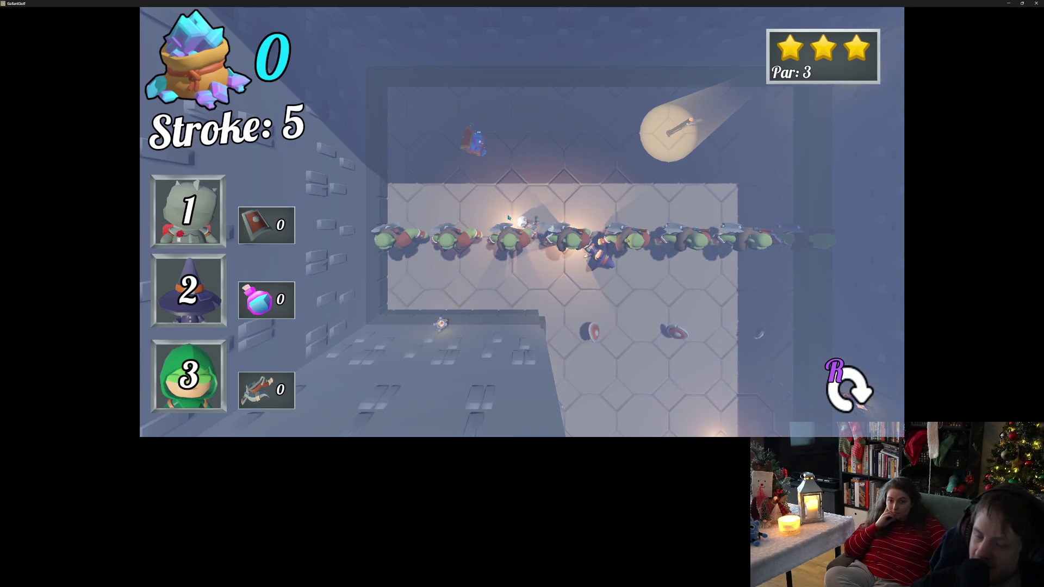
Step: Switch to the green hooded hero, re-aim its shot up-left with reduced power, then restart the hole
{"action": "key", "text": "3"}
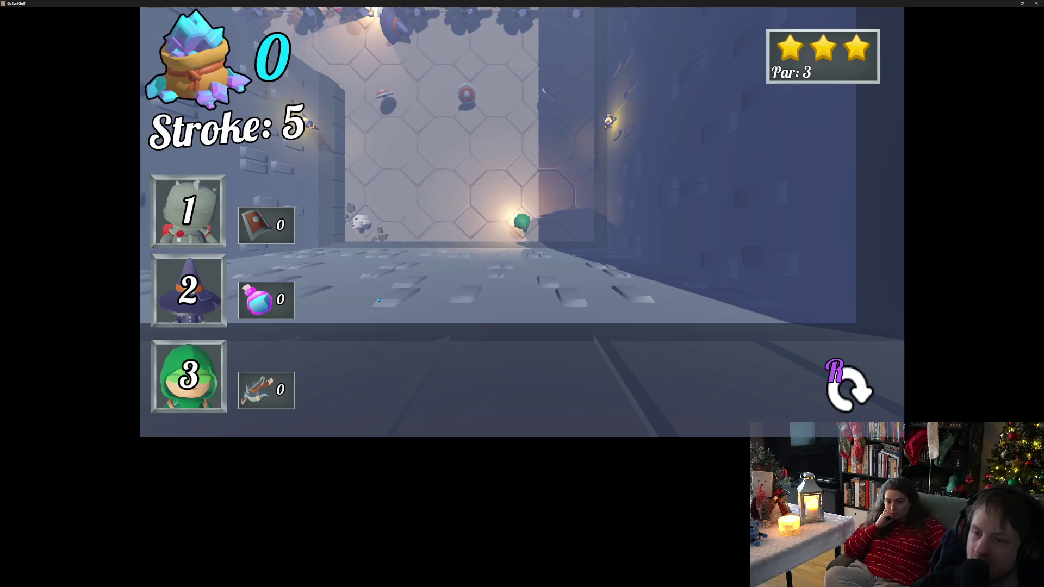
{"action": "left_click_drag", "start_coordinate": [528, 237], "coordinate": [506, 144]}
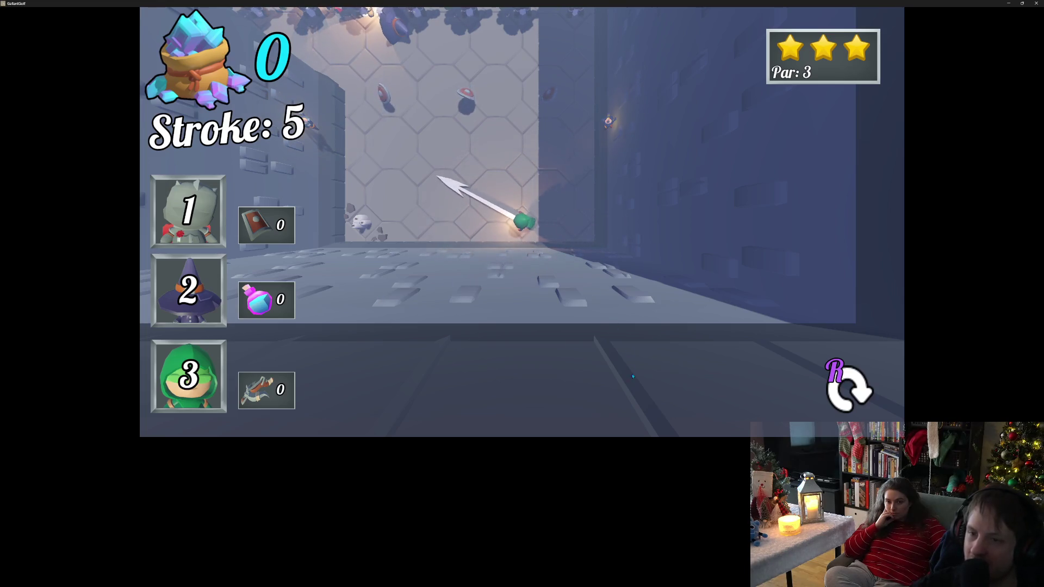
{"action": "left_click_drag", "start_coordinate": [609, 376], "coordinate": [298, 29]}
{"action": "left_click_drag", "start_coordinate": [535, 231], "coordinate": [728, 379]}
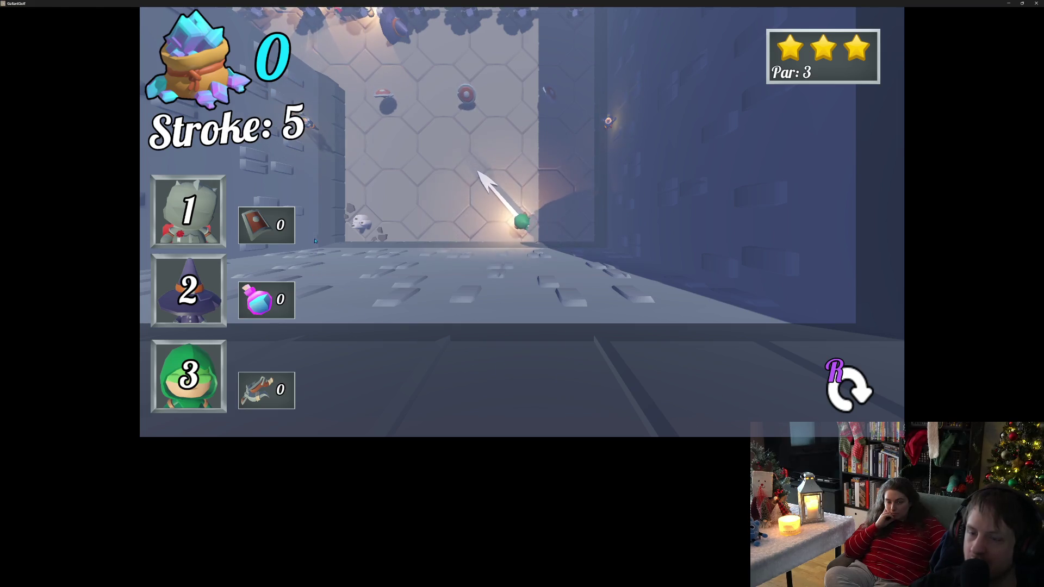
{"action": "left_click_drag", "start_coordinate": [239, 281], "coordinate": [205, 298]}
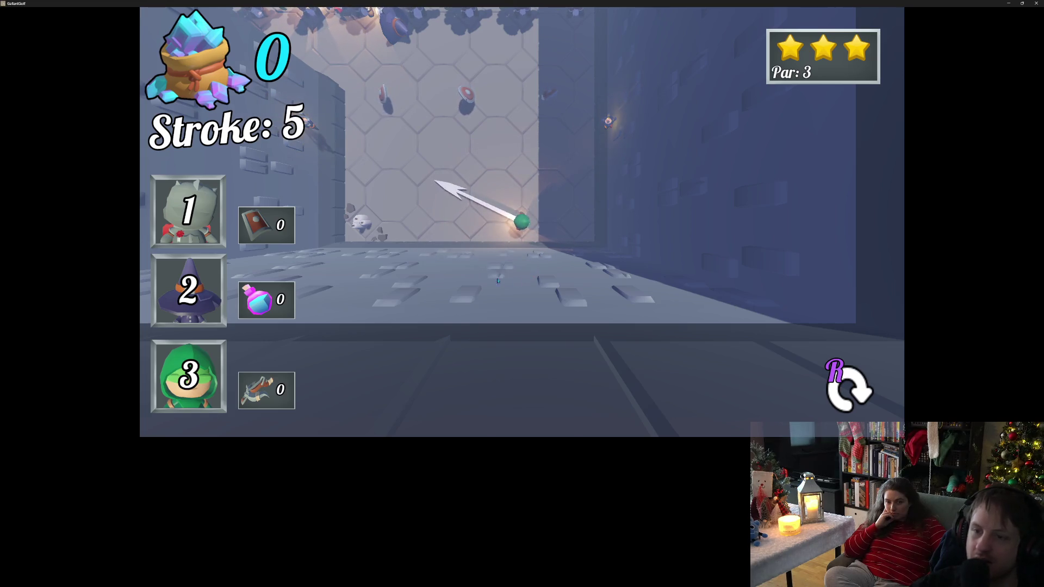
{"action": "left_click_drag", "start_coordinate": [555, 250], "coordinate": [308, 215]}
{"action": "left_click_drag", "start_coordinate": [348, 326], "coordinate": [286, 221]}
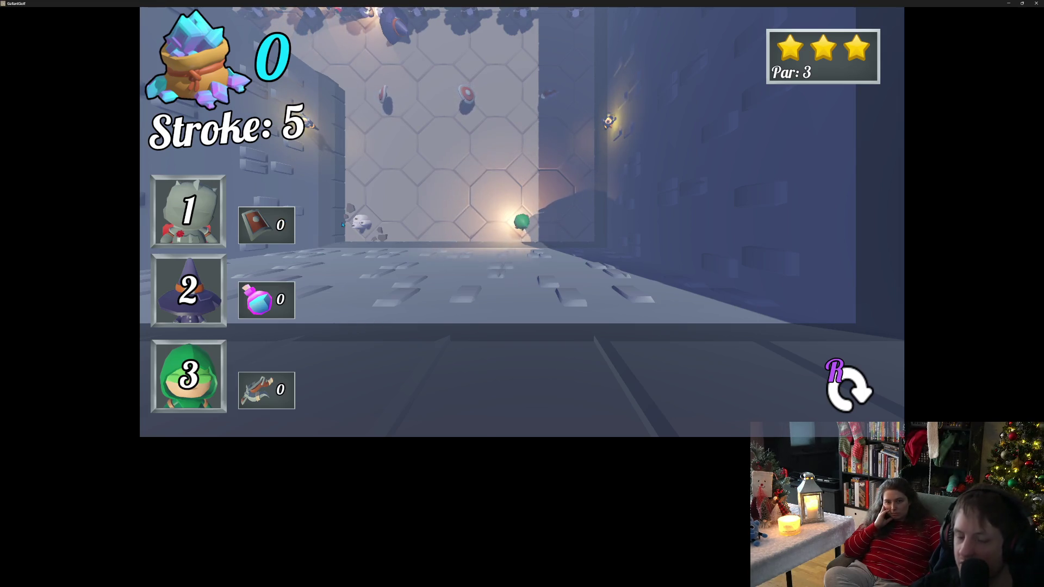
{"action": "key", "text": "r"}
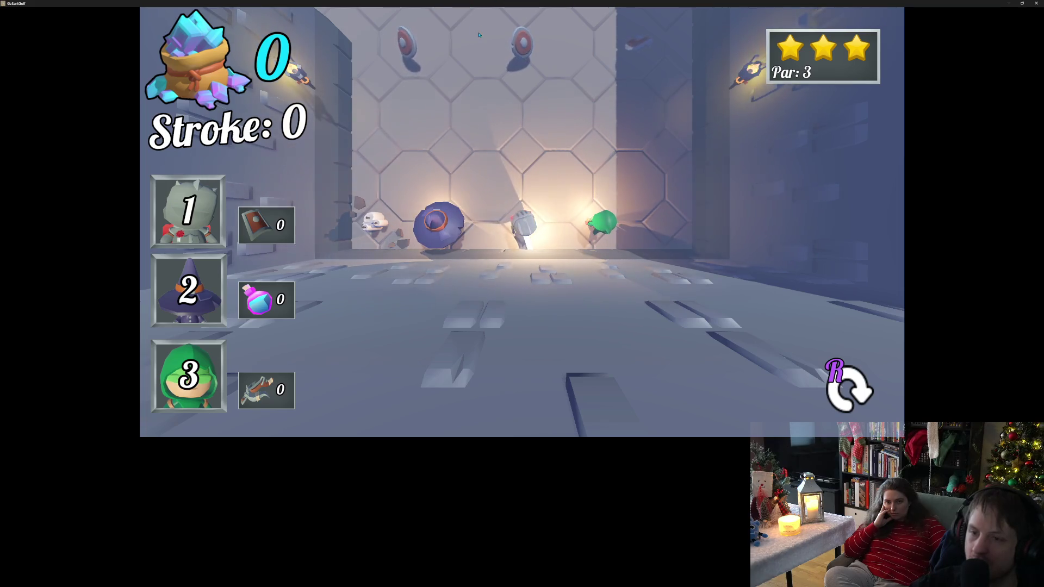
Step: Shoot the knight twice up the room to reach stroke 2, then switch to the itch.io page
{"action": "mouse_move", "coordinate": [519, 234]}
{"action": "left_mouse_down"}
{"action": "mouse_move", "coordinate": [528, 473]}
{"action": "mouse_move", "coordinate": [526, 439]}
{"action": "left_mouse_up"}
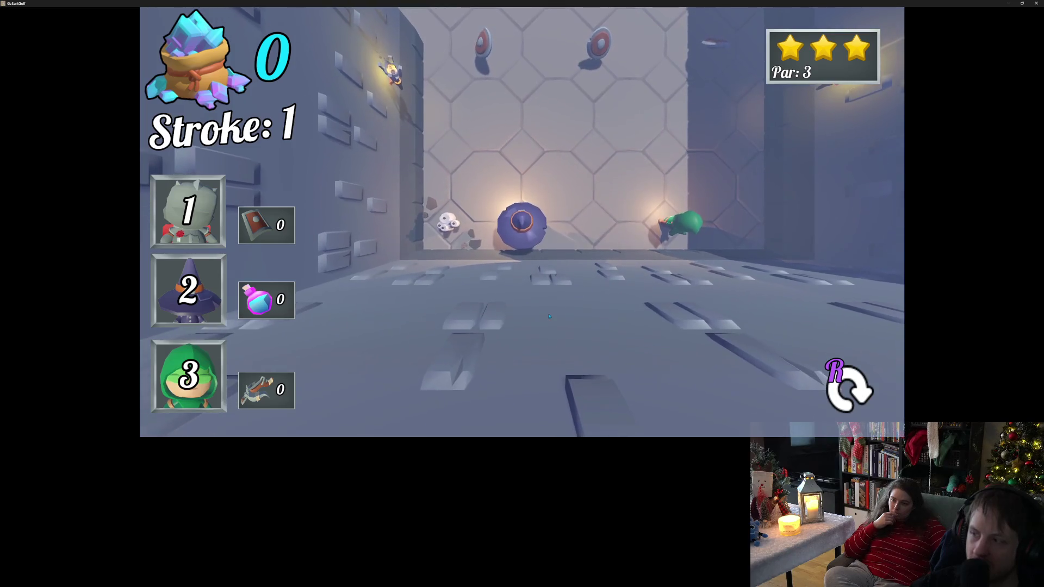
{"action": "mouse_move", "coordinate": [522, 235]}
{"action": "left_mouse_down"}
{"action": "mouse_move", "coordinate": [565, 366]}
{"action": "mouse_move", "coordinate": [561, 354]}
{"action": "left_mouse_up"}
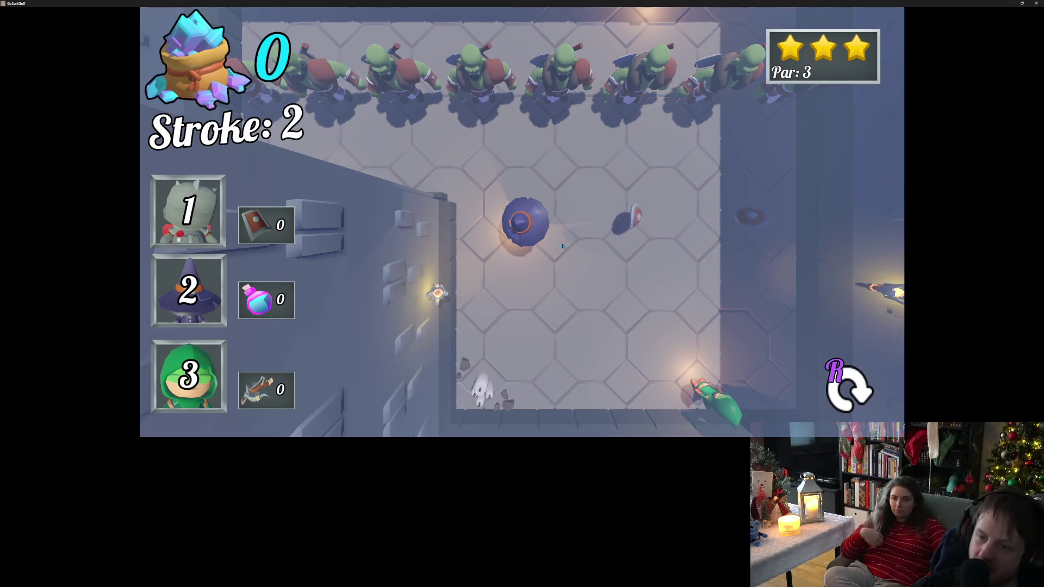
{"action": "scroll", "coordinate": [565, 253], "scroll_direction": "down", "scroll_amount": 2}
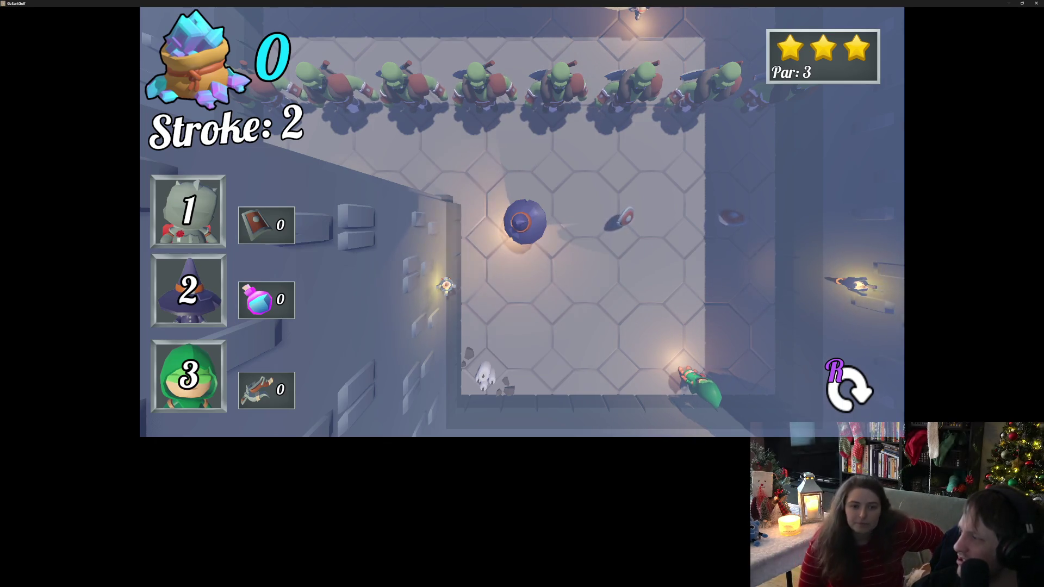
{"action": "key", "text": "alt+Tab"}
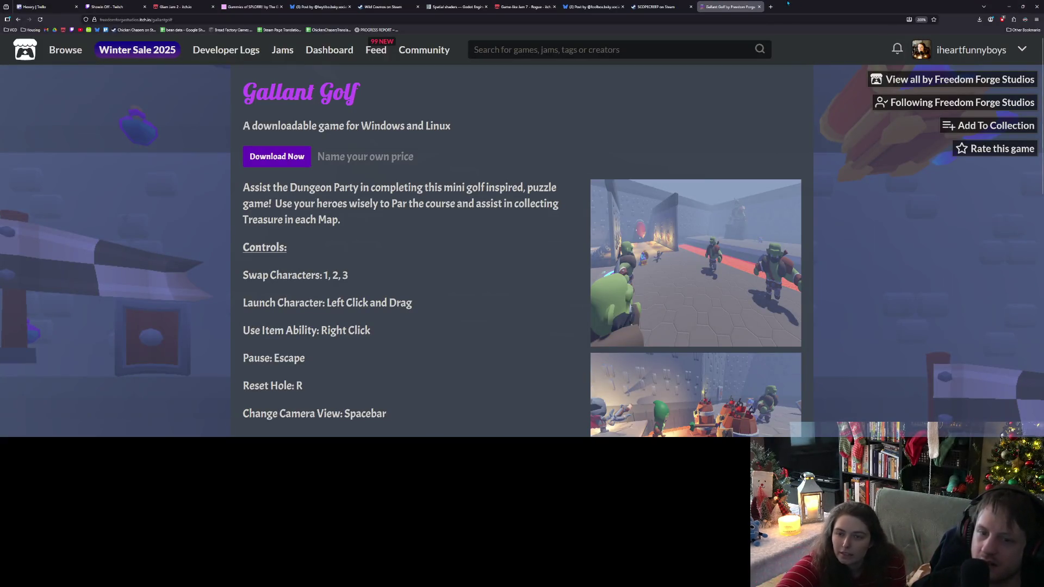
Step: Scroll the itch.io page down to the controls list and creator links, then return to the game
{"action": "scroll", "coordinate": [475, 241], "scroll_direction": "down", "scroll_amount": 2}
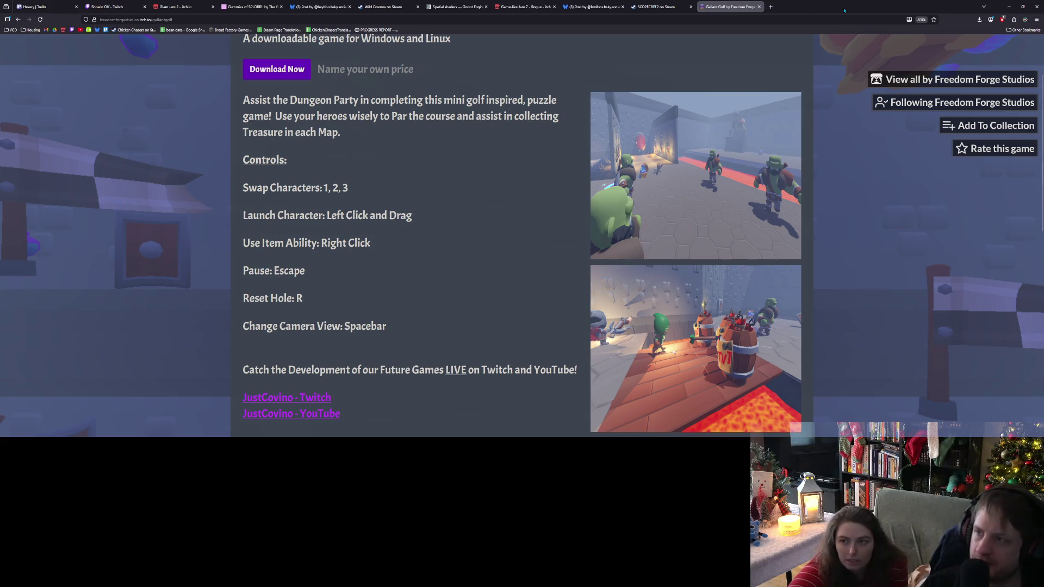
{"action": "key", "text": "alt+Tab"}
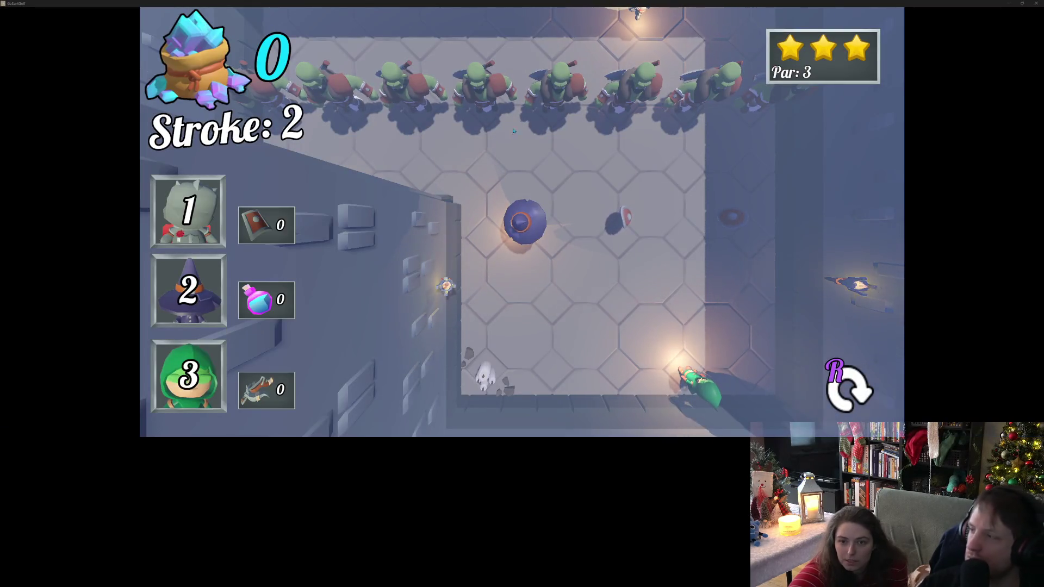
Step: Aim the wizard's ball downward and shoot it, taking strokes 5 and 6
{"action": "left_click", "coordinate": [522, 212]}
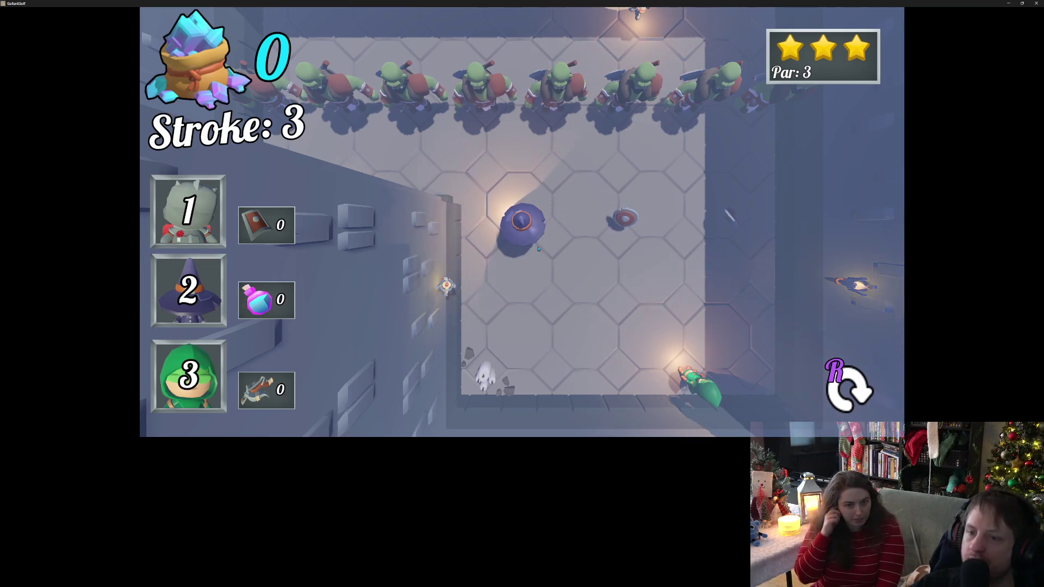
{"action": "left_click_drag", "start_coordinate": [538, 249], "coordinate": [524, 129]}
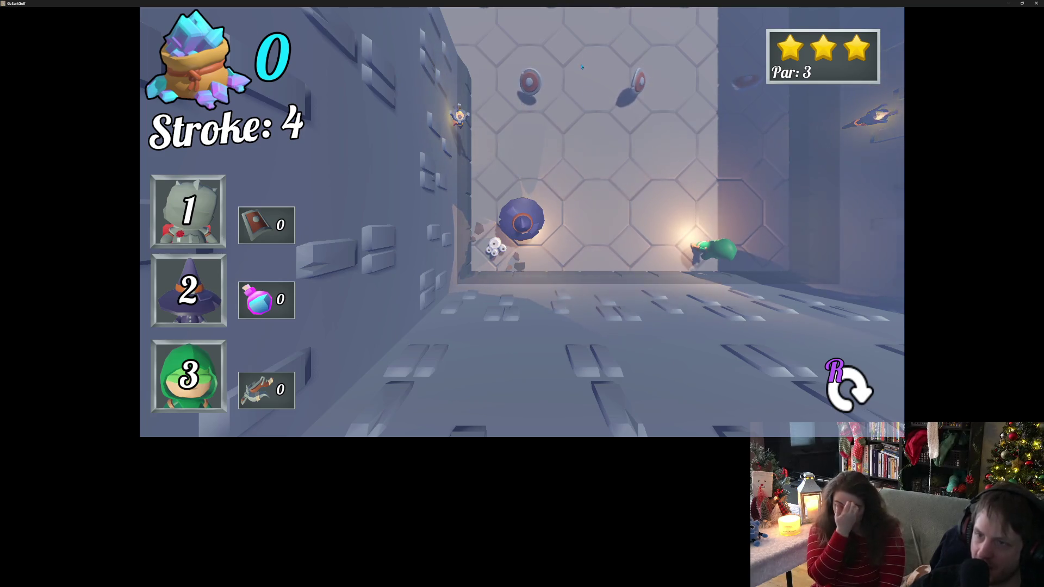
{"action": "left_click", "coordinate": [670, 233]}
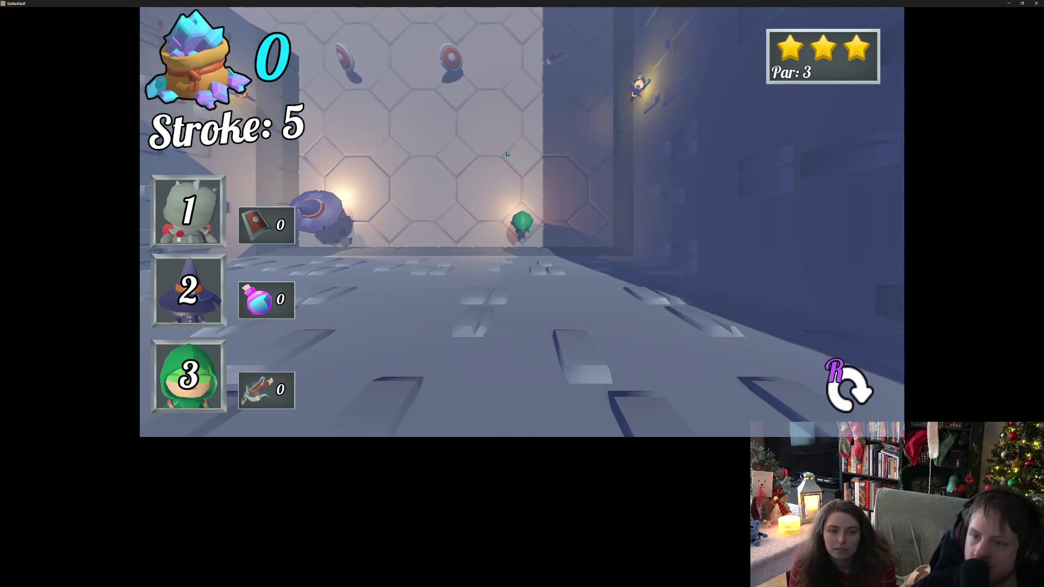
{"action": "left_click", "coordinate": [526, 197]}
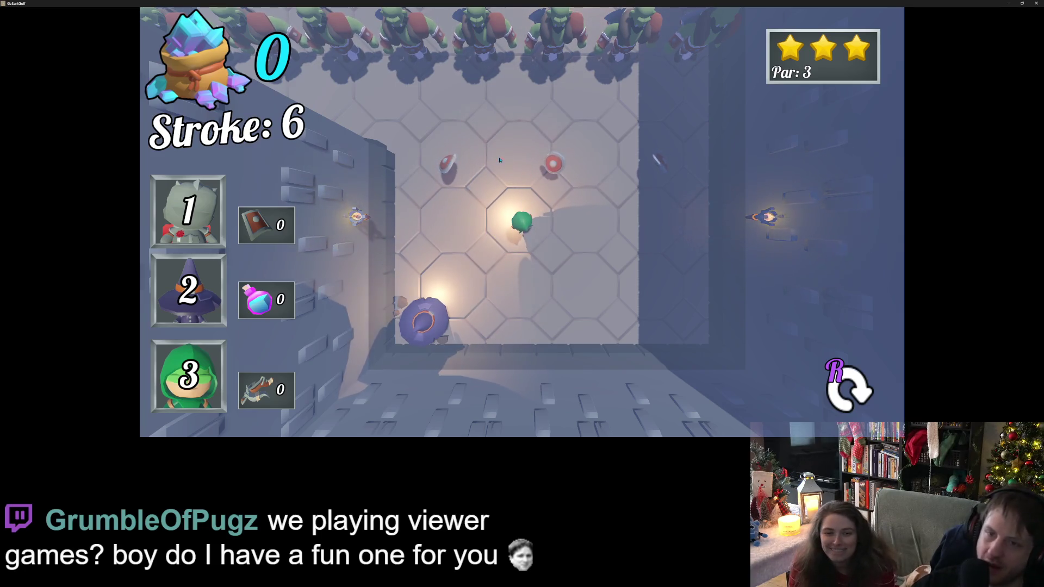
Step: Switch to hero 2, shoot left to collect the treasure gem, then restart the hole
{"action": "key", "text": "2"}
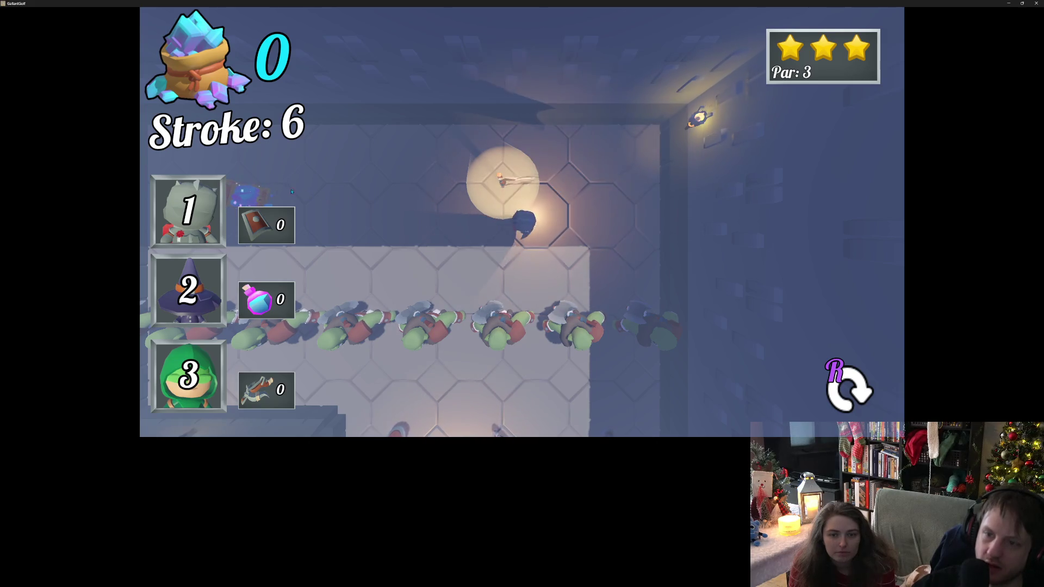
{"action": "left_click", "coordinate": [633, 238]}
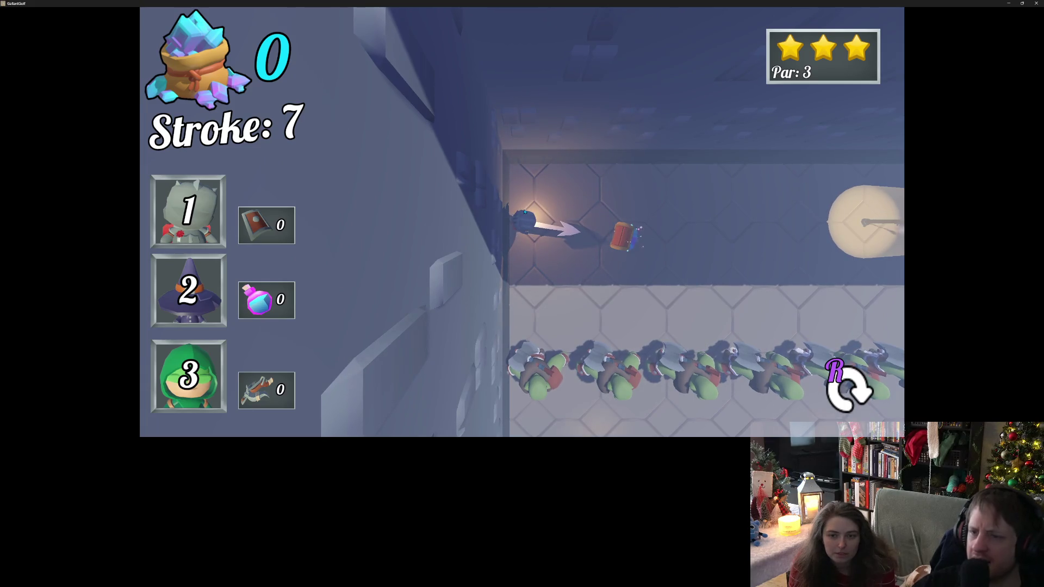
{"action": "left_click", "coordinate": [630, 238]}
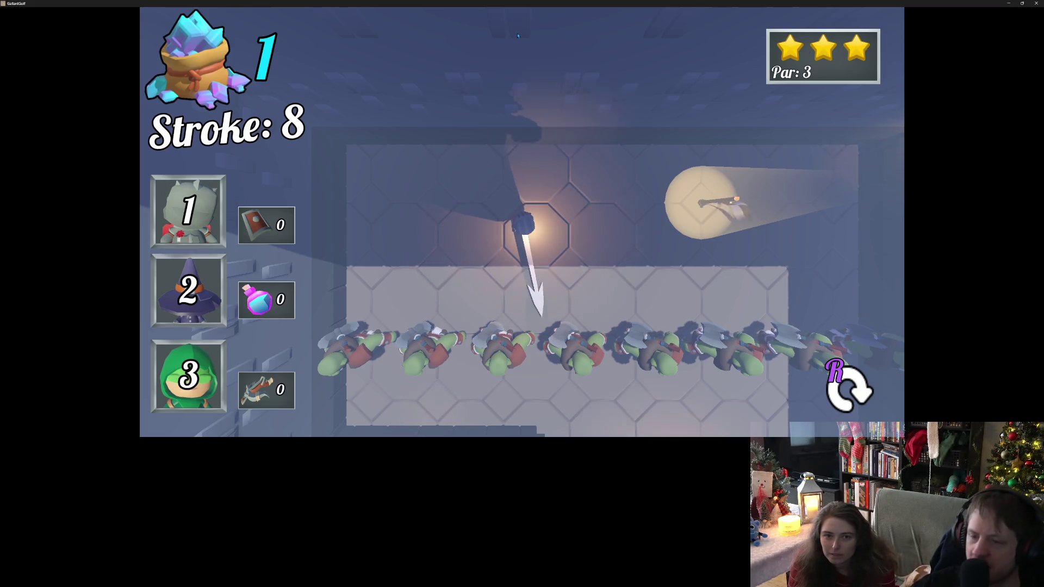
{"action": "left_click", "coordinate": [498, 4]}
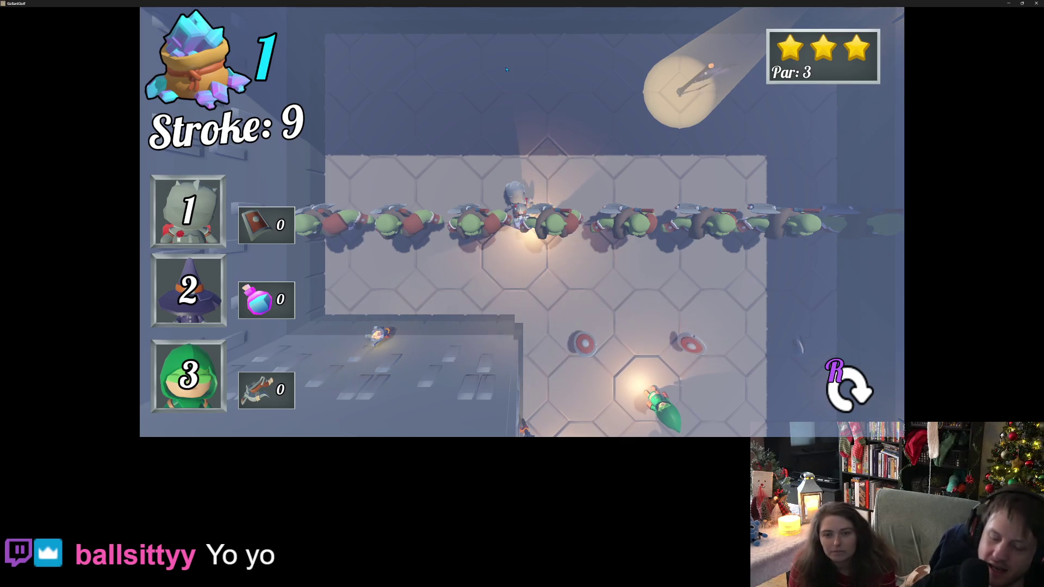
{"action": "key", "text": "r"}
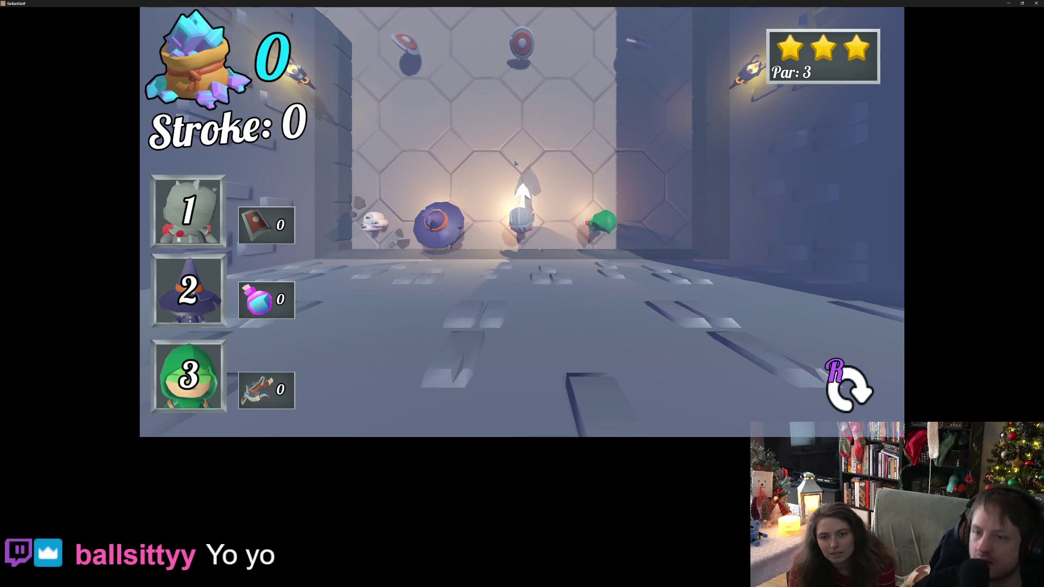
Step: Launch the knight forward, then right and back left to stroke 3, and aim it up-left
{"action": "mouse_move", "coordinate": [521, 206]}
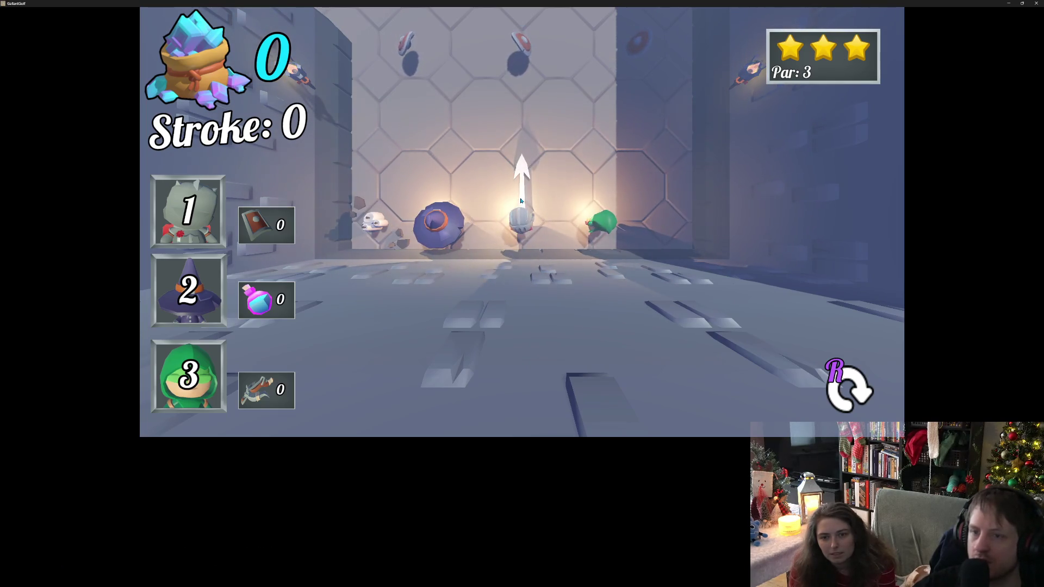
{"action": "left_click", "coordinate": [521, 207]}
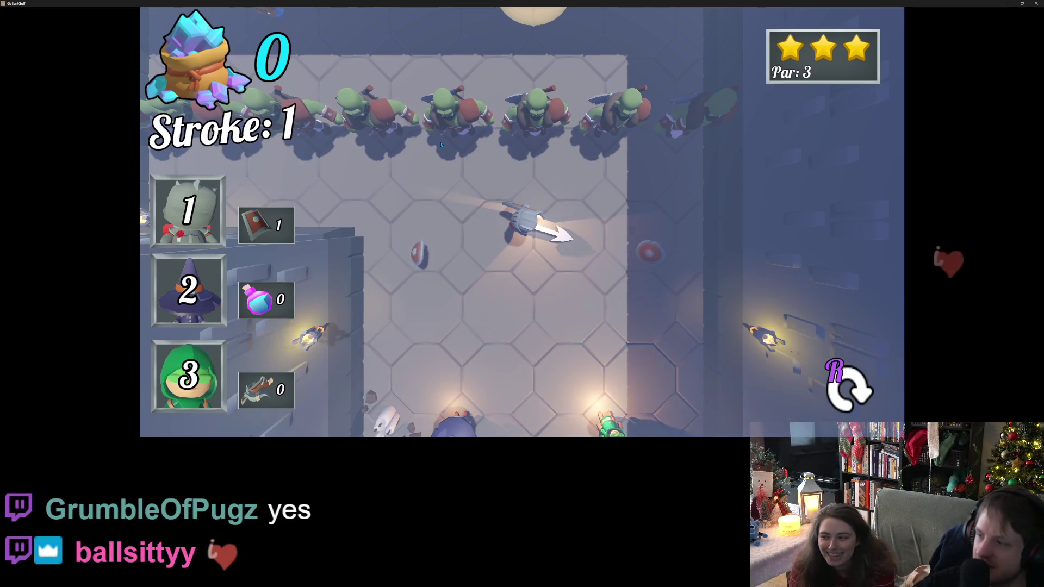
{"action": "left_click", "coordinate": [441, 145]}
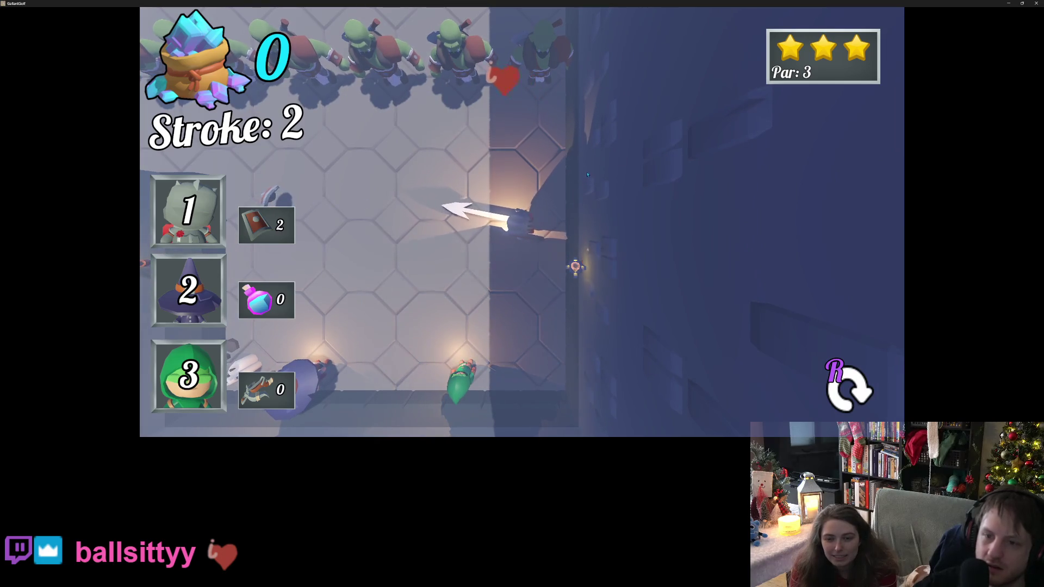
{"action": "left_click", "coordinate": [570, 185]}
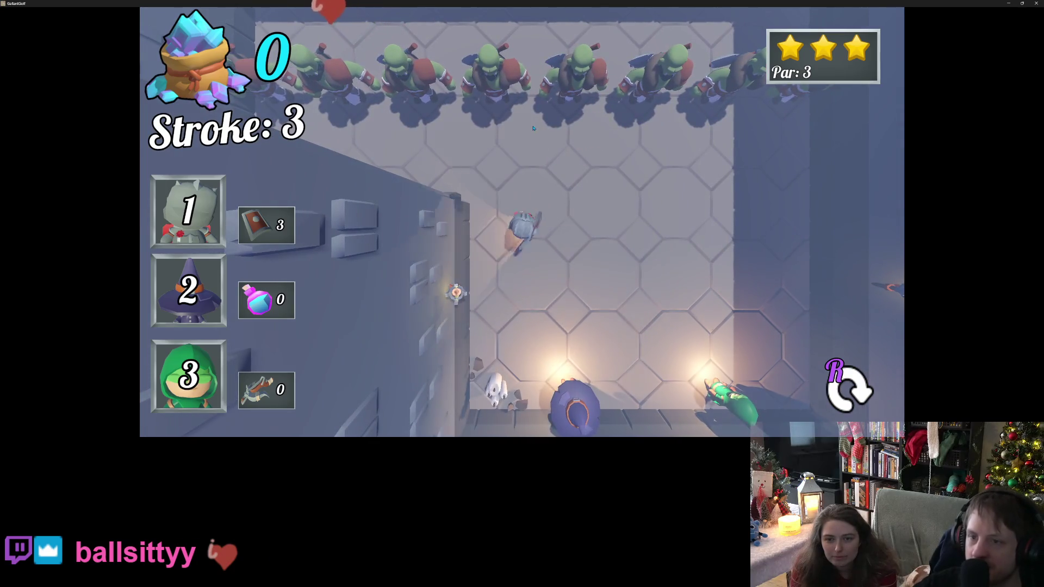
{"action": "mouse_move", "coordinate": [525, 110]}
{"action": "left_mouse_down"}
{"action": "mouse_move", "coordinate": [611, 181]}
{"action": "mouse_move", "coordinate": [593, 185]}
{"action": "mouse_move", "coordinate": [620, 233]}
{"action": "mouse_move", "coordinate": [387, 161]}
{"action": "left_mouse_up"}
{"action": "key", "text": "Escape"}
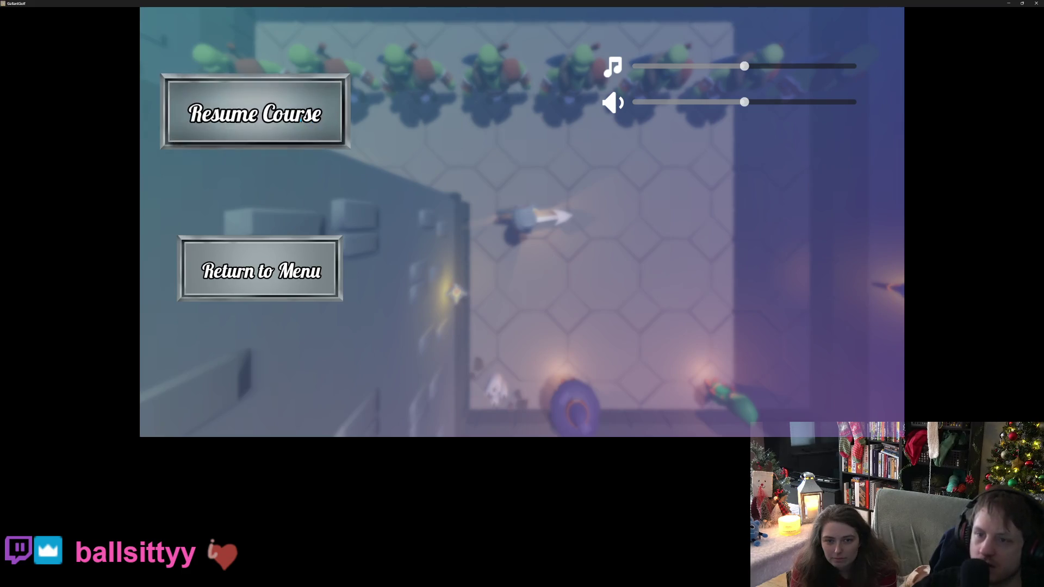
{"action": "left_click", "coordinate": [294, 120]}
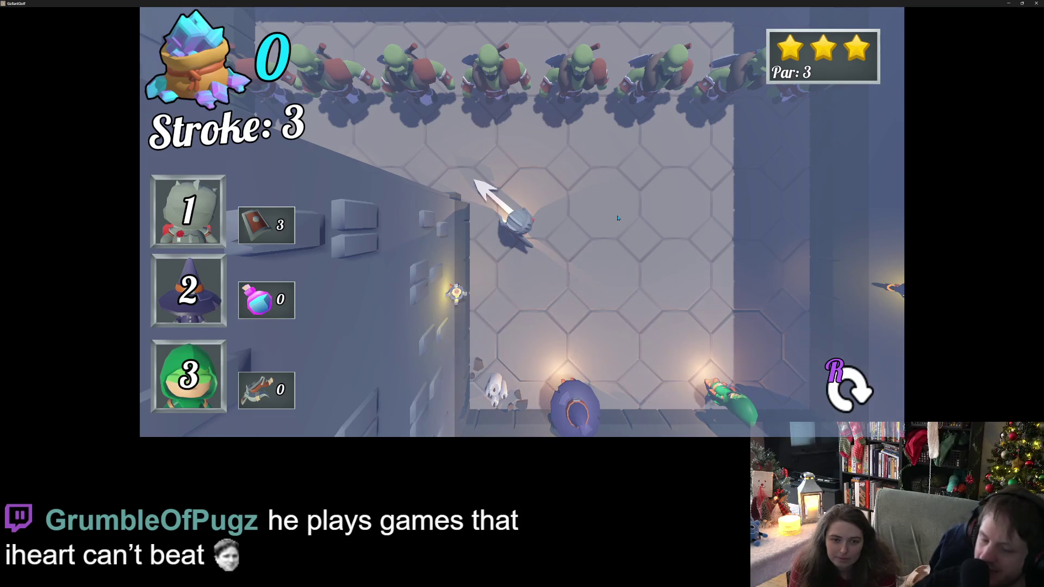
Step: Re-aim the knight left, cancel that aim, take a short fourth shot, and dash right
{"action": "left_click_drag", "start_coordinate": [617, 218], "coordinate": [617, 182]}
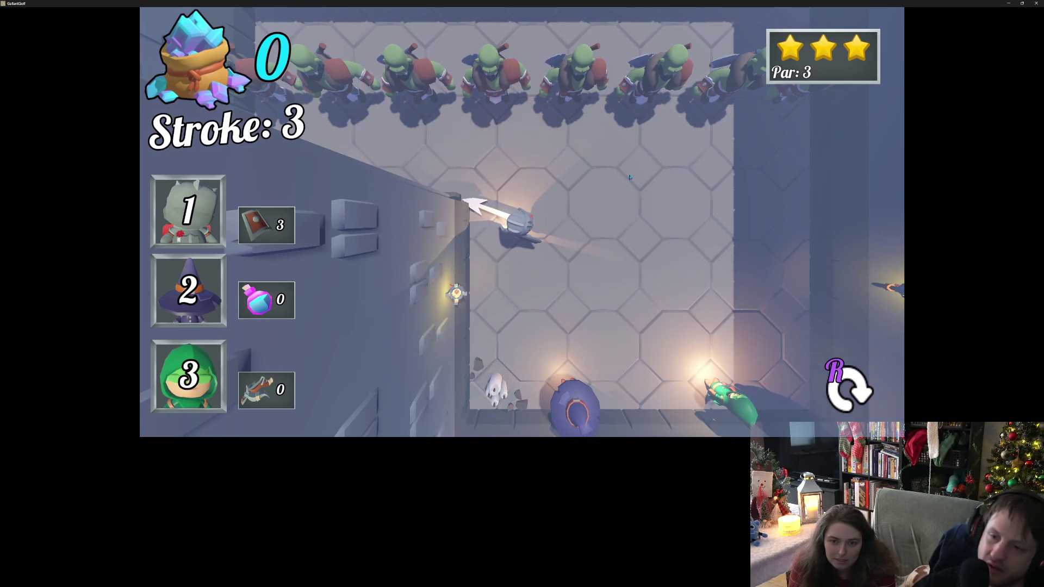
{"action": "right_click", "coordinate": [608, 163]}
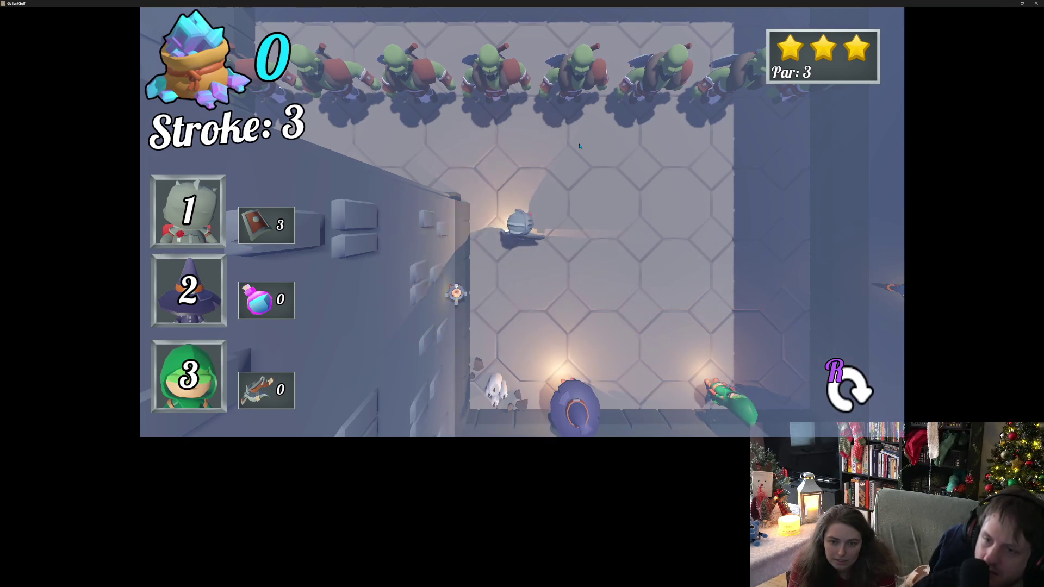
{"action": "left_click", "coordinate": [579, 145]}
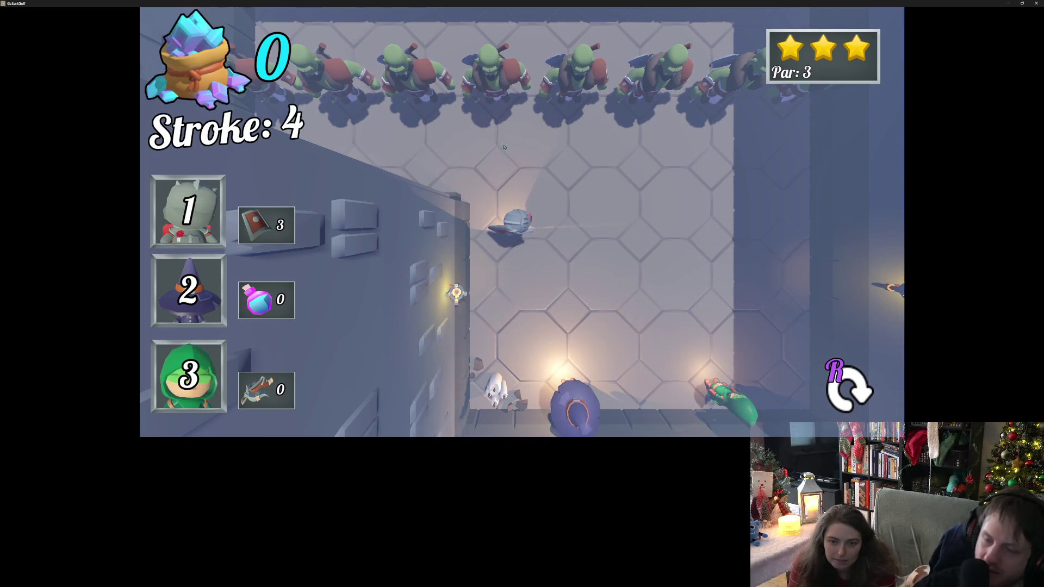
{"action": "left_click", "coordinate": [520, 122]}
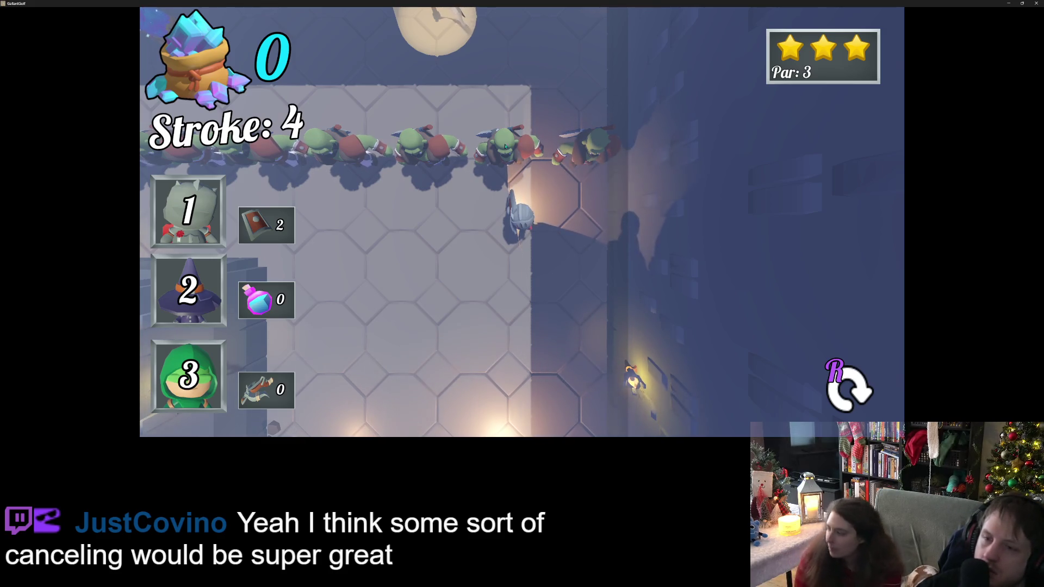
Step: Dash the knight downward and right using two charges, then restart the level
{"action": "left_click", "coordinate": [531, 302]}
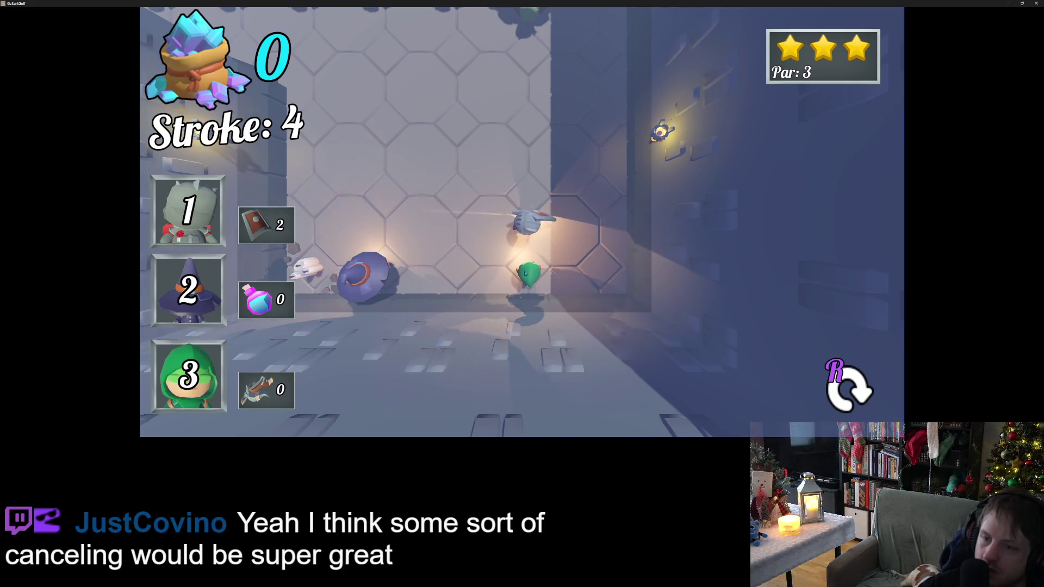
{"action": "left_click", "coordinate": [532, 328]}
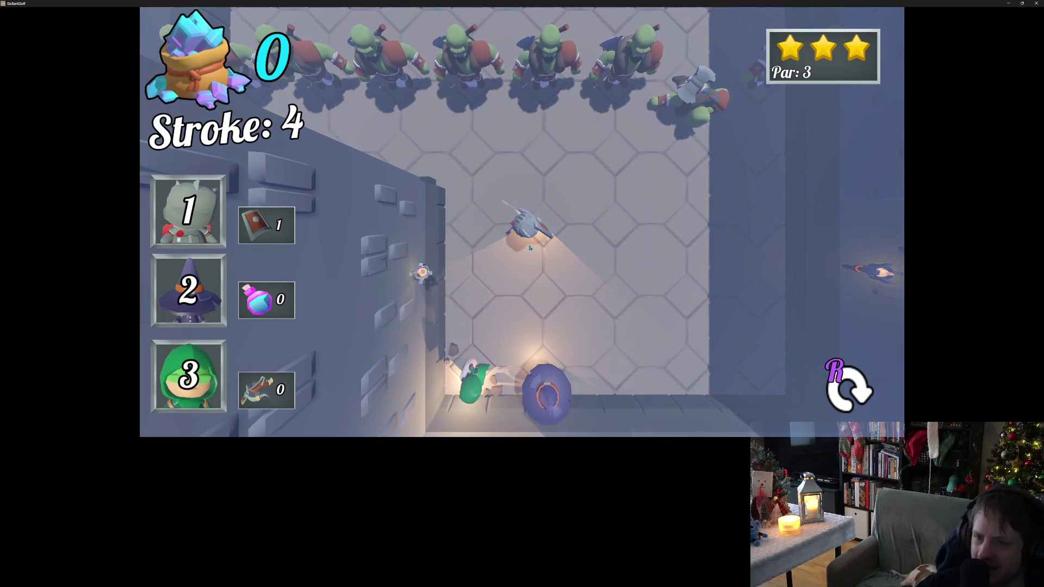
{"action": "key", "text": "r"}
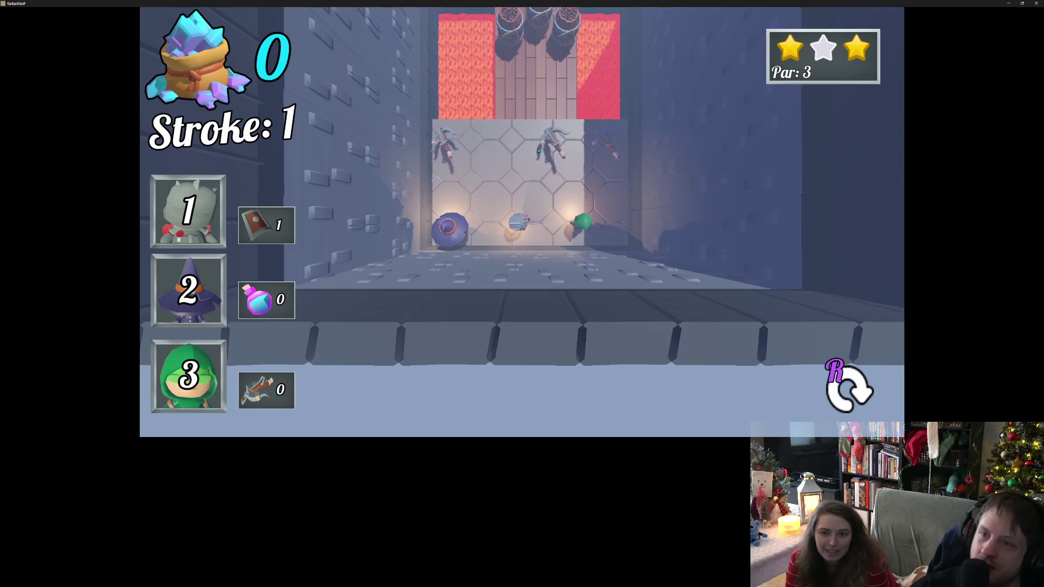
Step: Shift the camera view left to survey the restarted course
{"action": "key", "text": "a"}
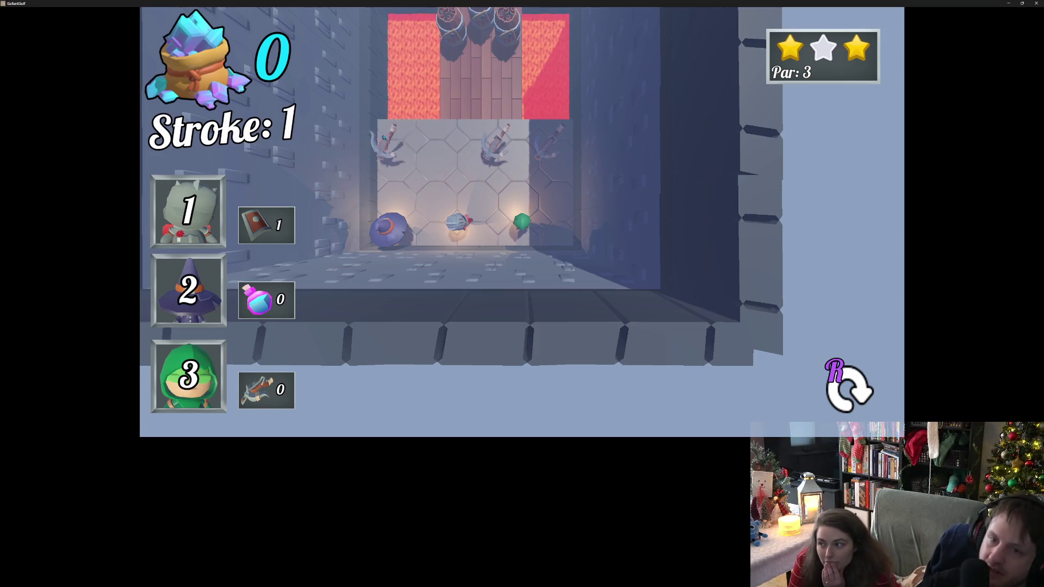
Step: Aim the green ball left, shoot it toward the lava, and restart the level
{"action": "left_click_drag", "start_coordinate": [376, 156], "coordinate": [418, 171]}
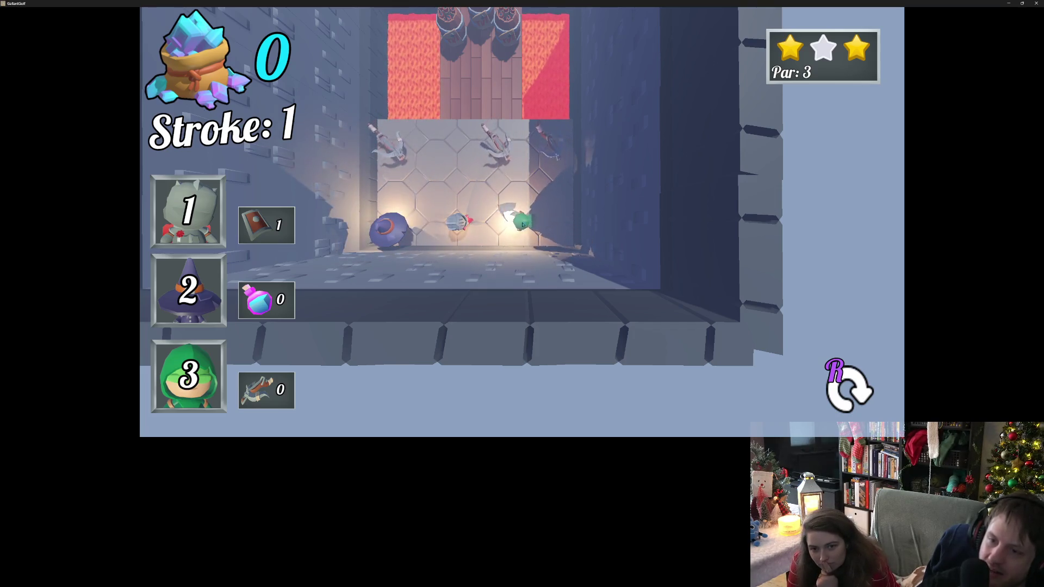
{"action": "left_click", "coordinate": [642, 246]}
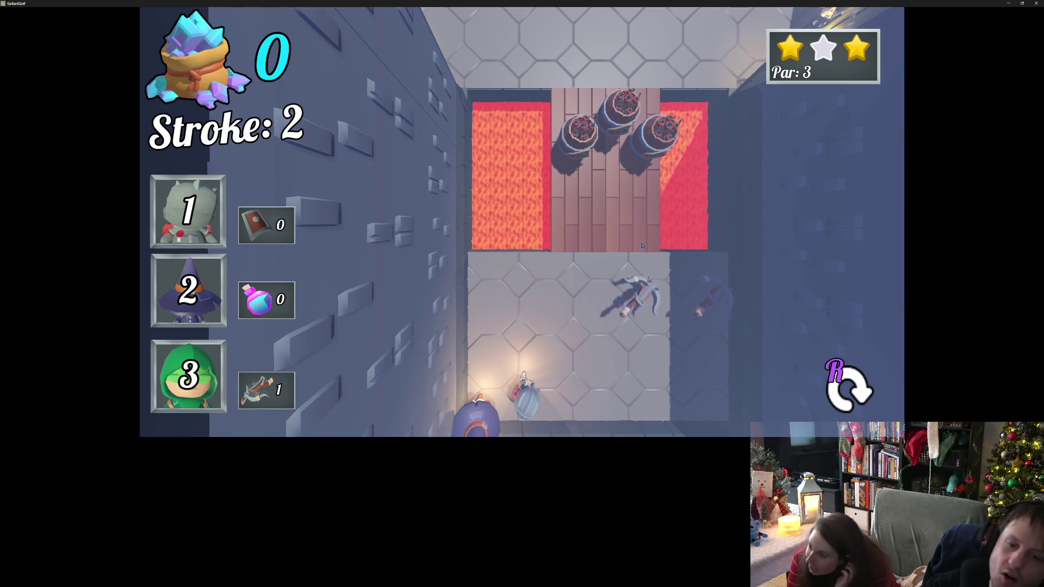
{"action": "key", "text": "r"}
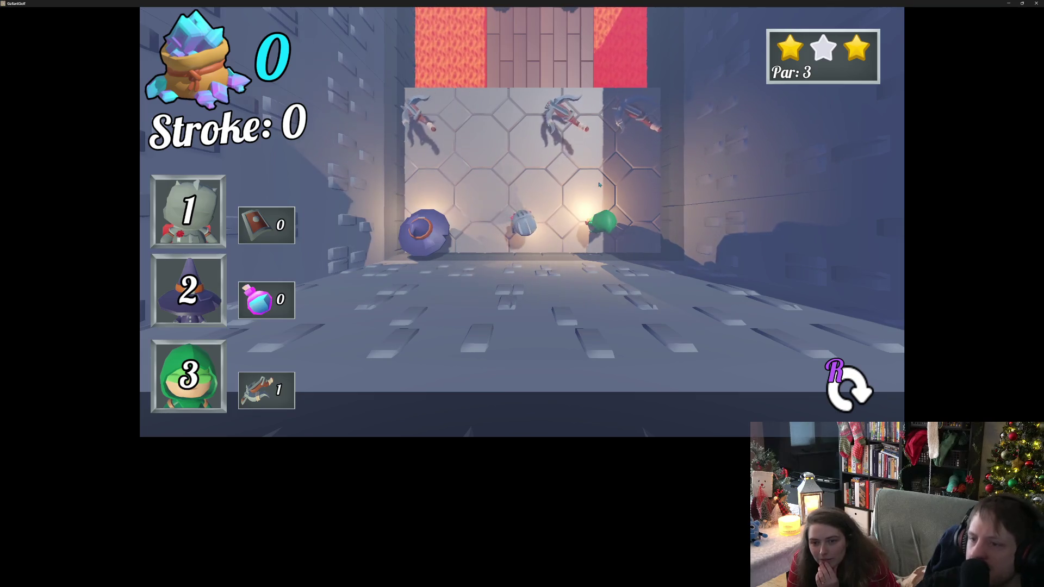
Step: Shoot the knight up the corridor, then aim the green ball at the knight and shoot it
{"action": "left_click", "coordinate": [559, 149]}
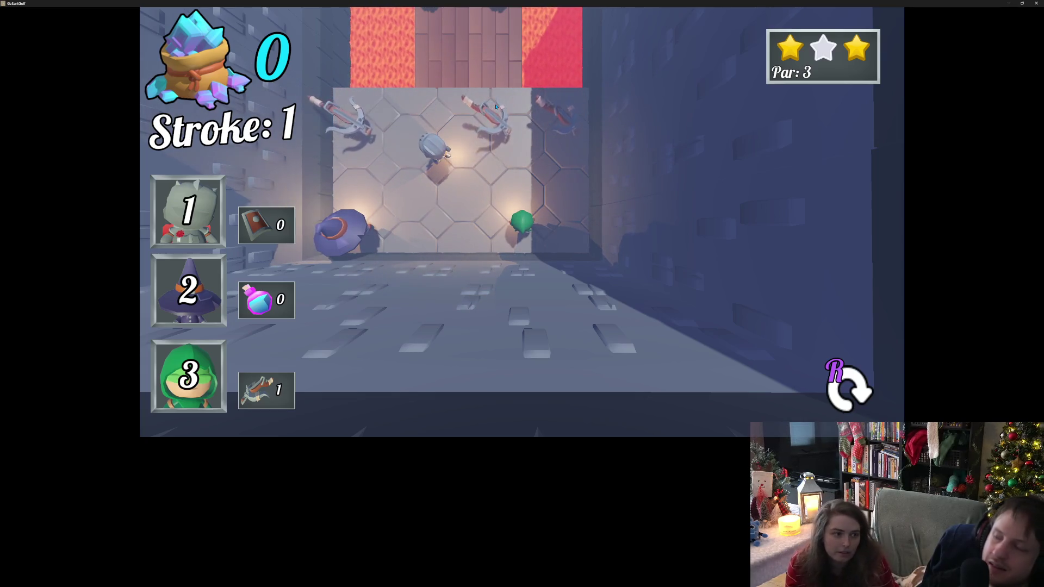
{"action": "left_click_drag", "start_coordinate": [496, 106], "coordinate": [447, 255]}
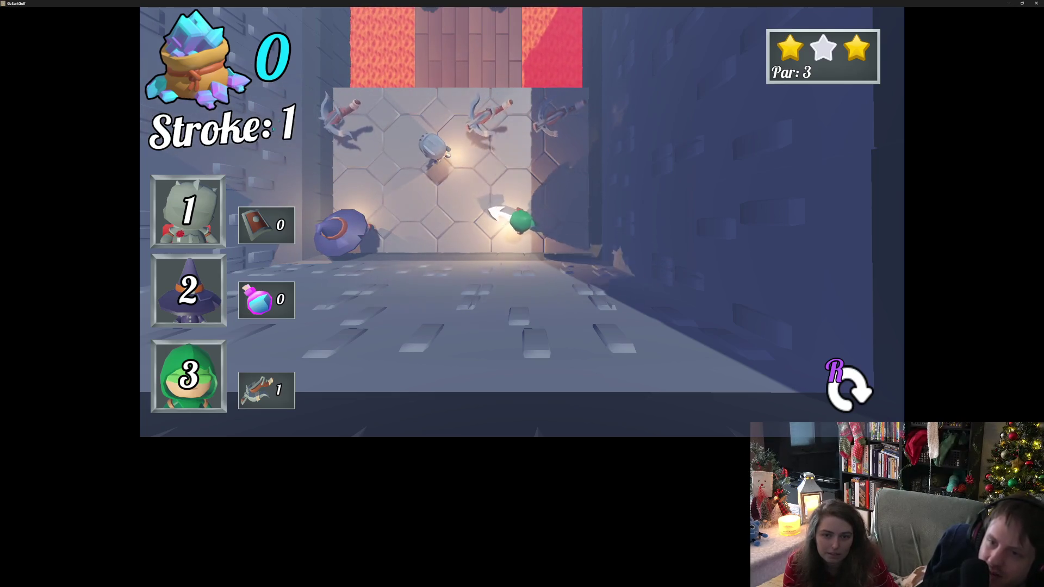
{"action": "left_click_drag", "start_coordinate": [466, 153], "coordinate": [482, 275]}
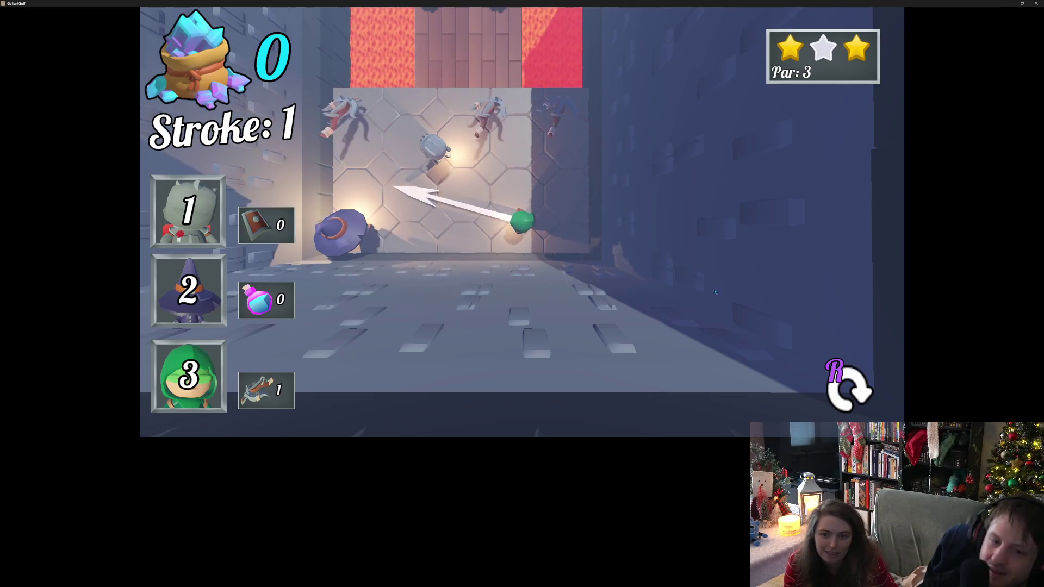
{"action": "left_click_drag", "start_coordinate": [715, 292], "coordinate": [331, 255]}
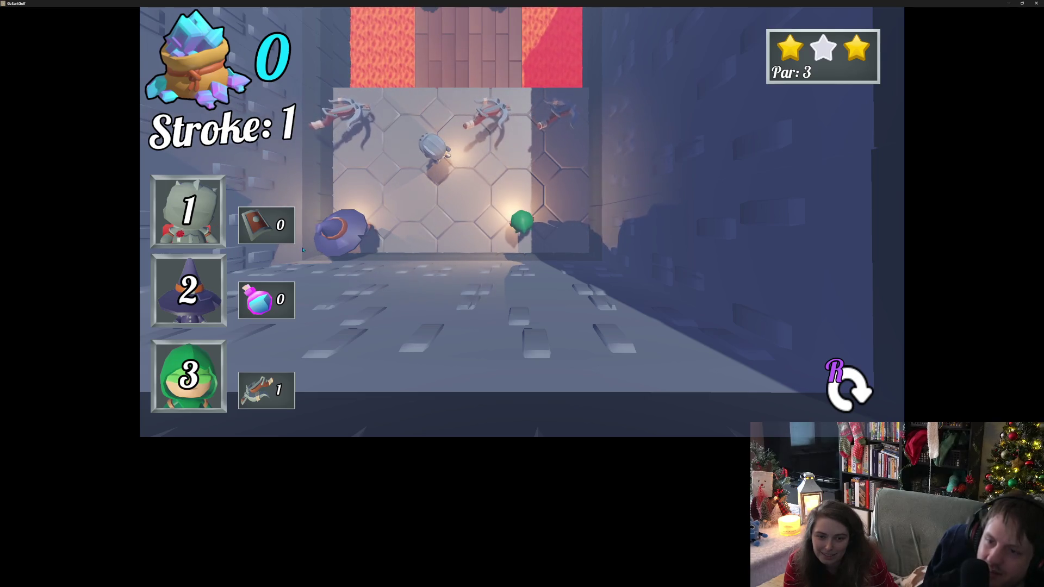
{"action": "left_click", "coordinate": [625, 293]}
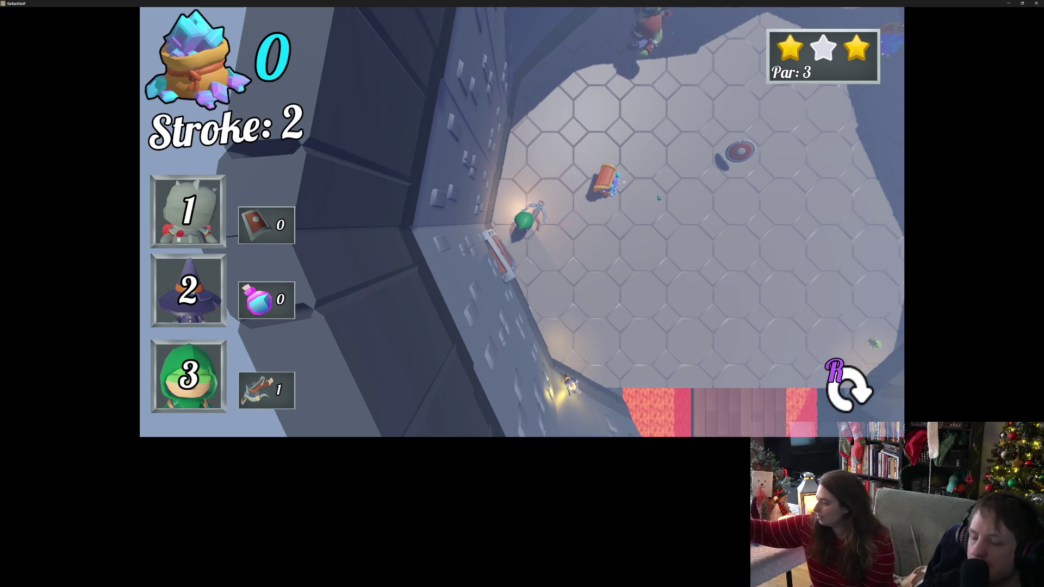
Step: Zoom out and shoot the green ball up-right to finish the hole
{"action": "scroll", "coordinate": [657, 198], "scroll_direction": "down", "scroll_amount": 5}
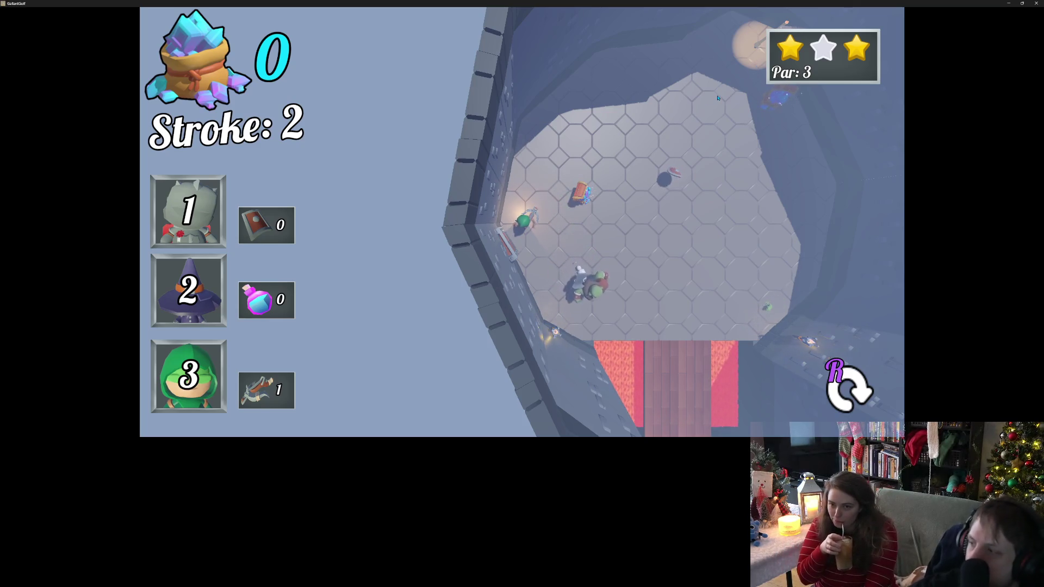
{"action": "left_click_drag", "start_coordinate": [510, 190], "coordinate": [490, 292]}
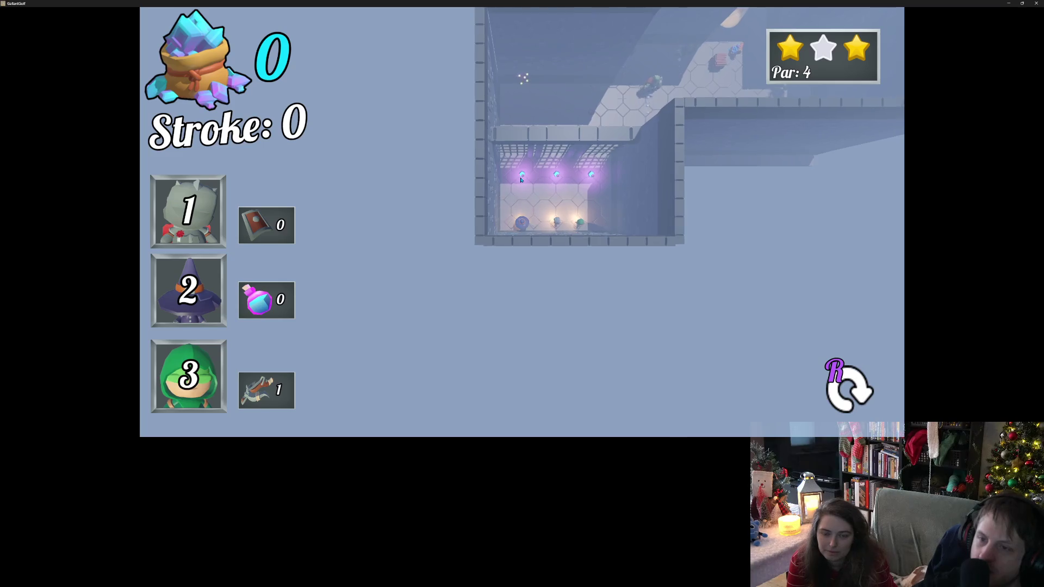
Step: Shoot the ball straight up to the far wall and trigger the wizard's potion magic
{"action": "scroll", "coordinate": [524, 174], "scroll_direction": "up", "scroll_amount": 3}
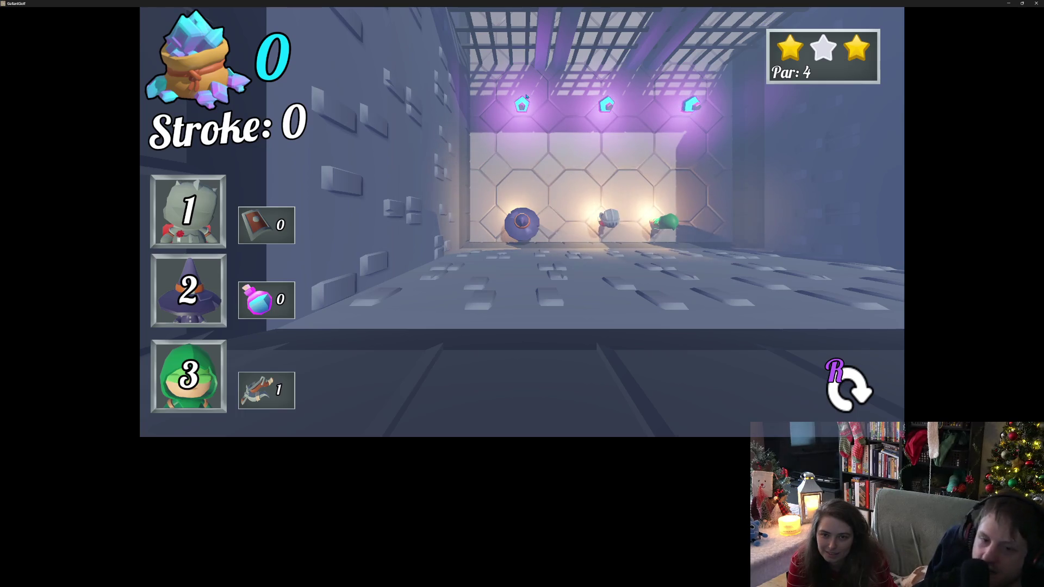
{"action": "left_click_drag", "start_coordinate": [522, 220], "coordinate": [519, 276]}
{"action": "left_click_drag", "start_coordinate": [524, 335], "coordinate": [523, 334]}
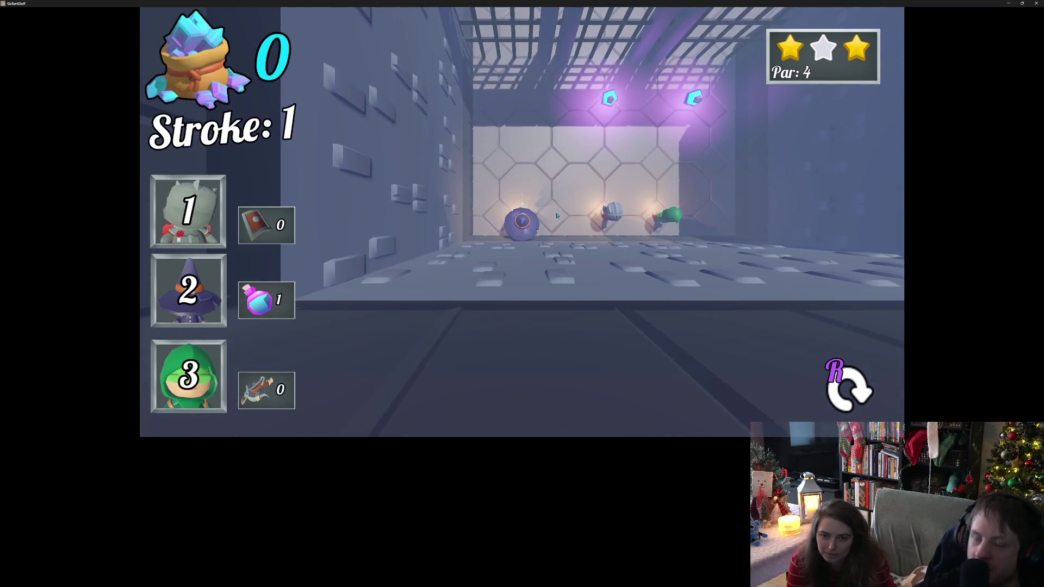
{"action": "left_click", "coordinate": [598, 139]}
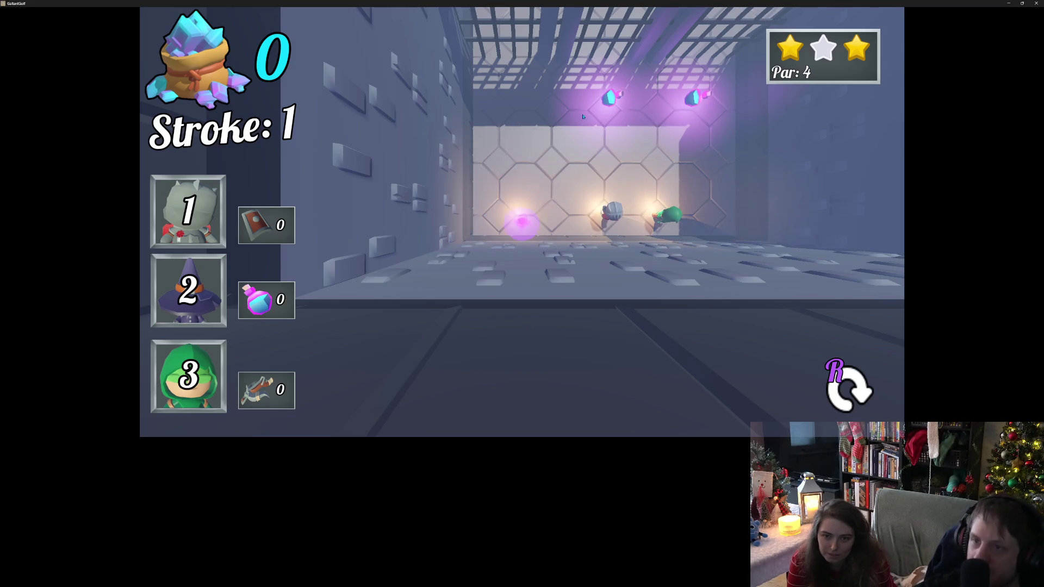
Step: Take several shots toward the grate under the bridge, then restart the par-4 level with R
{"action": "left_click_drag", "start_coordinate": [559, 143], "coordinate": [479, 317]}
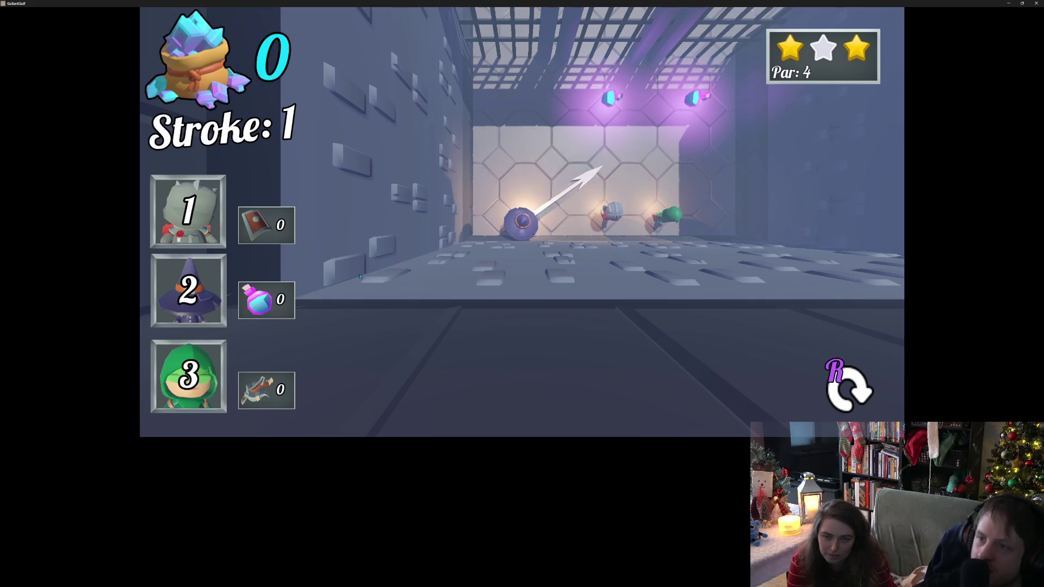
{"action": "left_click_drag", "start_coordinate": [417, 248], "coordinate": [505, 181]}
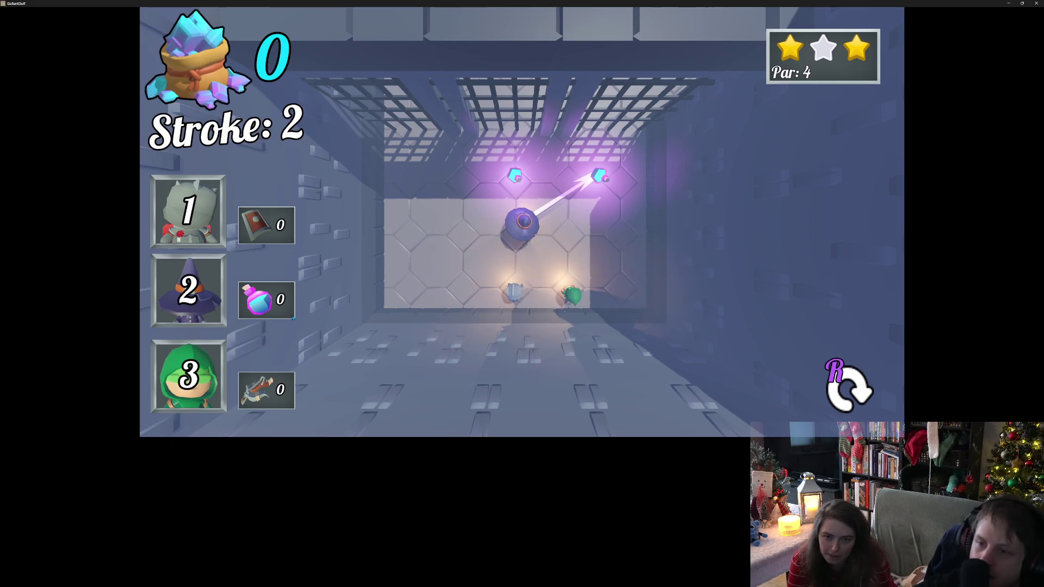
{"action": "left_click", "coordinate": [293, 318]}
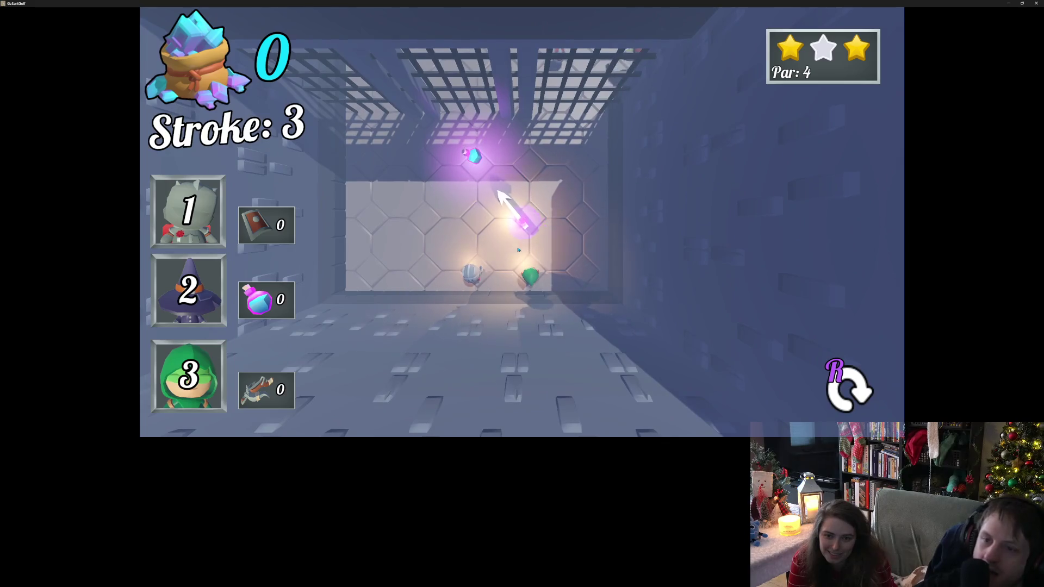
{"action": "left_click", "coordinate": [510, 251]}
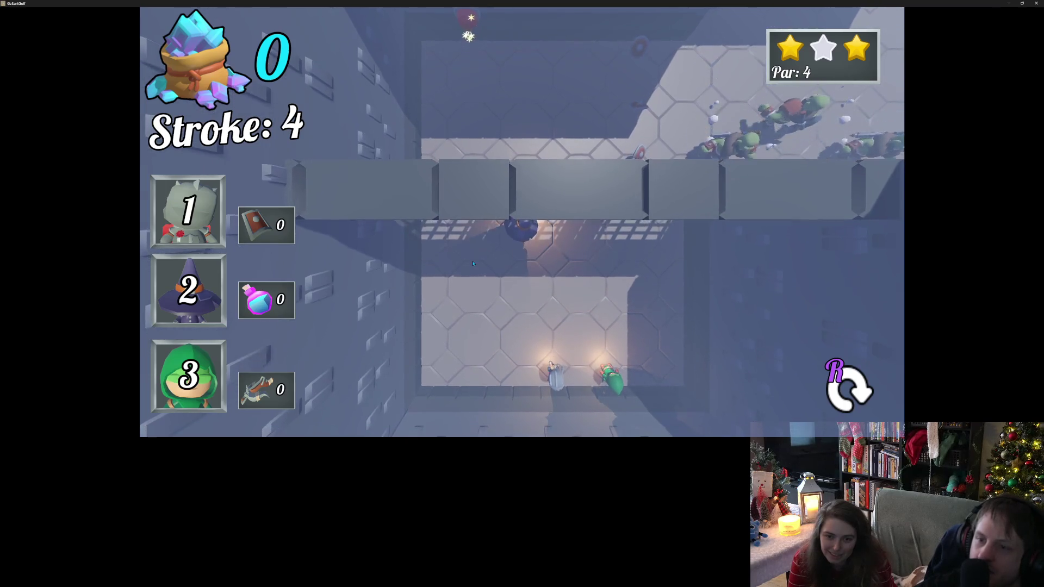
{"action": "left_click", "coordinate": [574, 172]}
{"action": "key", "text": "r"}
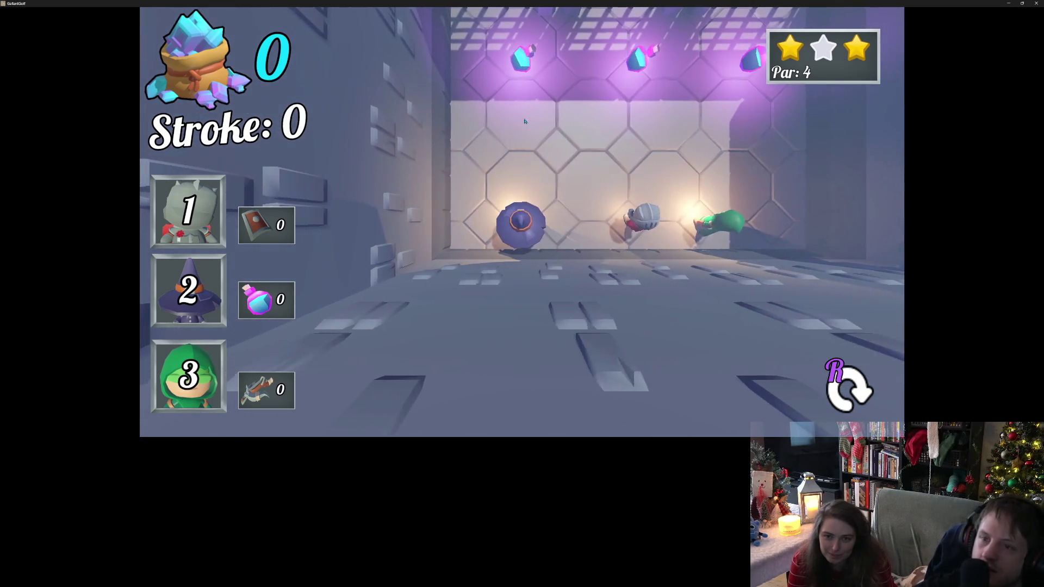
Step: Replay the par-4 level with aimed shots up the wall until the par-5 hole loads
{"action": "mouse_move", "coordinate": [496, 180]}
{"action": "left_mouse_down"}
{"action": "mouse_move", "coordinate": [527, 322]}
{"action": "mouse_move", "coordinate": [492, 320]}
{"action": "left_mouse_up"}
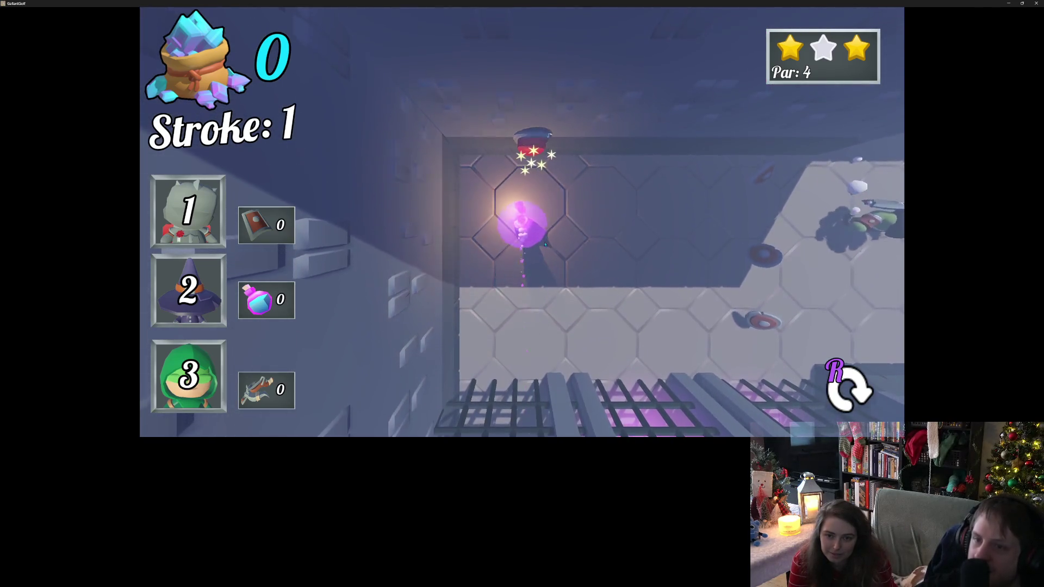
{"action": "left_click_drag", "start_coordinate": [532, 152], "coordinate": [558, 408]}
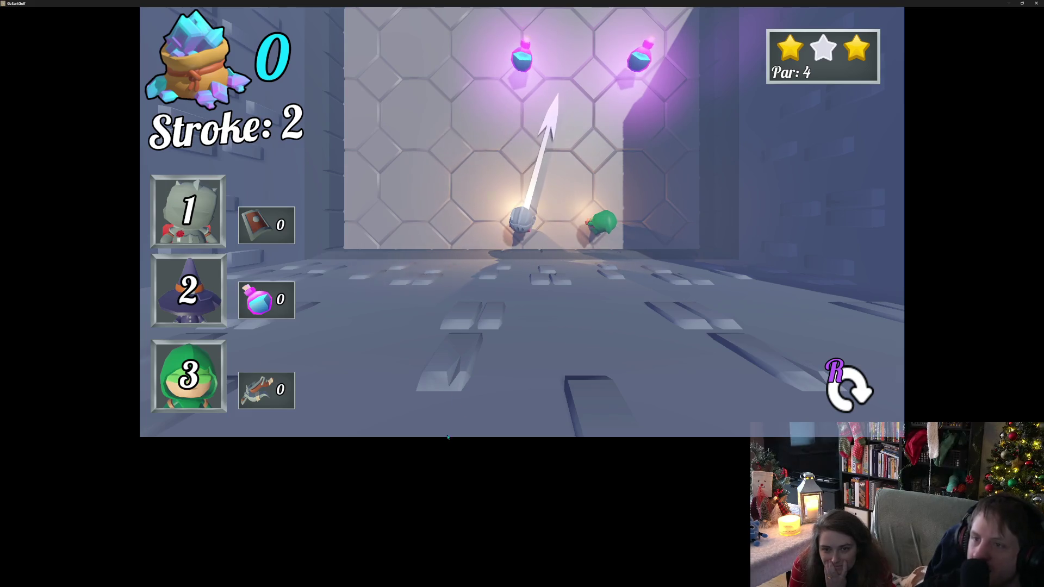
{"action": "key", "text": "space"}
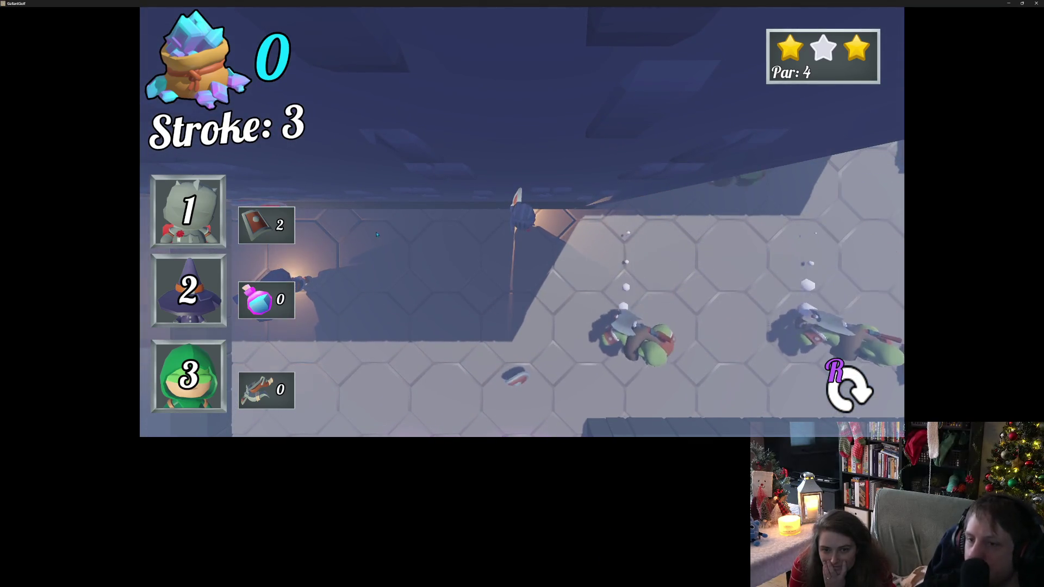
{"action": "scroll", "coordinate": [408, 226], "scroll_direction": "down", "scroll_amount": 3}
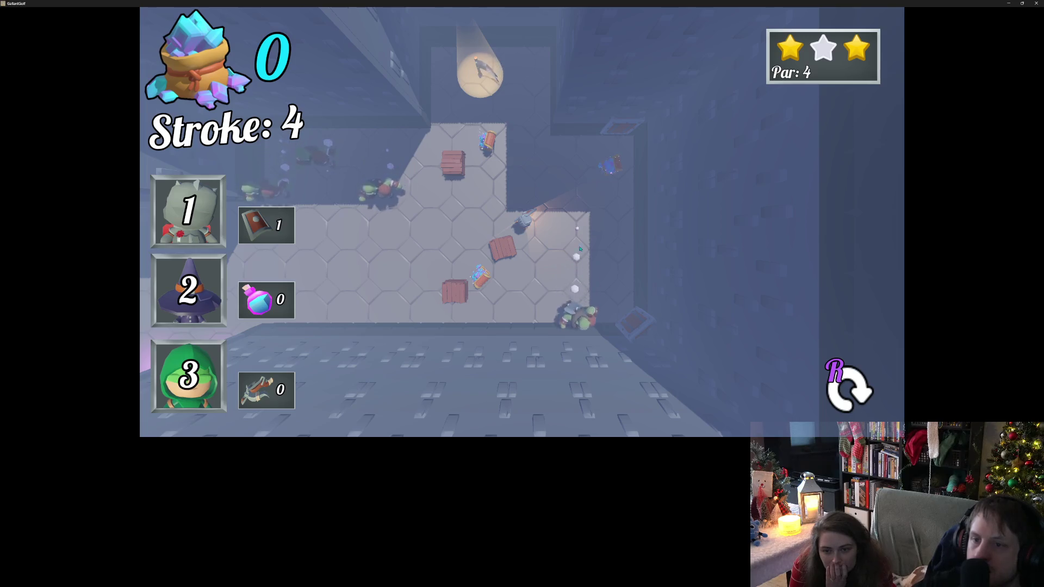
{"action": "mouse_move", "coordinate": [527, 244]}
{"action": "left_mouse_down"}
{"action": "mouse_move", "coordinate": [600, 387]}
{"action": "mouse_move", "coordinate": [588, 418]}
{"action": "left_mouse_up"}
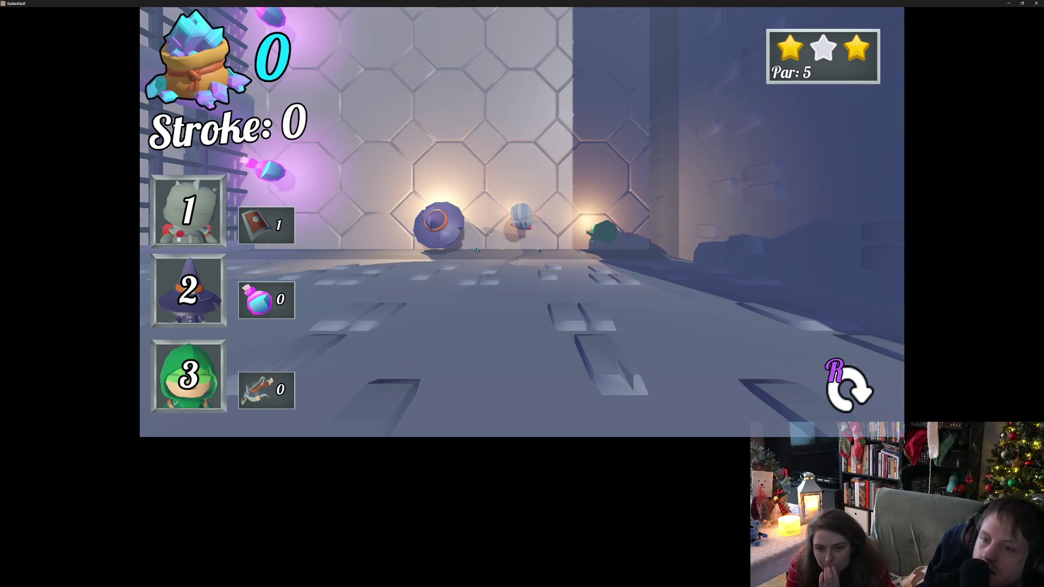
Step: Zoom the camera out, then switch to the close camera behind the knight with Tab
{"action": "scroll", "coordinate": [552, 229], "scroll_direction": "down", "scroll_amount": 2}
{"action": "scroll", "coordinate": [553, 229], "scroll_direction": "down", "scroll_amount": 2}
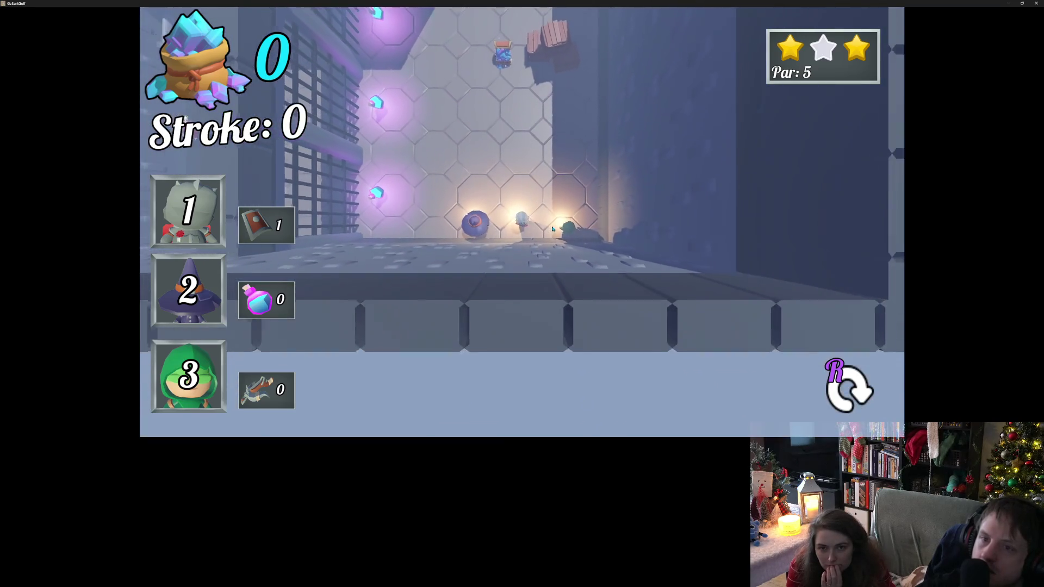
{"action": "scroll", "coordinate": [552, 229], "scroll_direction": "down", "scroll_amount": 2}
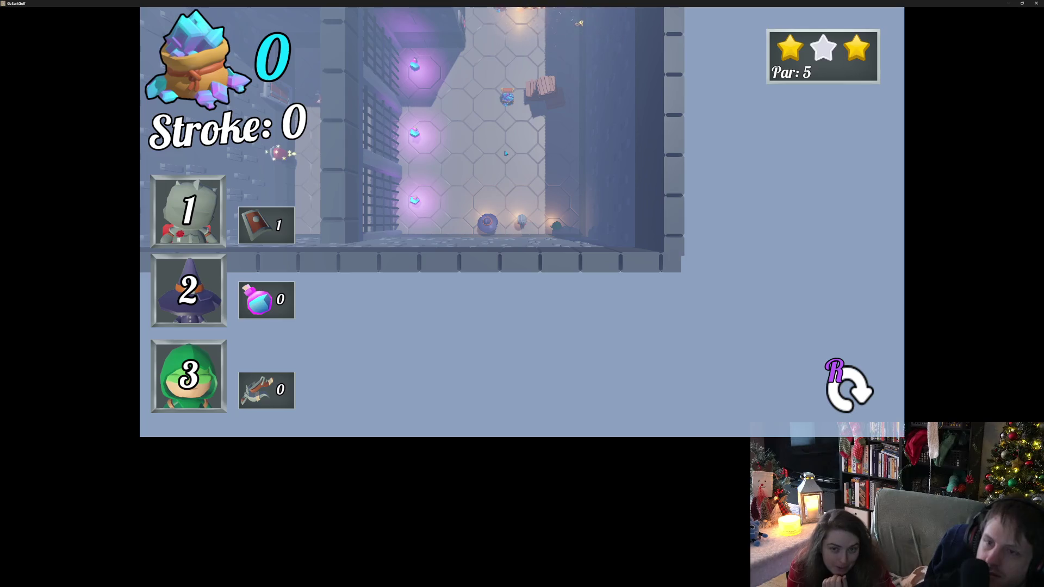
{"action": "key", "text": "Tab"}
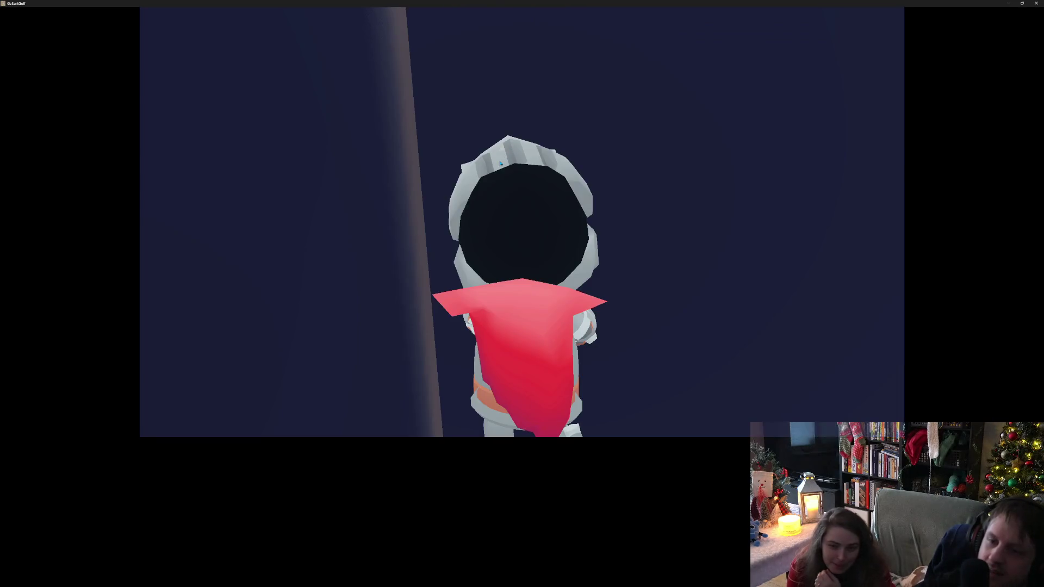
Step: Return from the knight close-up to the overhead par-5 view with Tab
{"action": "key", "text": "Tab"}
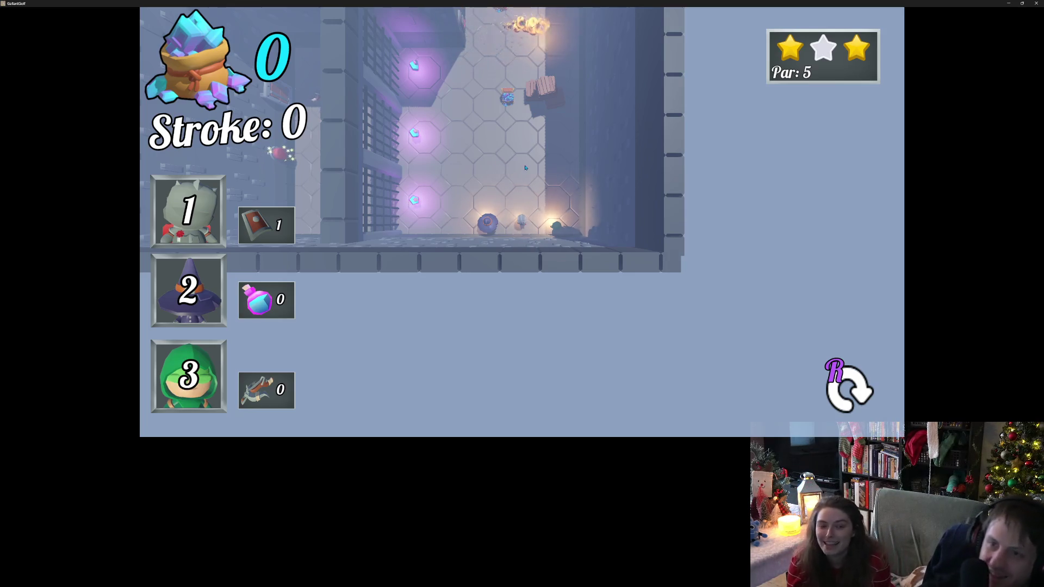
Step: Zoom the par-5 camera out and back in to line the knight up the corridor
{"action": "scroll", "coordinate": [543, 137], "scroll_direction": "down", "scroll_amount": 3}
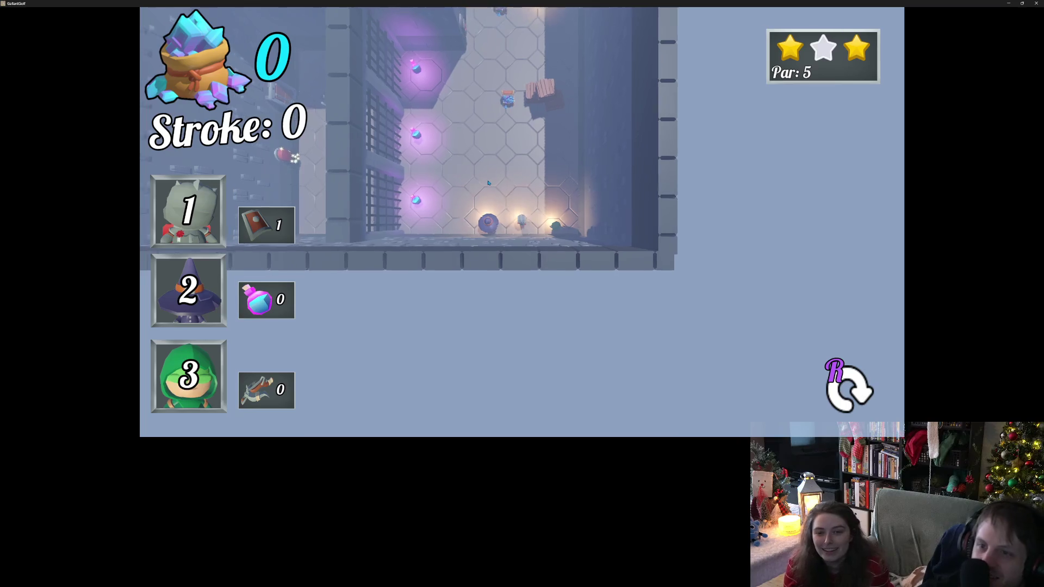
{"action": "scroll", "coordinate": [489, 185], "scroll_direction": "down", "scroll_amount": 2}
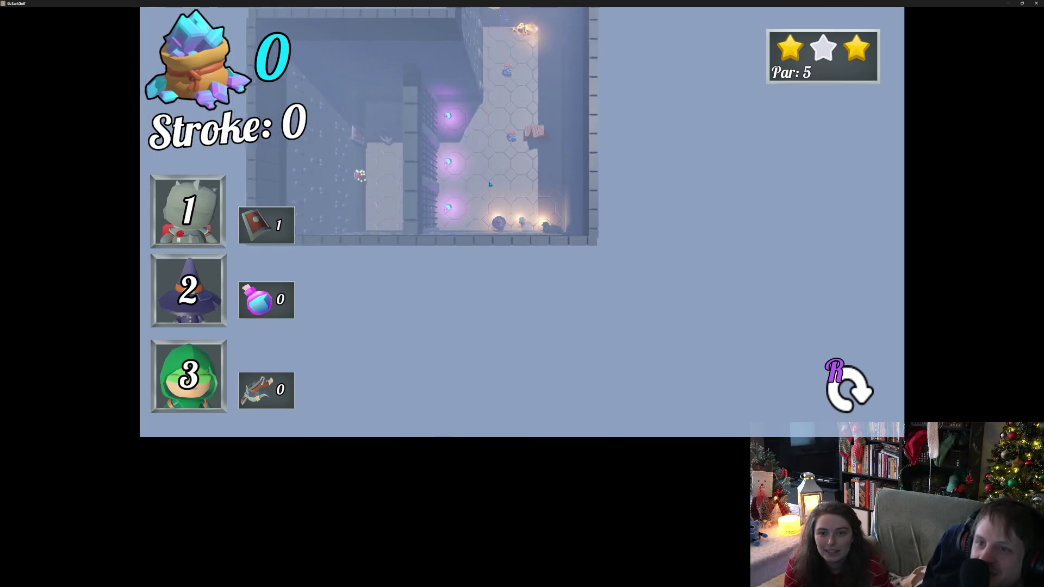
{"action": "scroll", "coordinate": [489, 185], "scroll_direction": "down", "scroll_amount": 1}
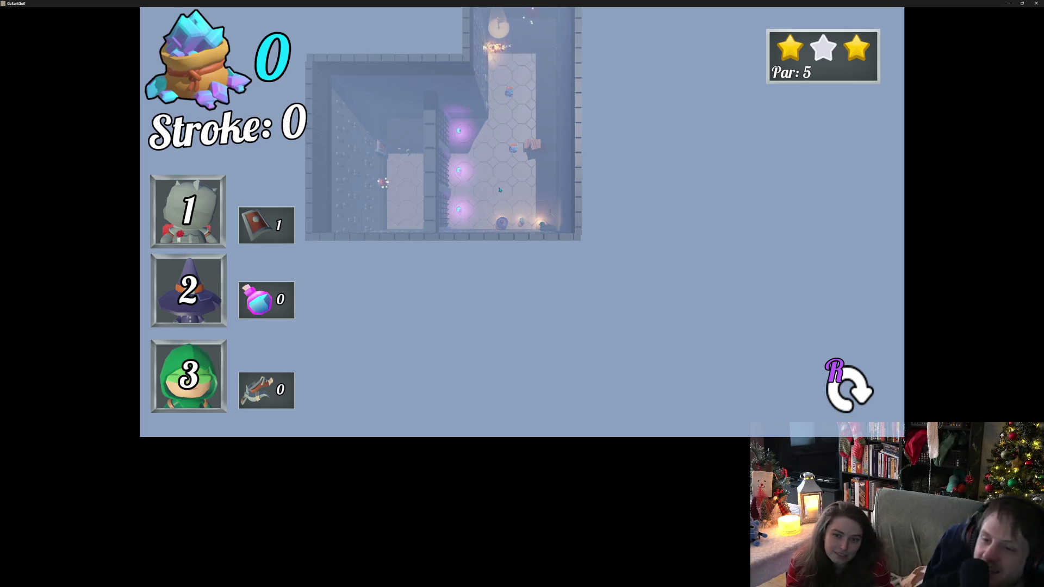
{"action": "scroll", "coordinate": [511, 191], "scroll_direction": "up", "scroll_amount": 3}
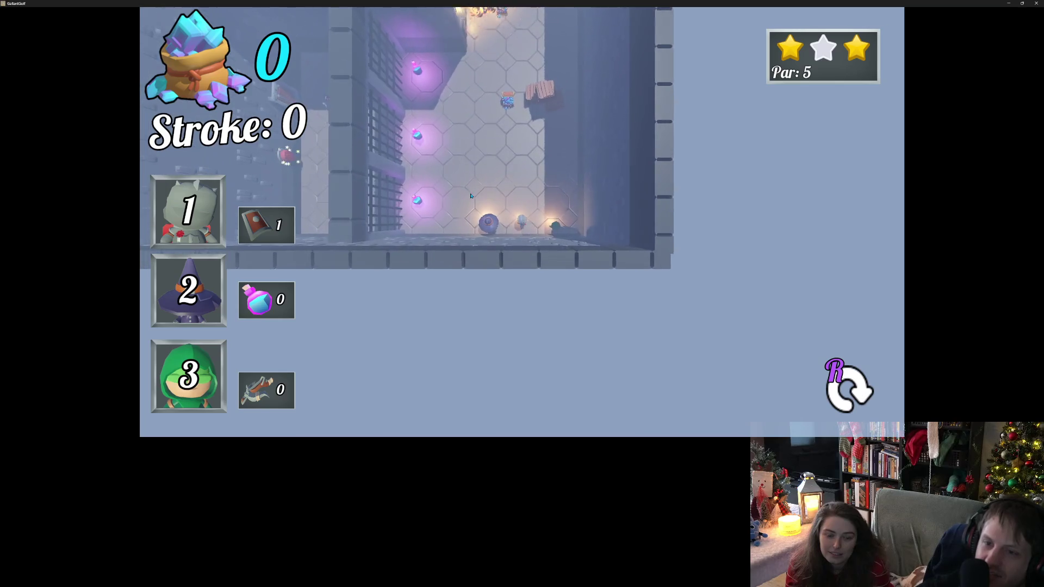
{"action": "scroll", "coordinate": [470, 195], "scroll_direction": "up", "scroll_amount": 3}
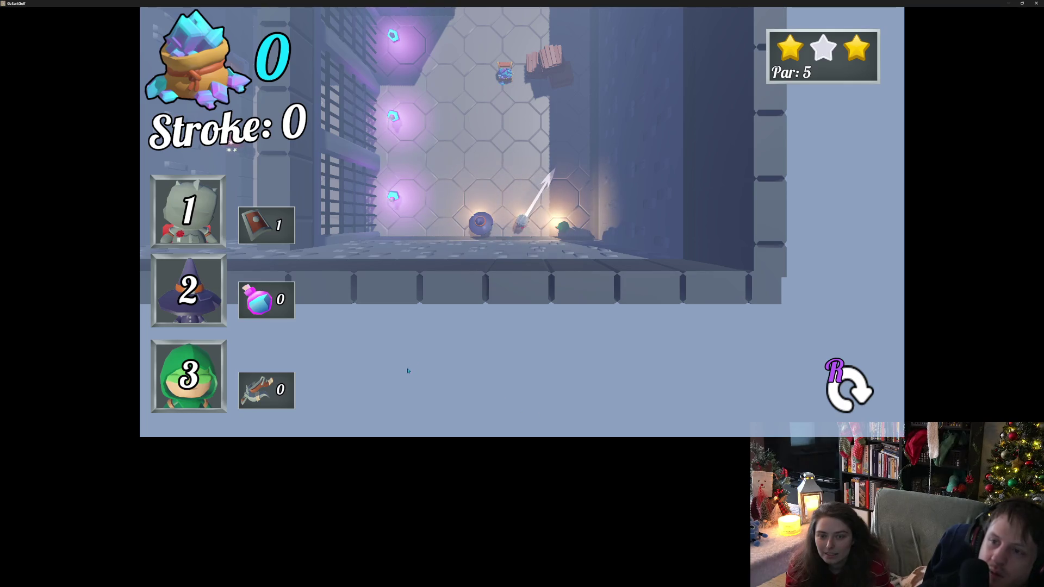
Step: Take several shots up the par-5 course past the crates, then restart the level
{"action": "left_click", "coordinate": [402, 396]}
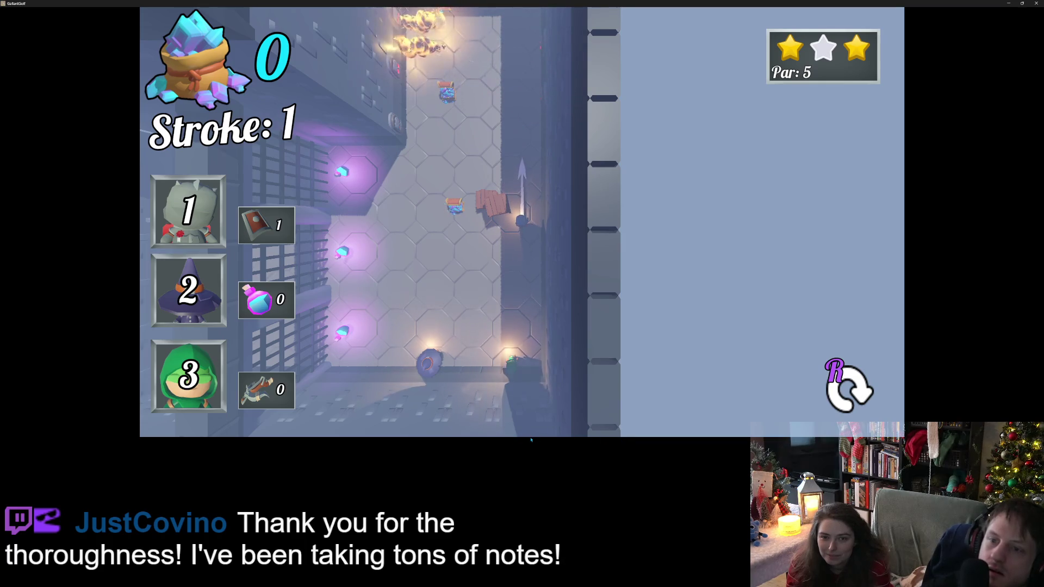
{"action": "left_click", "coordinate": [559, 439]}
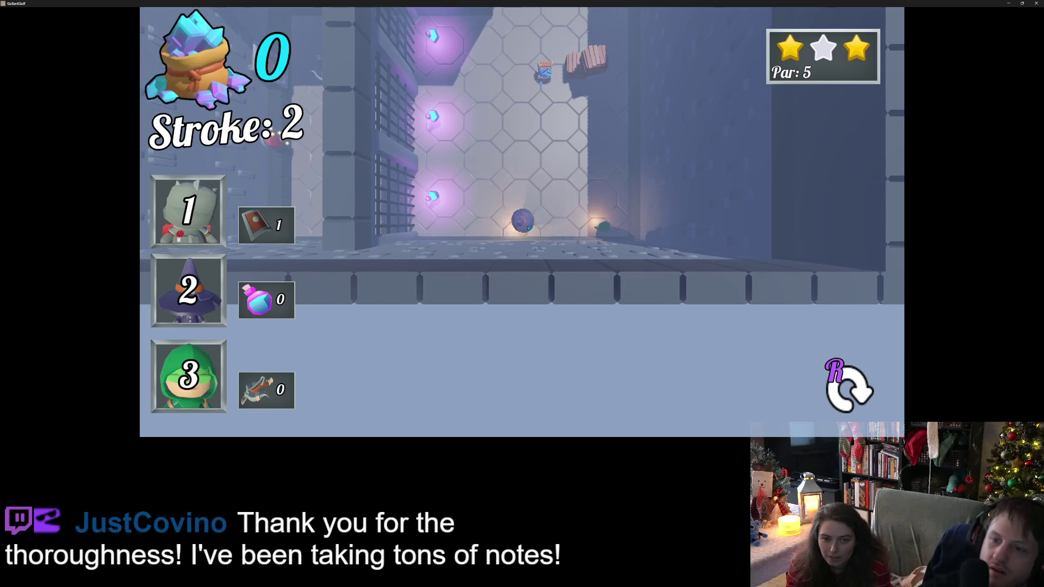
{"action": "left_click", "coordinate": [513, 310]}
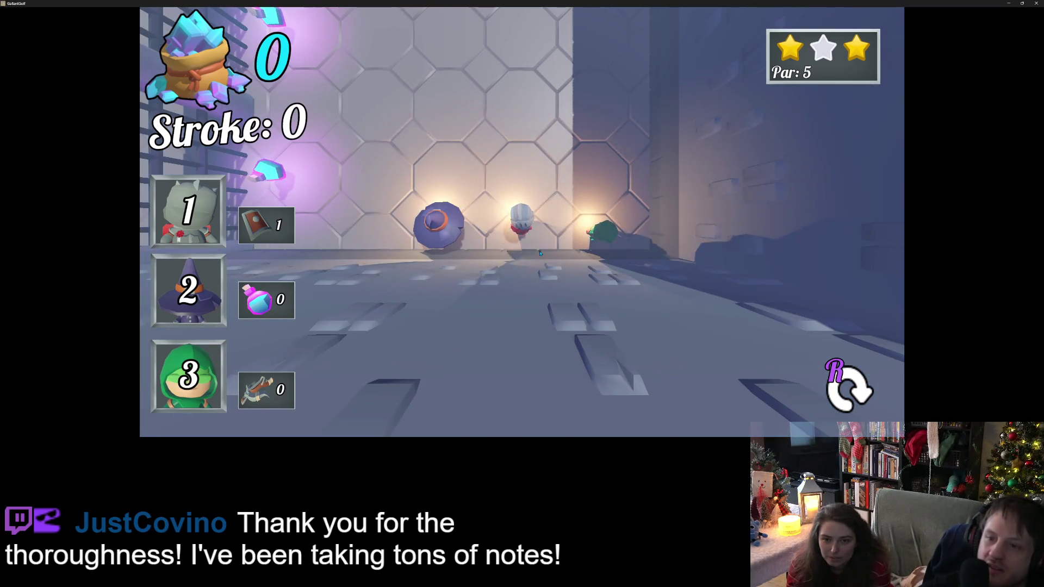
{"action": "left_click", "coordinate": [543, 439]}
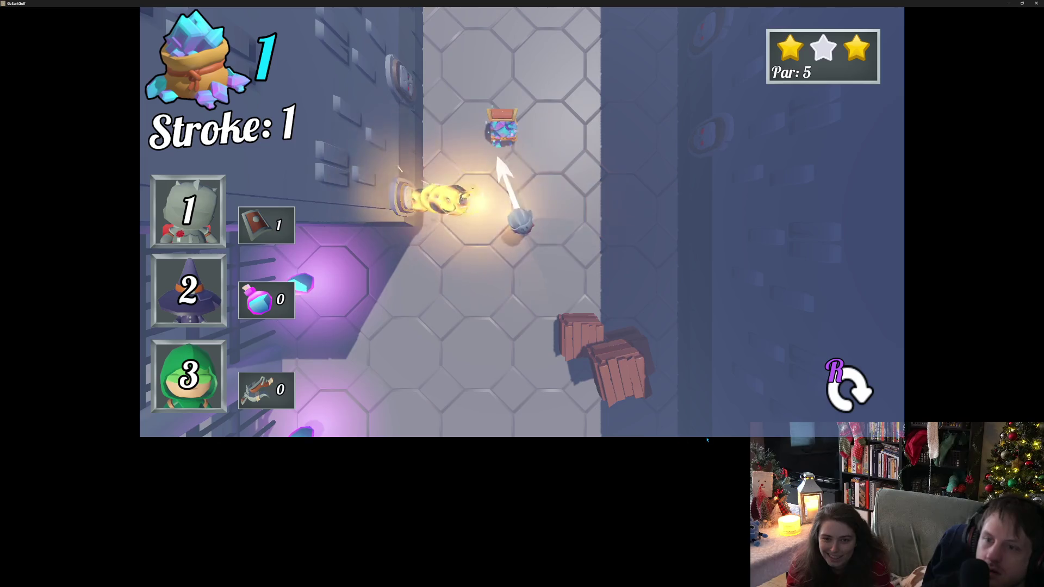
{"action": "left_click", "coordinate": [692, 415]}
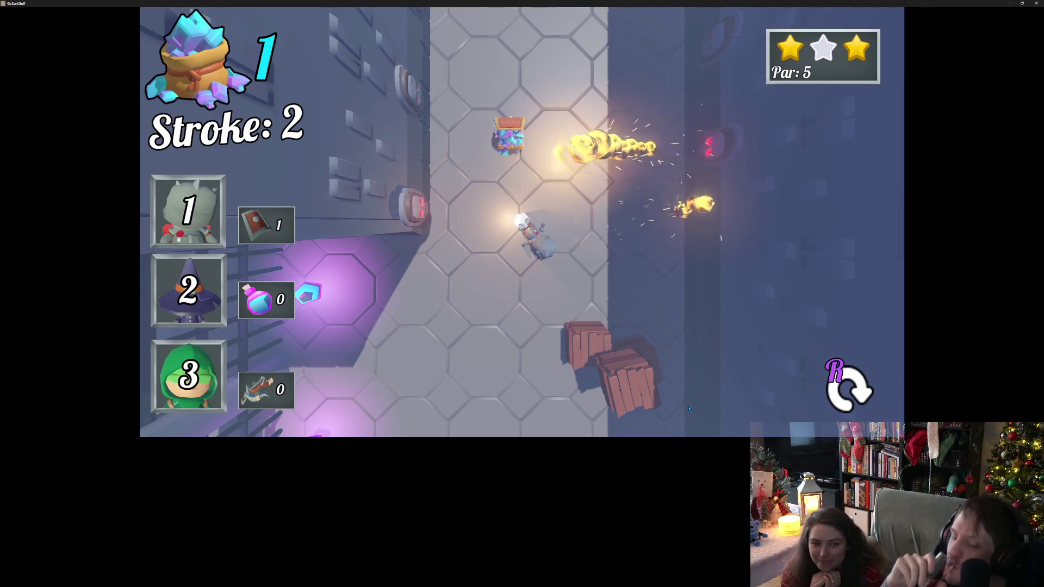
{"action": "key", "text": "r"}
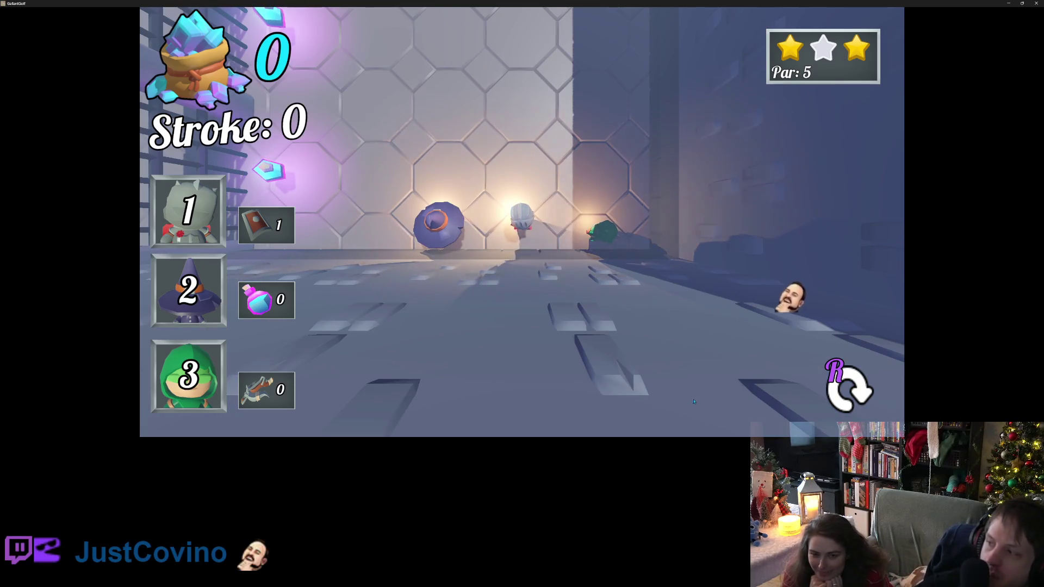
Step: Launch the knight up the wall, restart again, and shoot it up the corridor
{"action": "left_click_drag", "start_coordinate": [602, 256], "coordinate": [530, 343]}
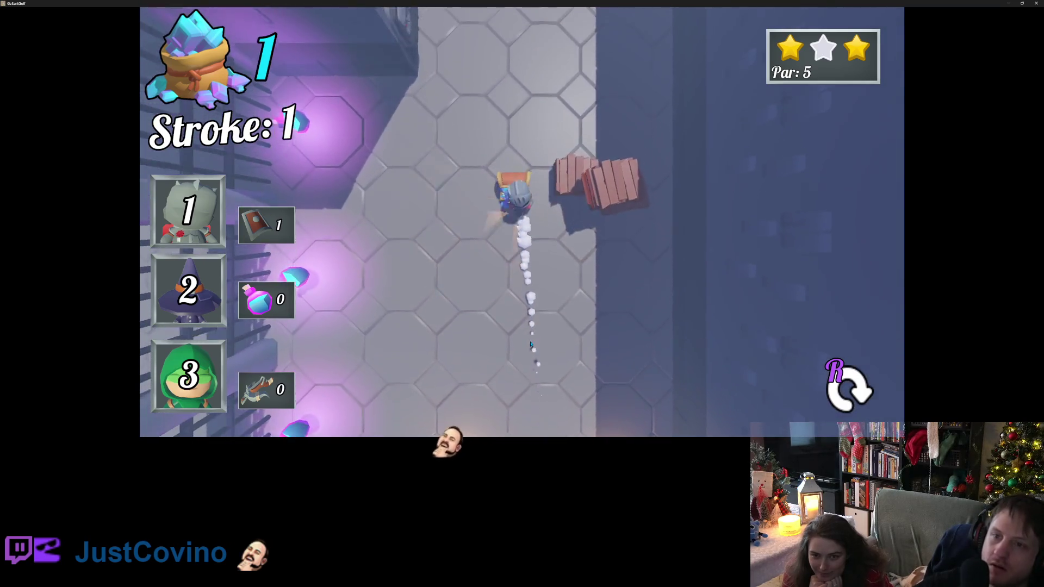
{"action": "left_click_drag", "start_coordinate": [555, 375], "coordinate": [528, 440]}
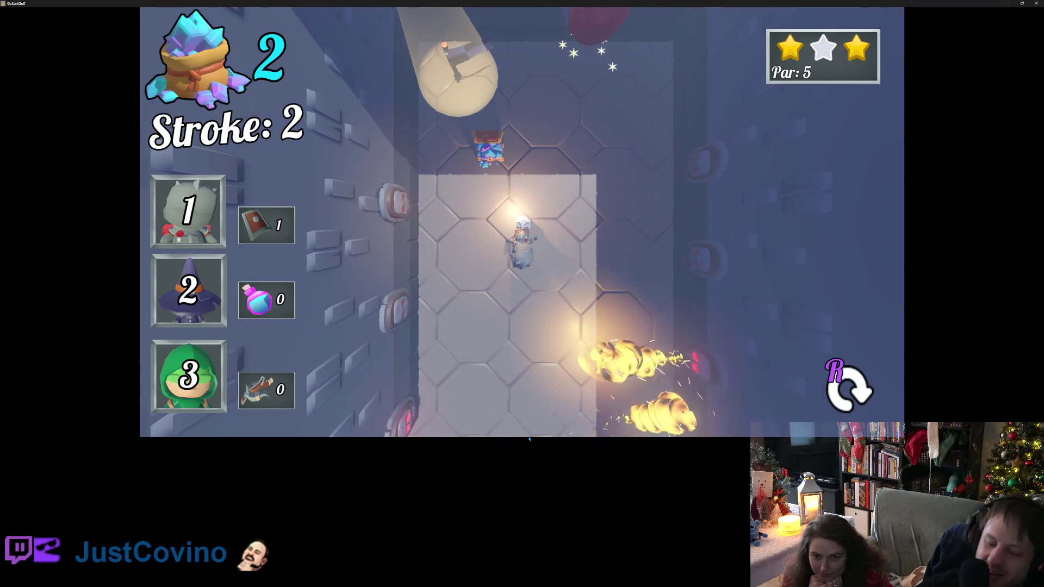
{"action": "key", "text": "r"}
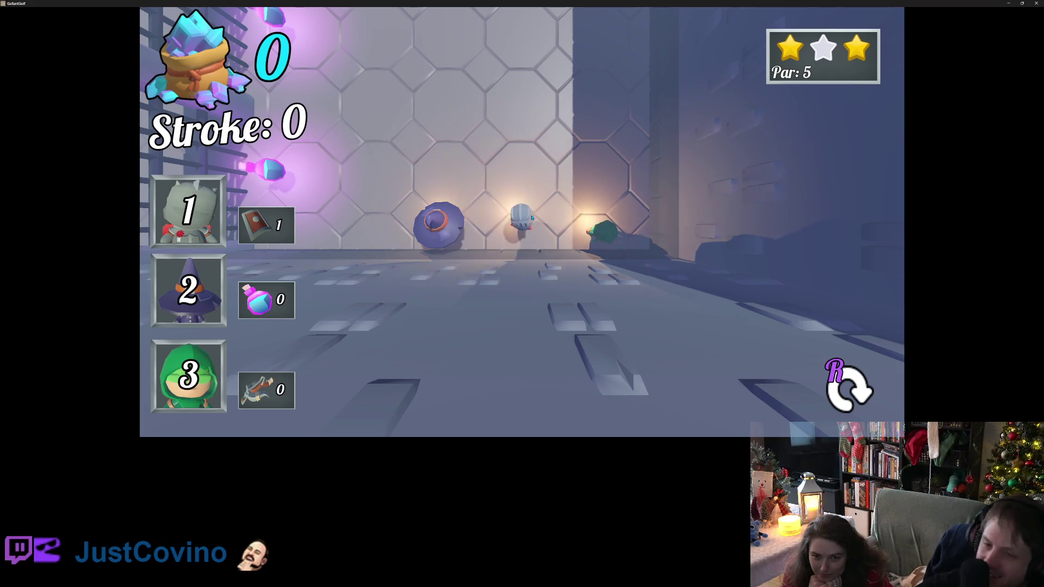
{"action": "left_click", "coordinate": [550, 395]}
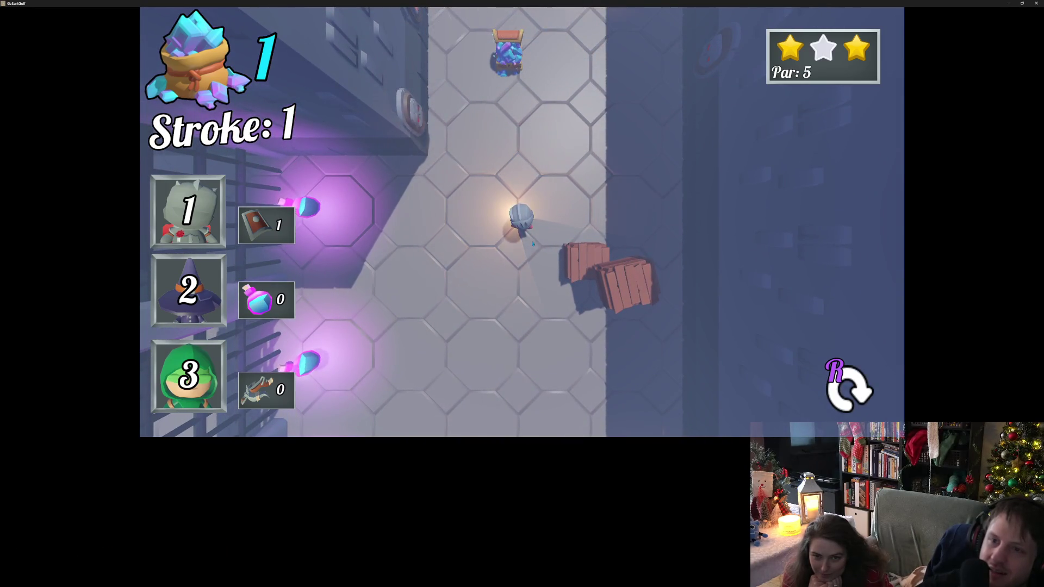
Step: Launch the knight for another gem, play on to the par-7 hole, and close the game
{"action": "left_click", "coordinate": [578, 436]}
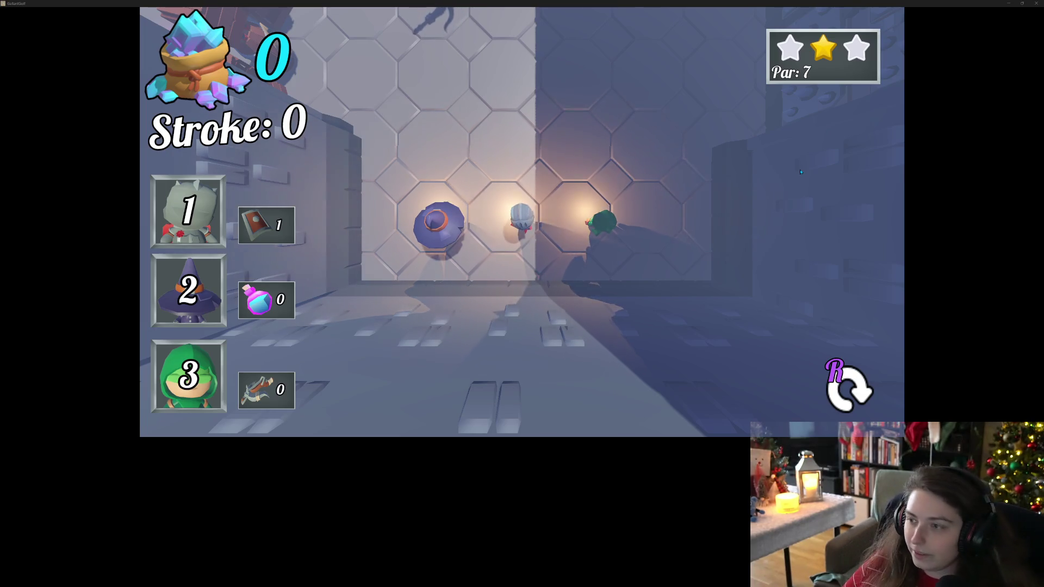
{"action": "left_click", "coordinate": [1036, 3]}
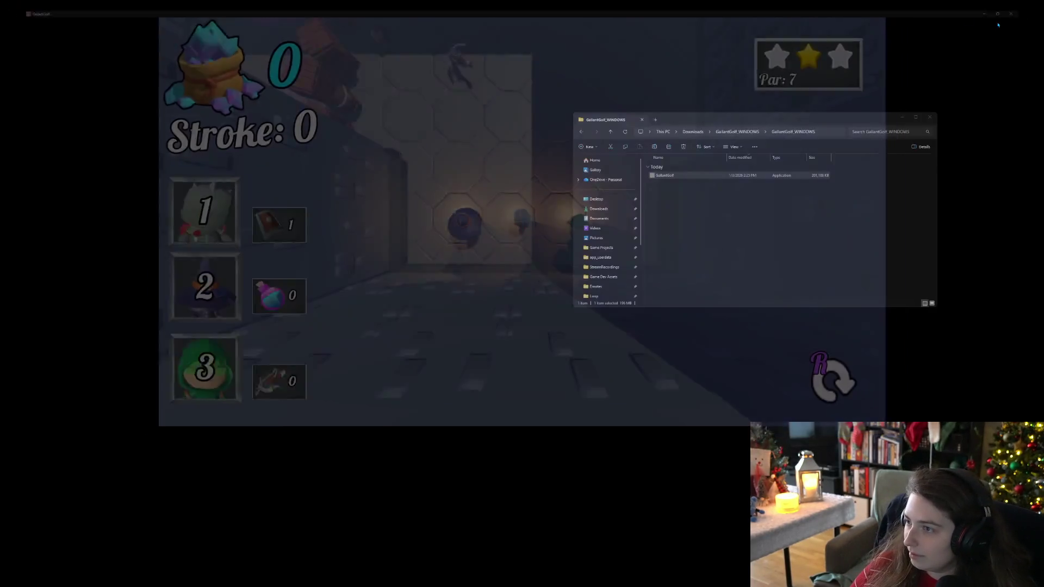
Step: Close the File Explorer window to return to the Godot editor
{"action": "left_click", "coordinate": [929, 117]}
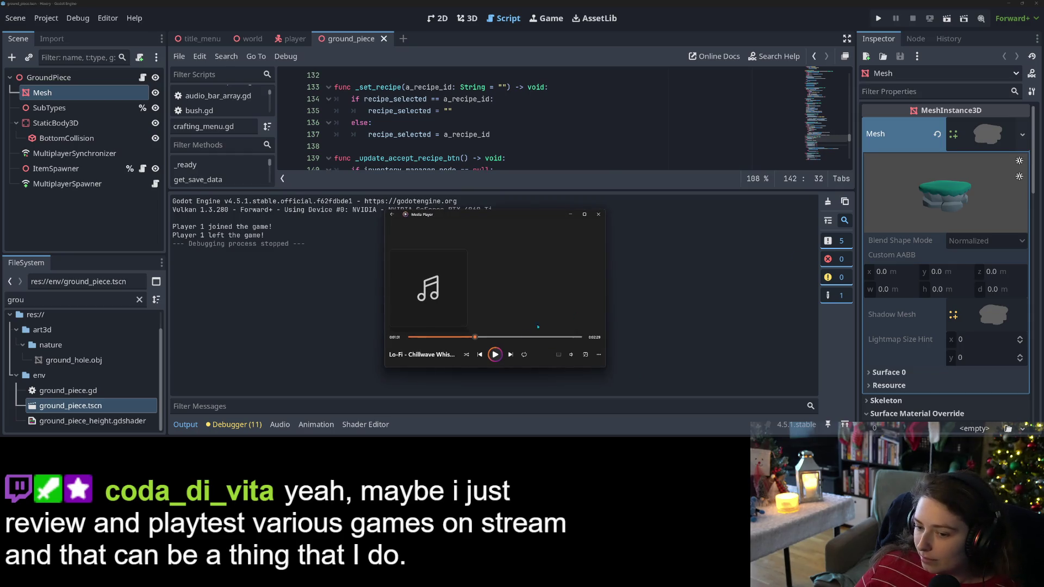
Step: Start the lo-fi track in Media Player and raise its volume to 11
{"action": "left_click", "coordinate": [570, 355]}
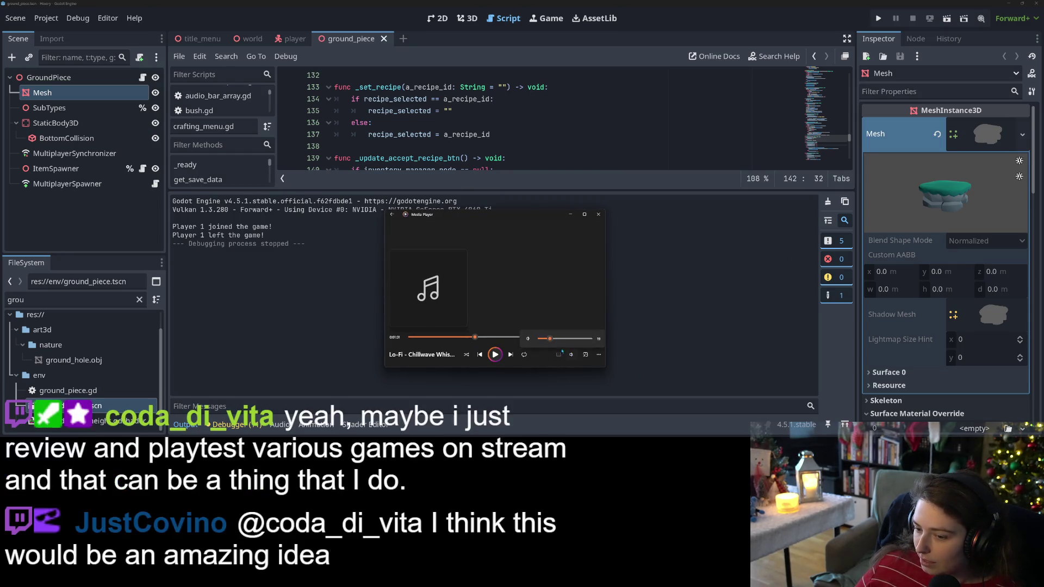
{"action": "left_click", "coordinate": [495, 355]}
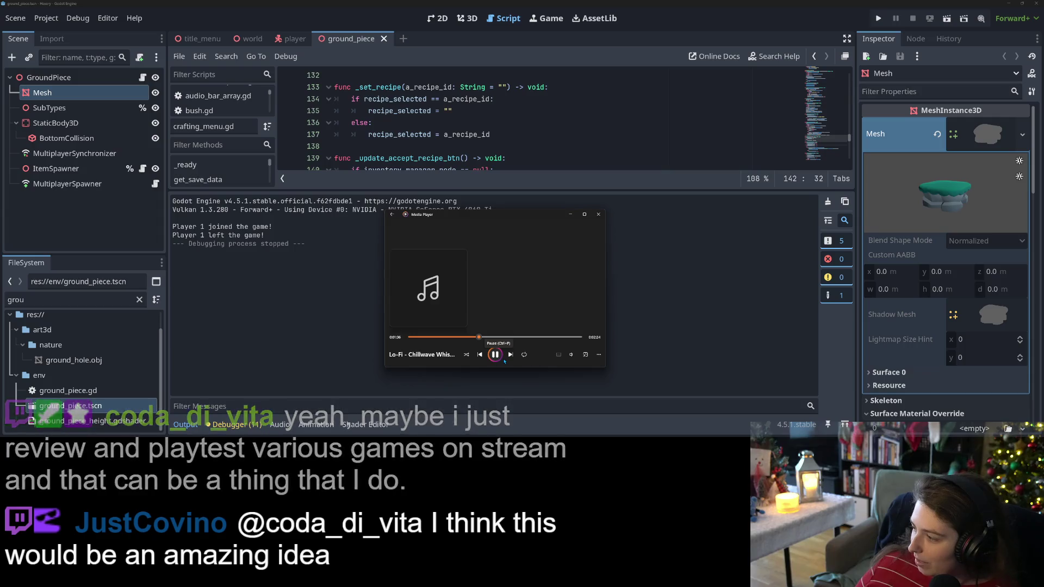
{"action": "left_click", "coordinate": [570, 355]}
{"action": "left_click", "coordinate": [548, 339]}
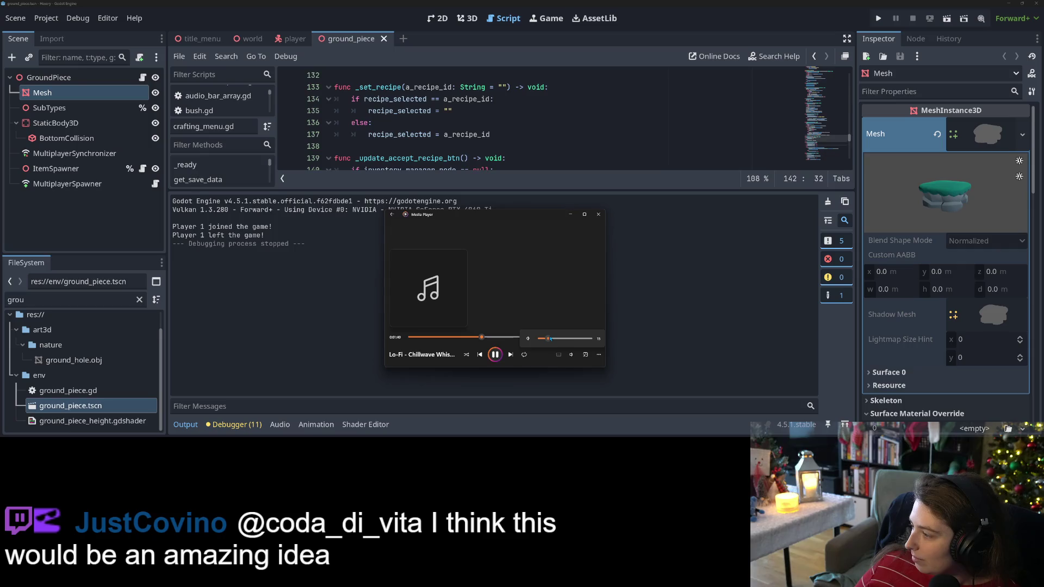
Step: Minimize Media Player, hide Godot's output panel, and maximize the browser window
{"action": "left_click", "coordinate": [570, 214]}
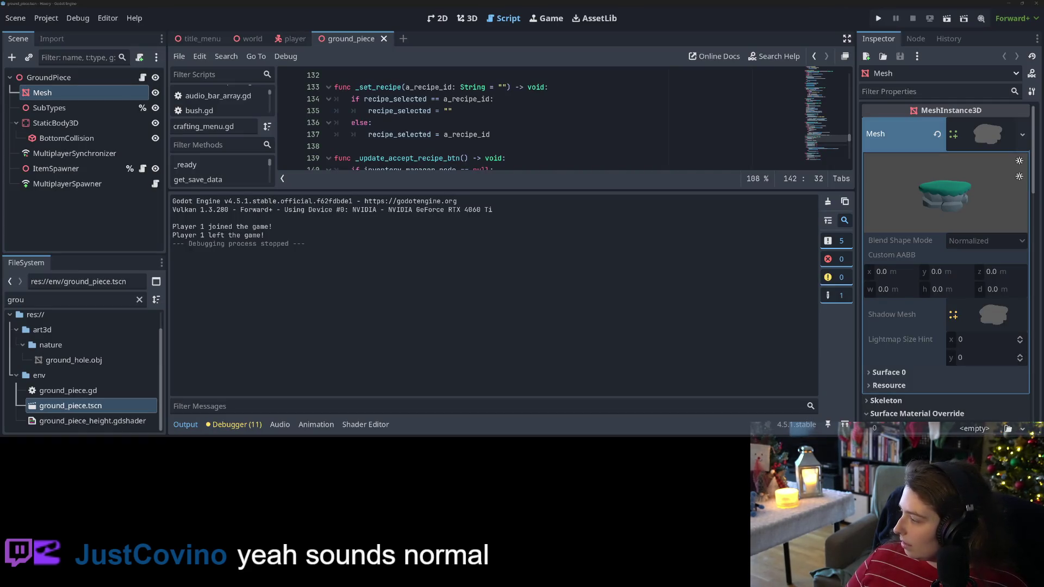
{"action": "left_click", "coordinate": [194, 425]}
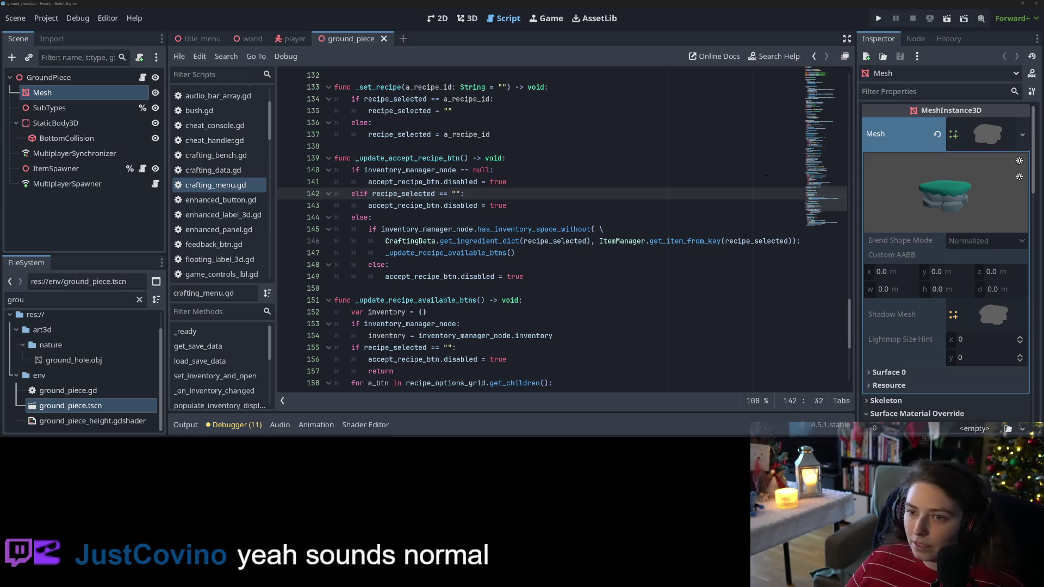
{"action": "double_click", "coordinate": [874, 23]}
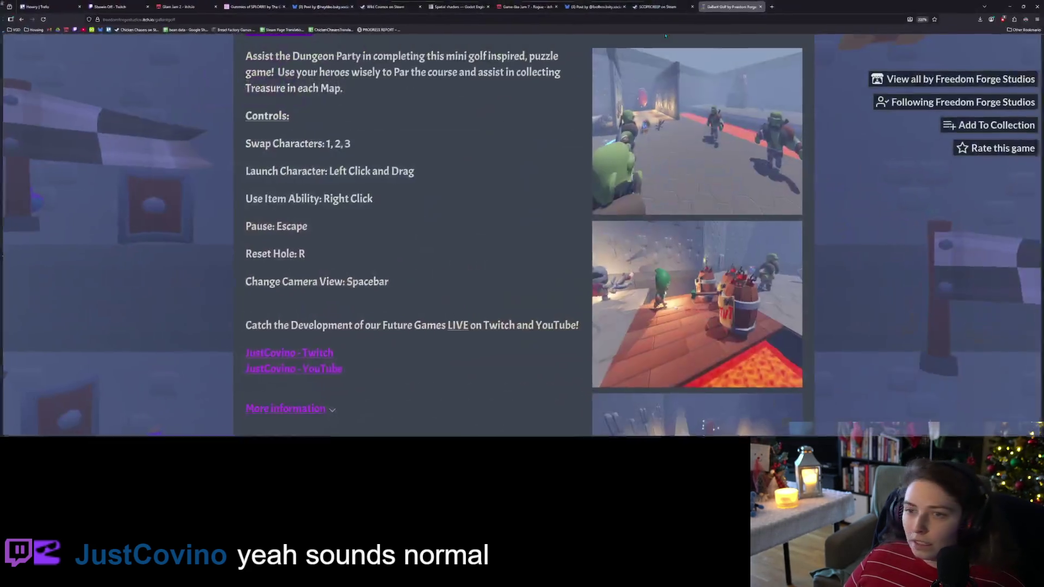
Step: Go from the Trello board back to the Gallant Golf game page
{"action": "left_click", "coordinate": [46, 6]}
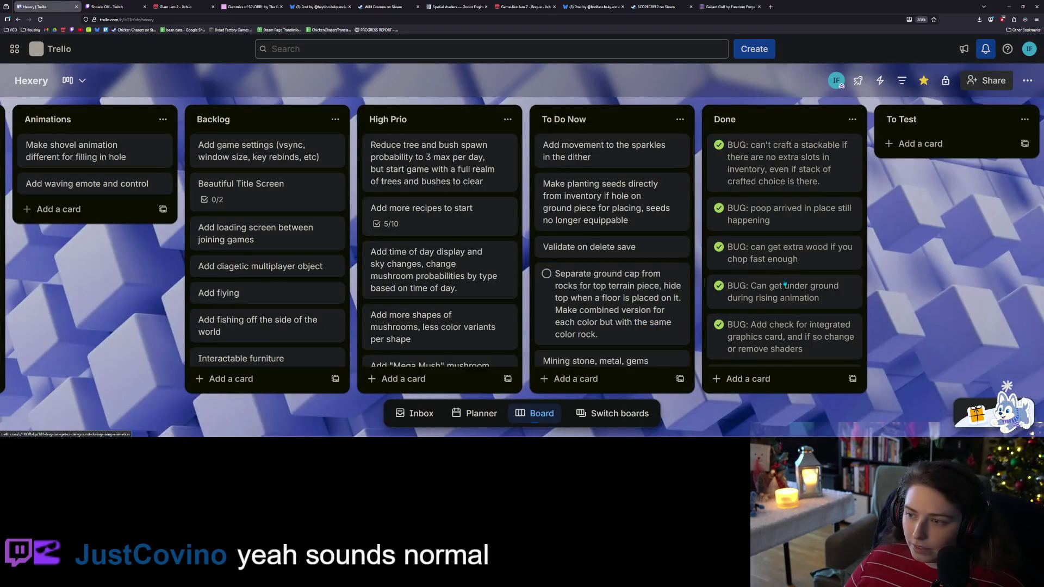
{"action": "left_click", "coordinate": [728, 7]}
{"action": "scroll", "coordinate": [795, 342], "scroll_direction": "down", "scroll_amount": 5}
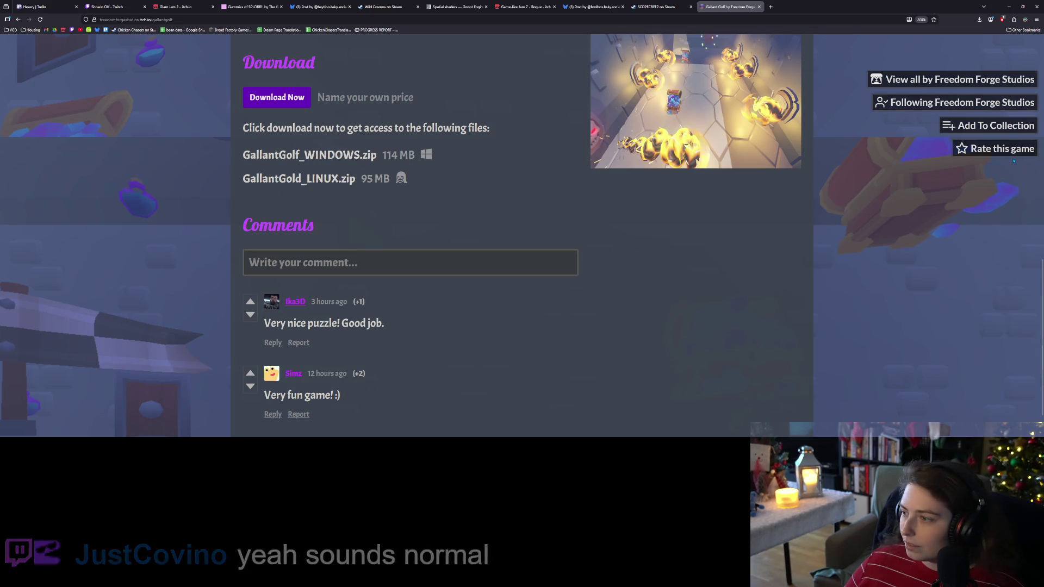
Step: Rate Gallant Golf 5 stars with the review 'Amazing concept, definitely worth fleshing out more and fixing a few lil buggies'
{"action": "left_click", "coordinate": [993, 148]}
{"action": "left_click", "coordinate": [562, 178]}
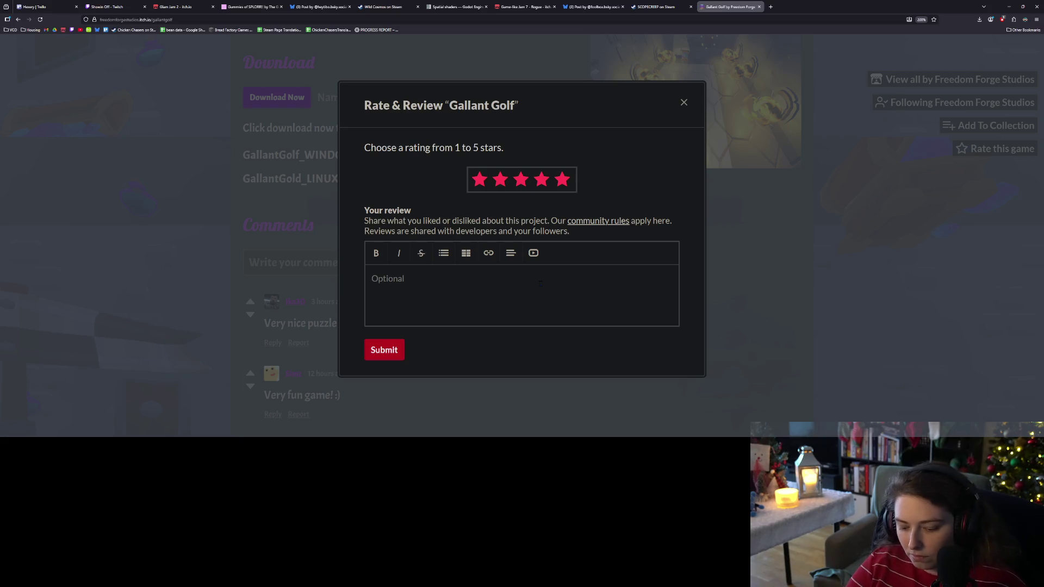
{"action": "type", "text": "aMAZI"}
{"action": "key", "text": "BackSpace"}
{"action": "key", "text": "BackSpace"}
{"action": "key", "text": "BackSpace"}
{"action": "type", "text": "Amazi"}
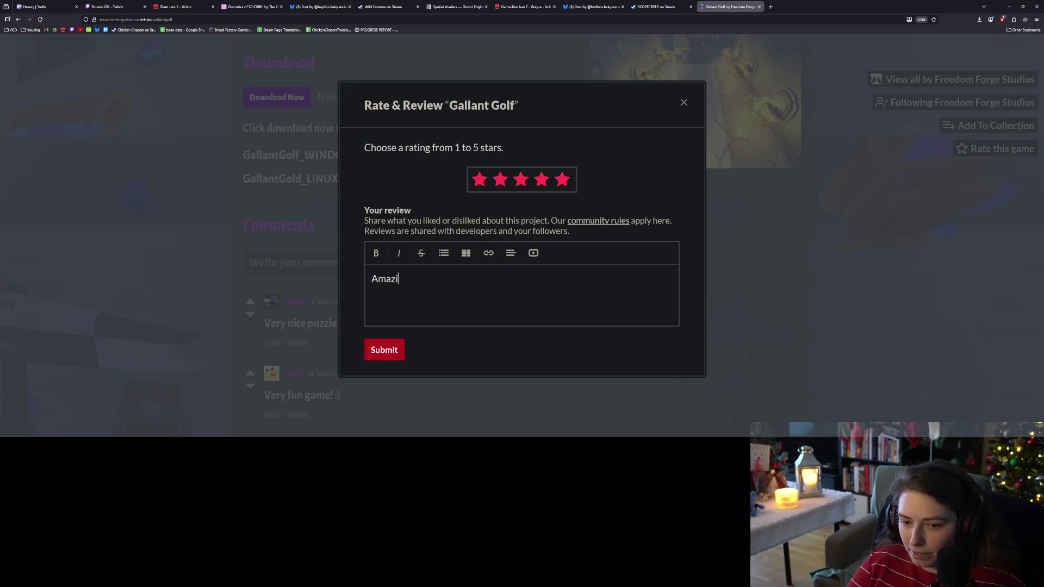
{"action": "type", "text": "ng concept, definitely worth fleshing out more and fixing a f"}
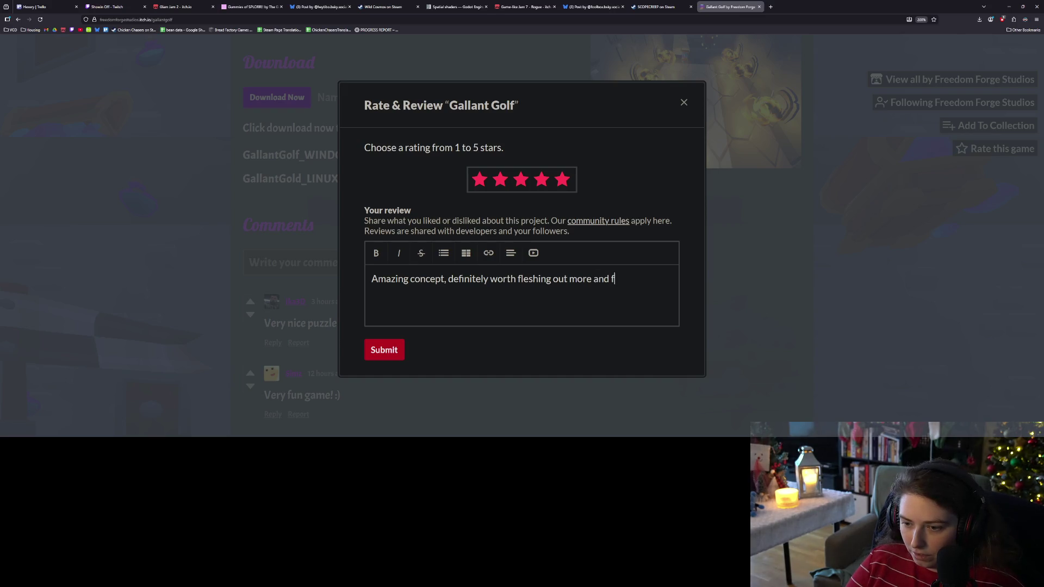
{"action": "type", "text": "ew "}
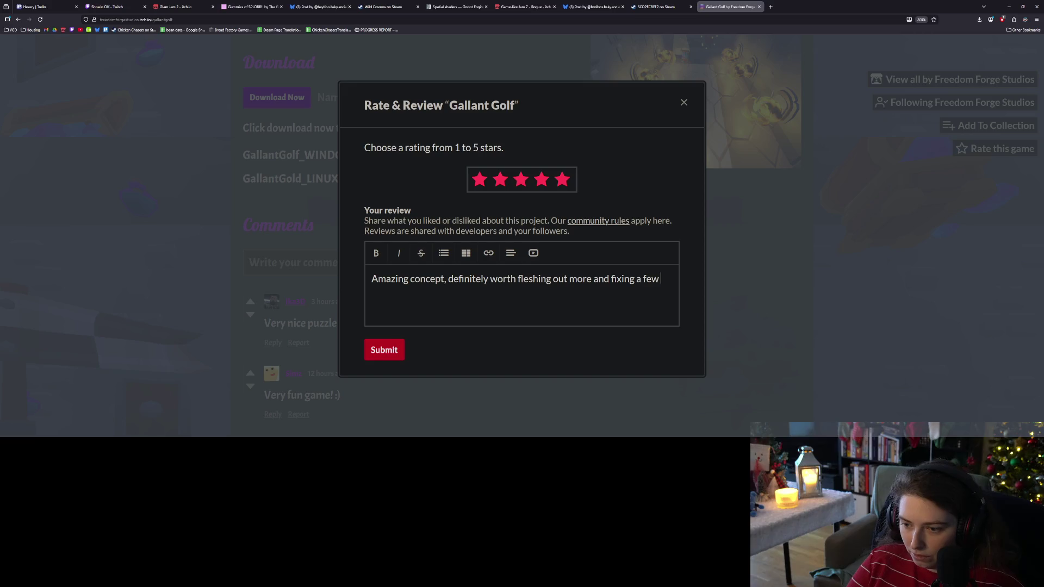
{"action": "type", "text": "lil buggies"}
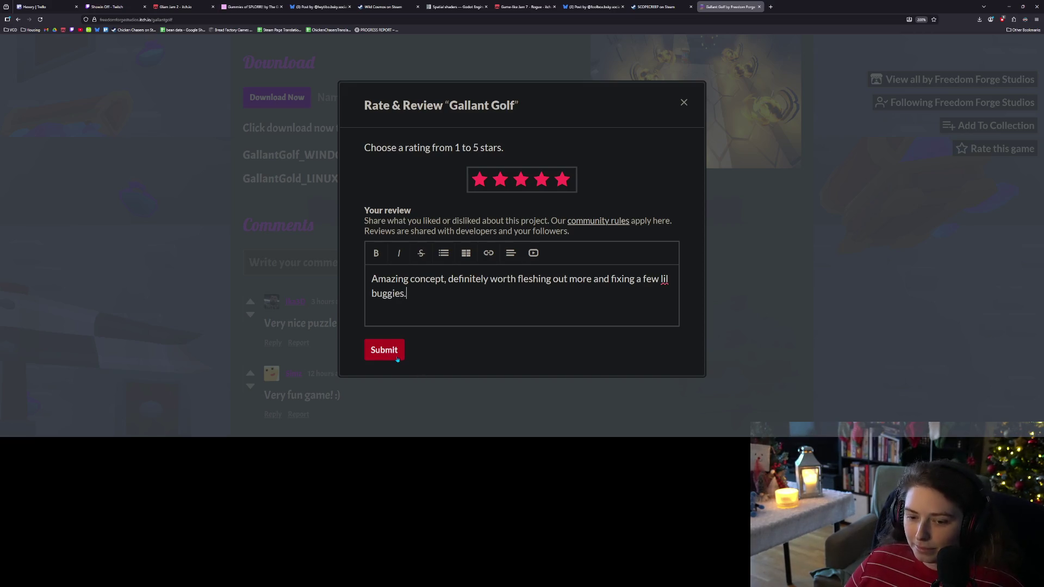
{"action": "left_click", "coordinate": [684, 102]}
{"action": "scroll", "coordinate": [369, 217], "scroll_direction": "down", "scroll_amount": 1}
Step: Post a comment calling the game really fun despite not normally liking the genre, ending 'Great job!'
{"action": "left_click", "coordinate": [369, 216]}
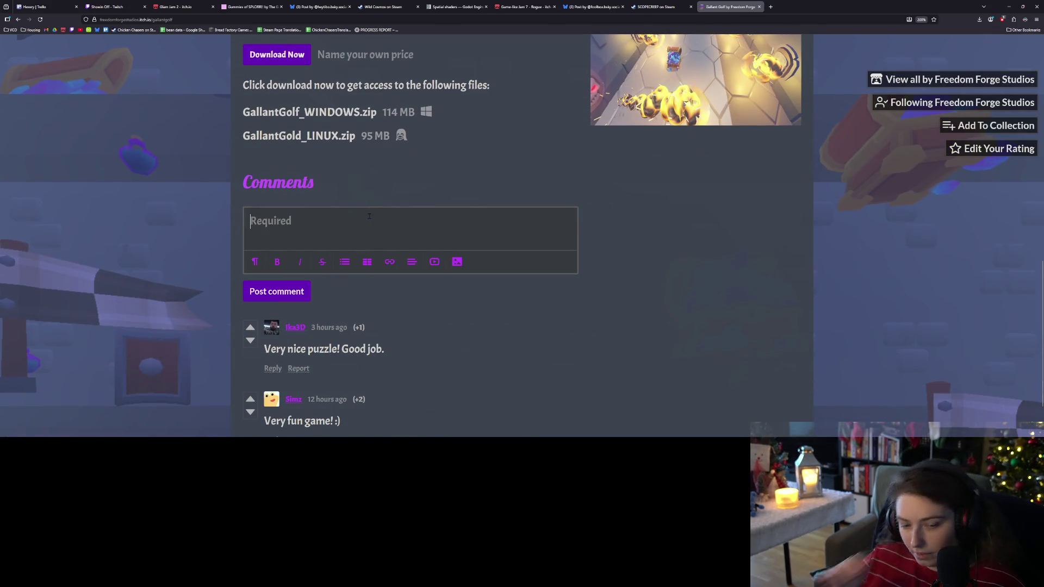
{"action": "type", "text": "This was "}
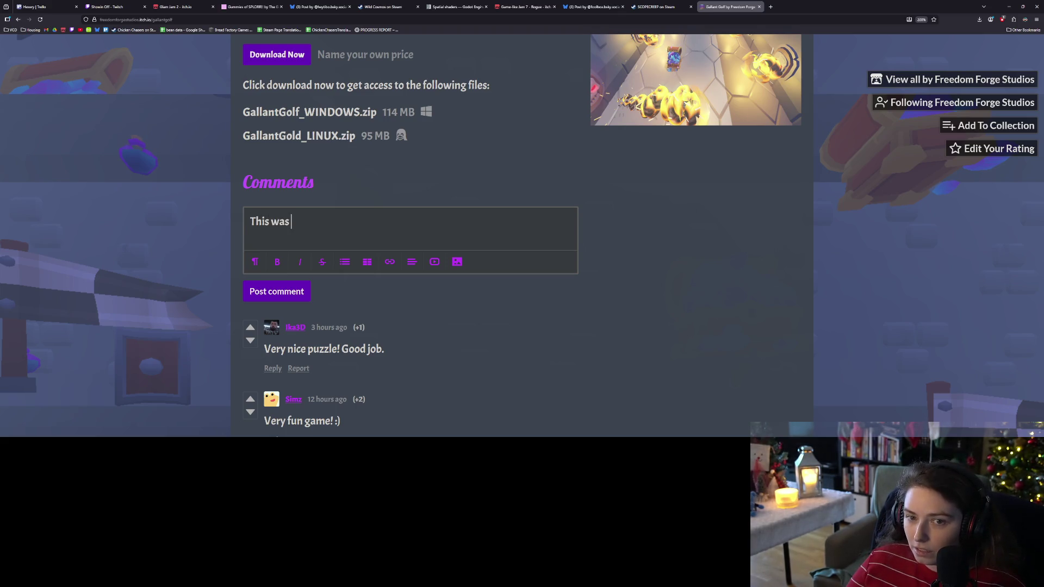
{"action": "type", "text": "really fu"}
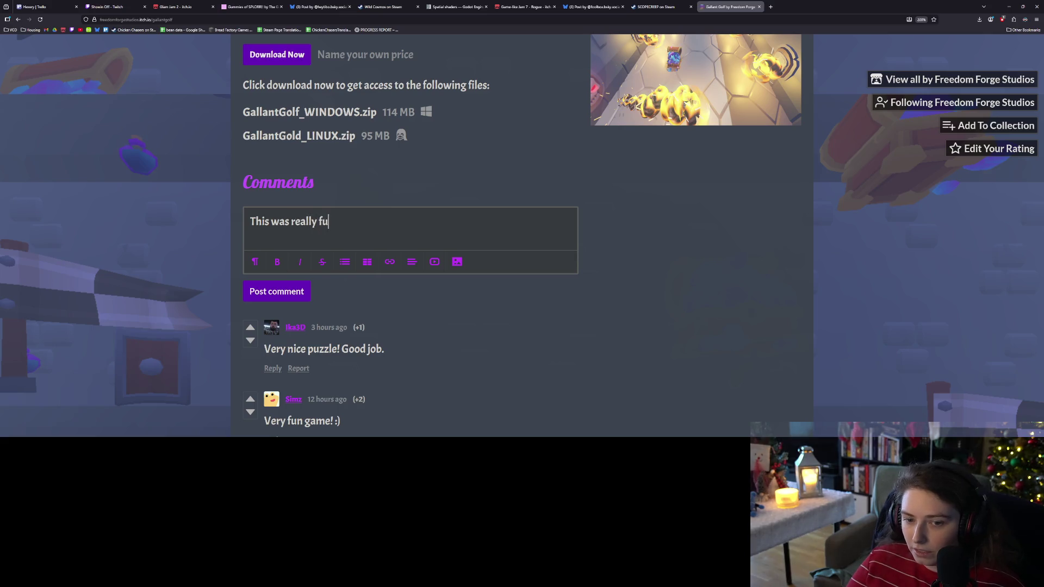
{"action": "type", "text": "n, and "}
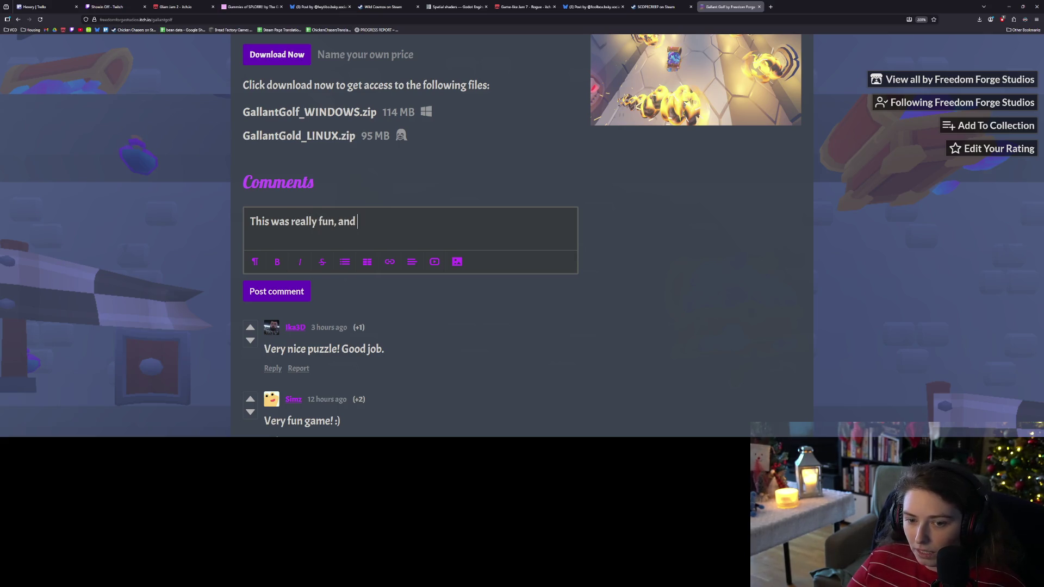
{"action": "type", "text": "I'm no"}
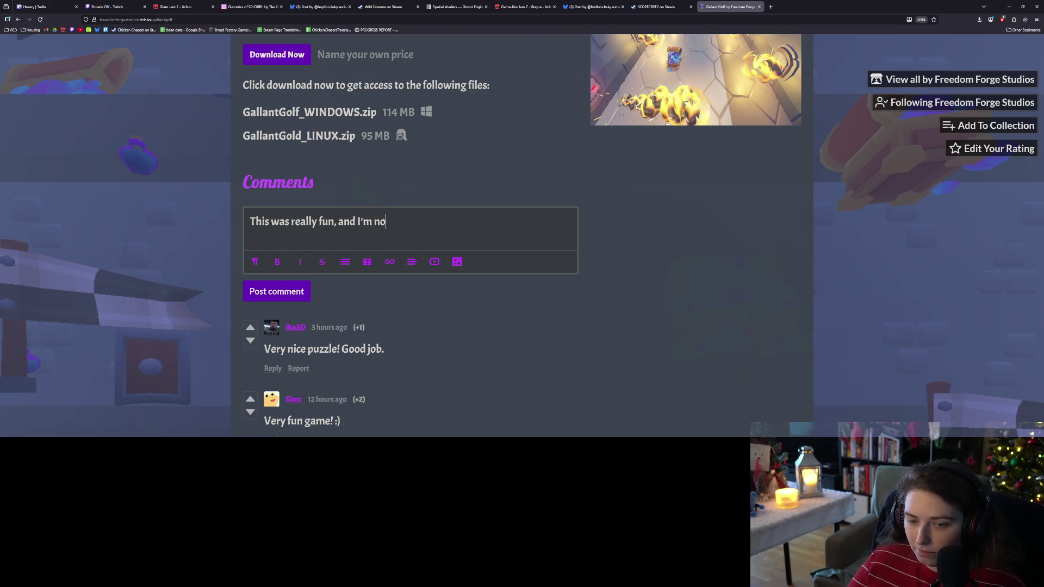
{"action": "type", "text": "t normally"}
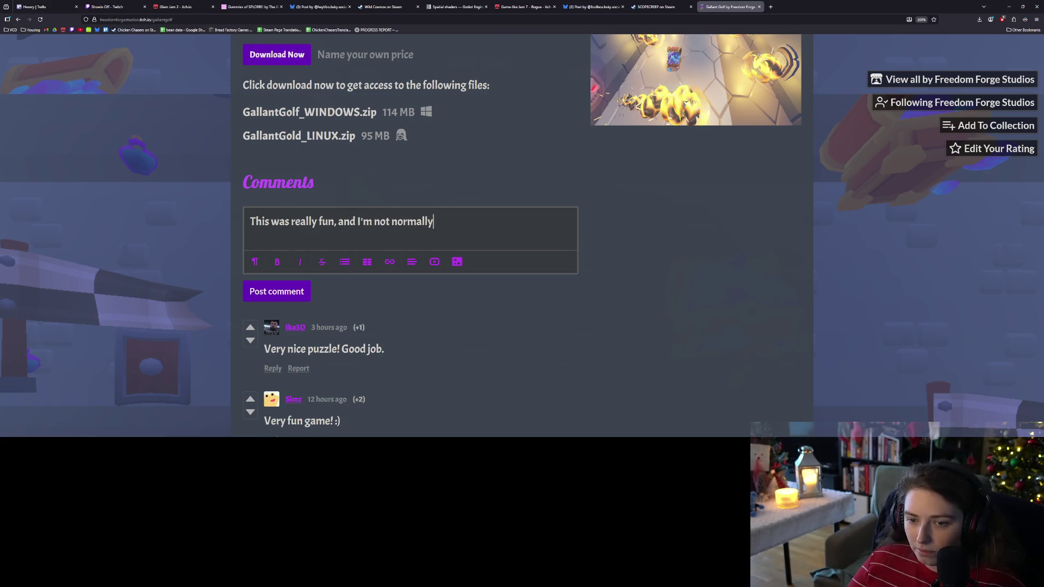
{"action": "type", "text": " into this kind of "}
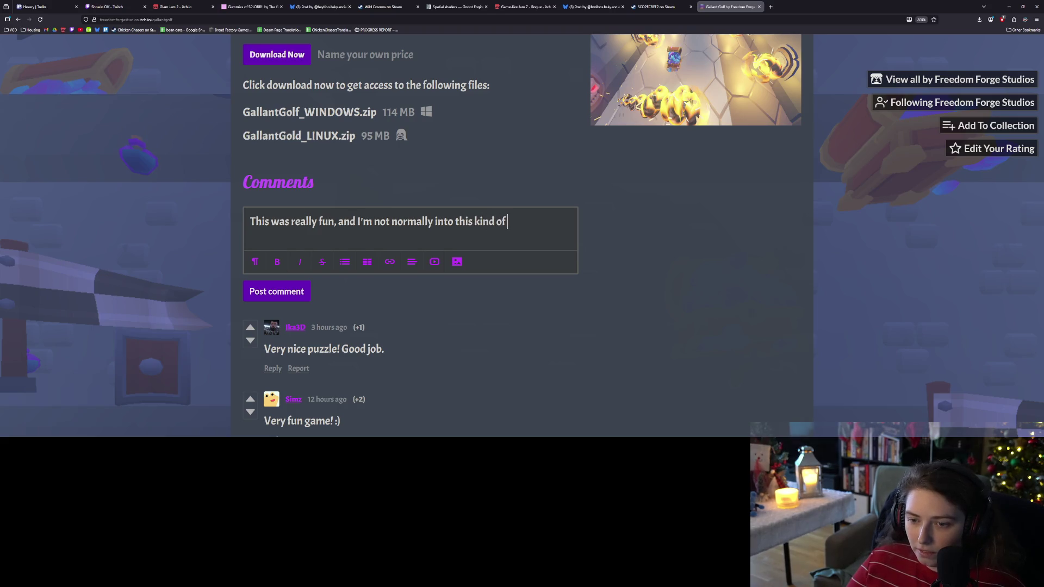
{"action": "type", "text": "game. Great job!"}
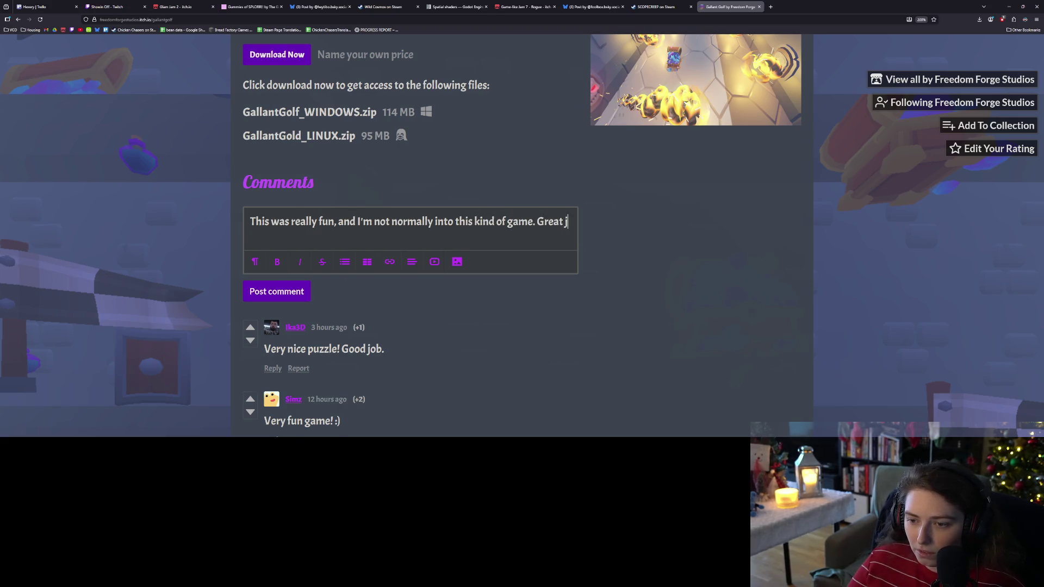
{"action": "left_click", "coordinate": [280, 302]}
{"action": "scroll", "coordinate": [209, 191], "scroll_direction": "up", "scroll_amount": 10}
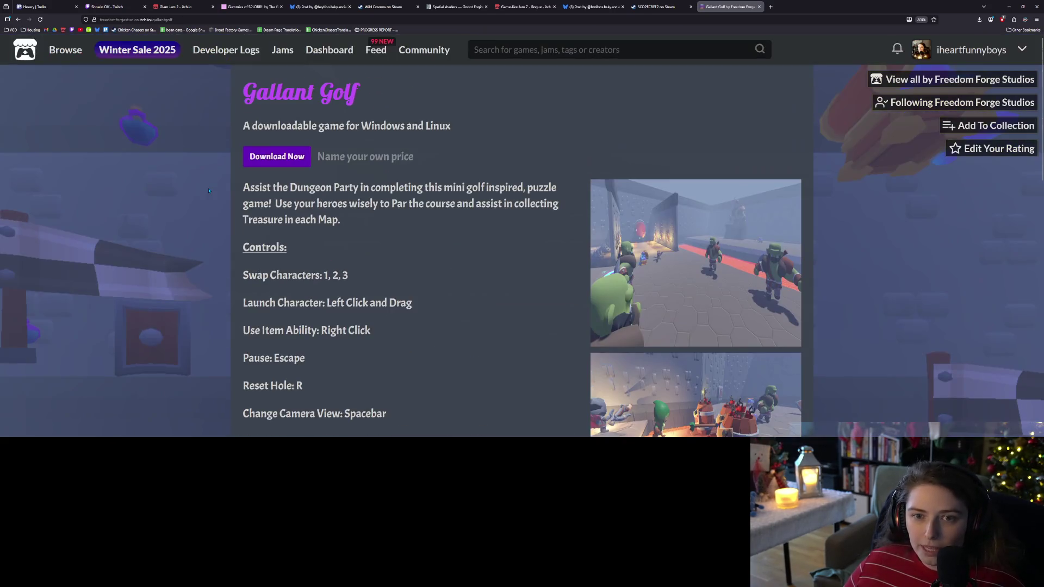
{"action": "left_click", "coordinate": [40, 7]}
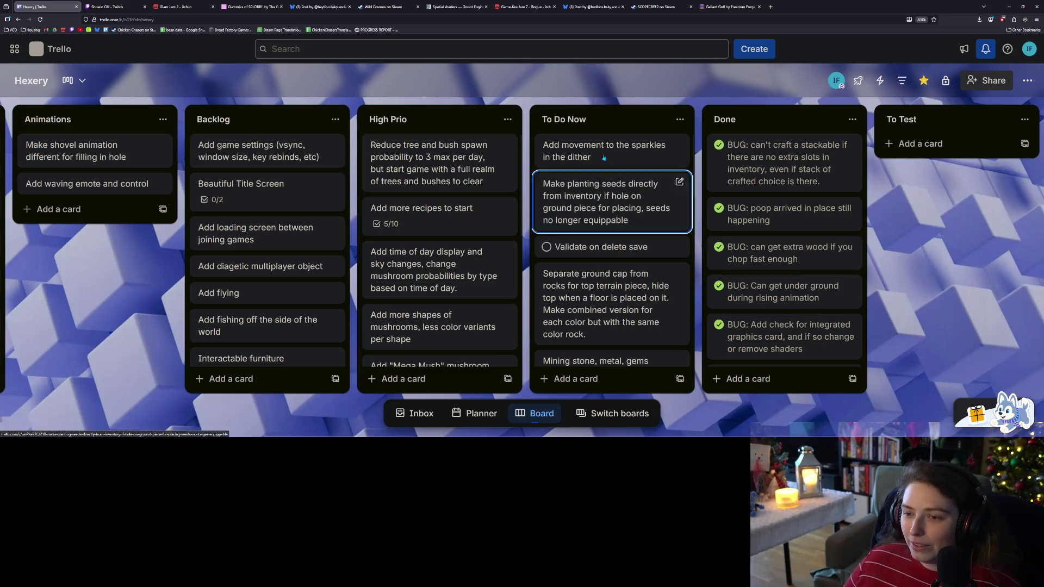
{"action": "left_click_drag", "start_coordinate": [612, 154], "coordinate": [779, 155]}
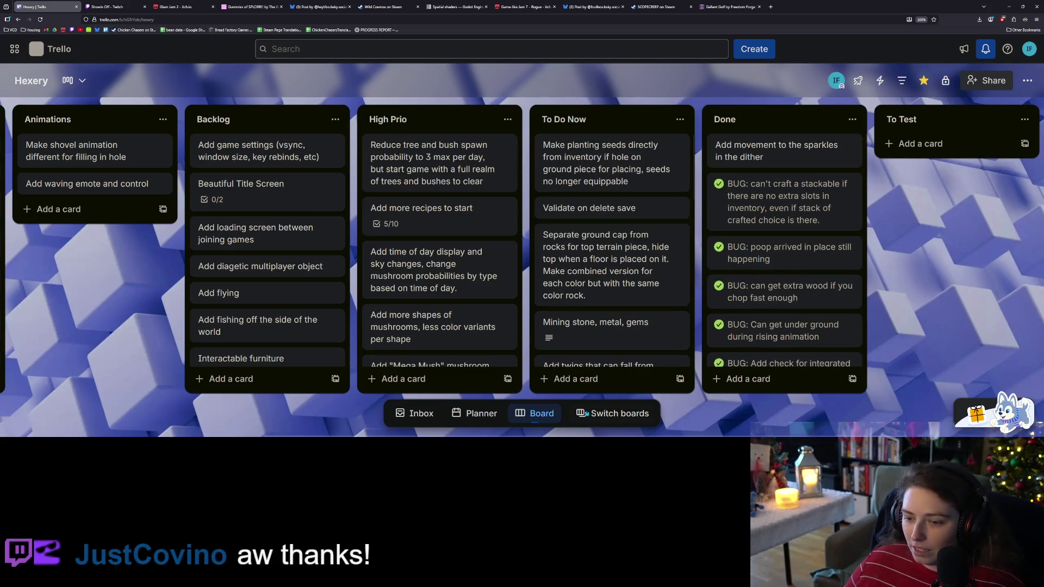
{"action": "left_click", "coordinate": [567, 377]}
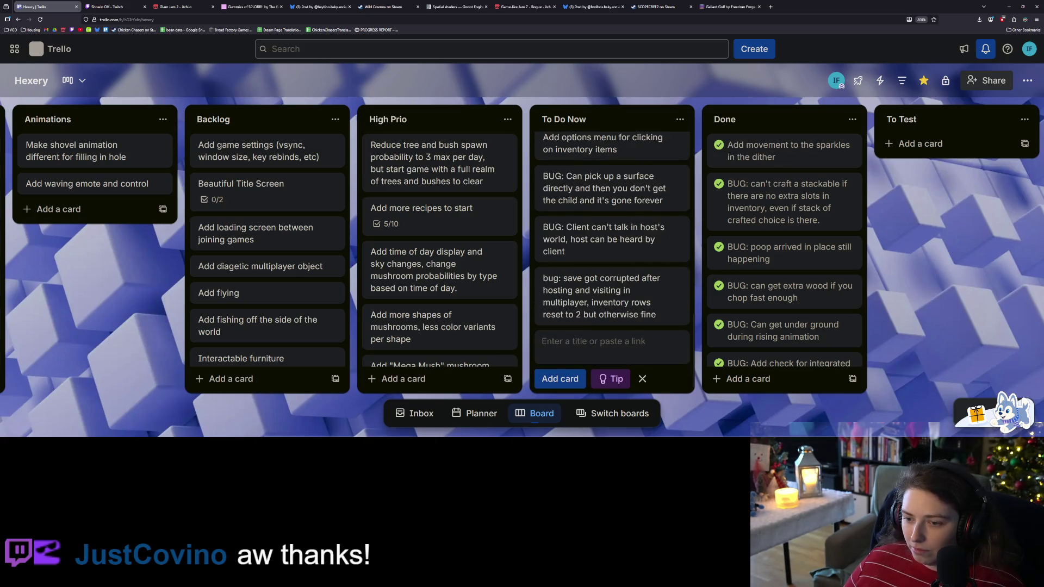
{"action": "type", "text": "Add "}
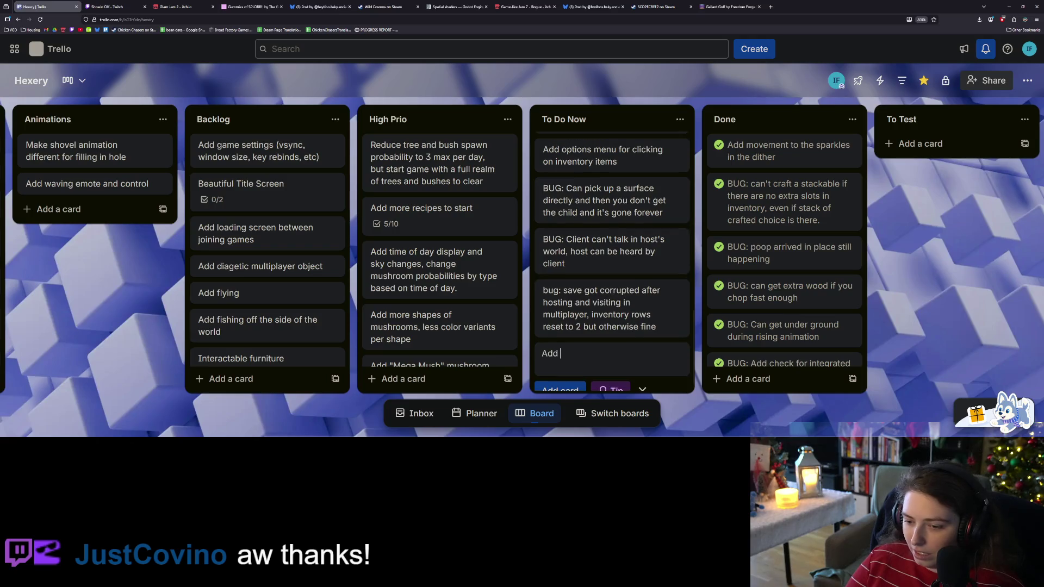
{"action": "type", "text": "ditheri"}
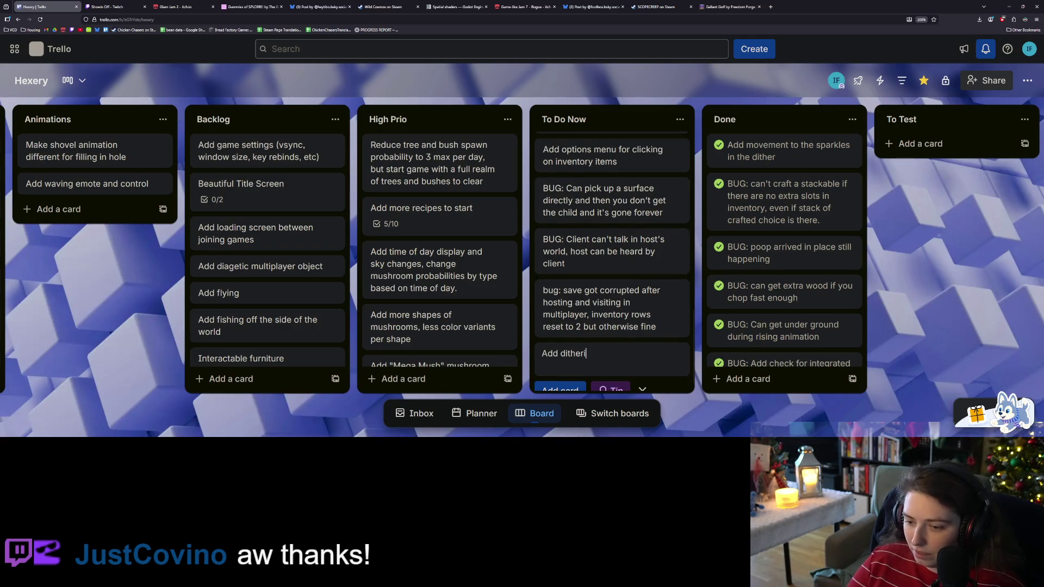
{"action": "type", "text": "ng to raised "}
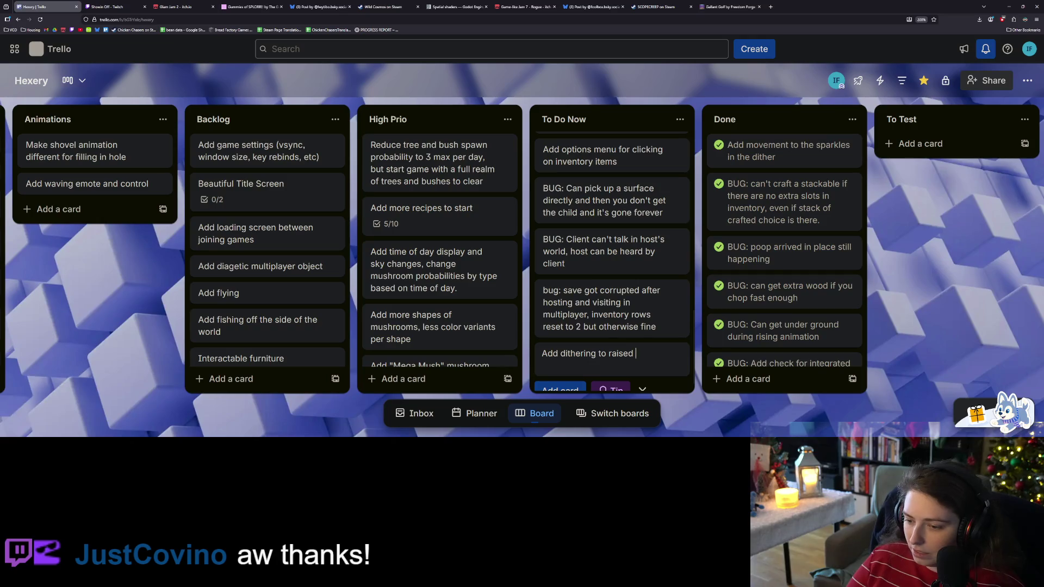
{"action": "type", "text": "ground pieces"}
{"action": "key", "text": "Return"}
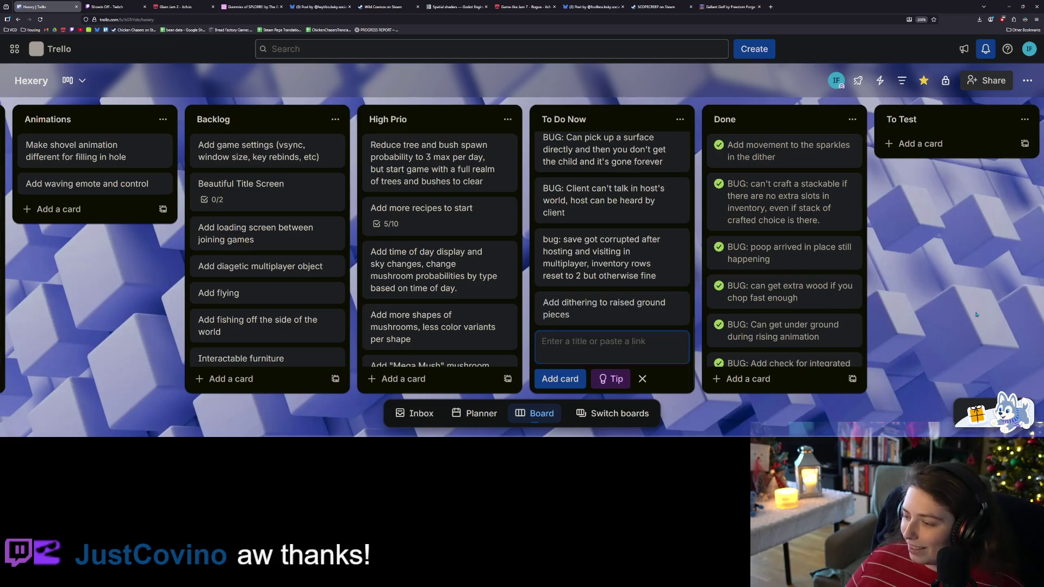
{"action": "key", "text": "Escape"}
{"action": "scroll", "coordinate": [655, 310], "scroll_direction": "up", "scroll_amount": 3}
{"action": "scroll", "coordinate": [654, 321], "scroll_direction": "up", "scroll_amount": 10}
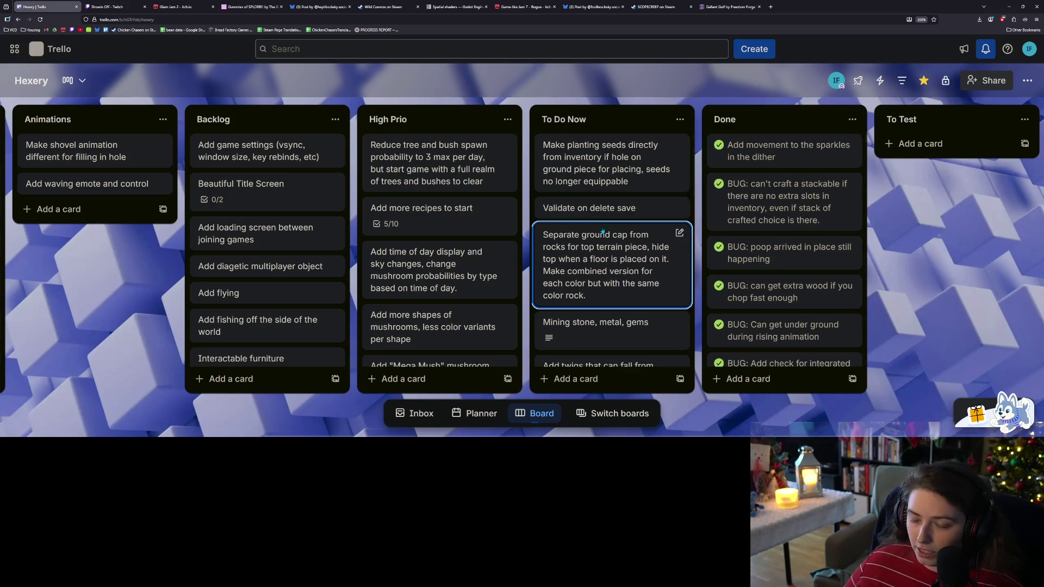
{"action": "mouse_move", "coordinate": [624, 217]}
{"action": "left_mouse_down"}
{"action": "mouse_move", "coordinate": [620, 332]}
{"action": "mouse_move", "coordinate": [620, 163]}
{"action": "mouse_move", "coordinate": [620, 282]}
{"action": "mouse_move", "coordinate": [623, 212]}
{"action": "left_mouse_up"}
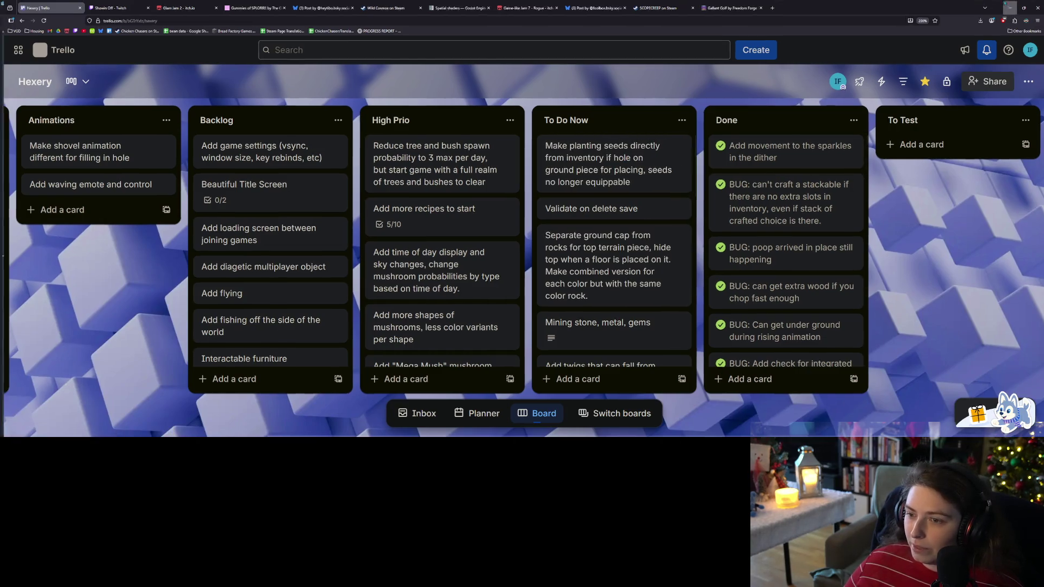
{"action": "key", "text": "alt+Tab"}
{"action": "left_click", "coordinate": [459, 323]}
Step: Open seed.gd from the script list and scroll through it
{"action": "left_click", "coordinate": [402, 134]}
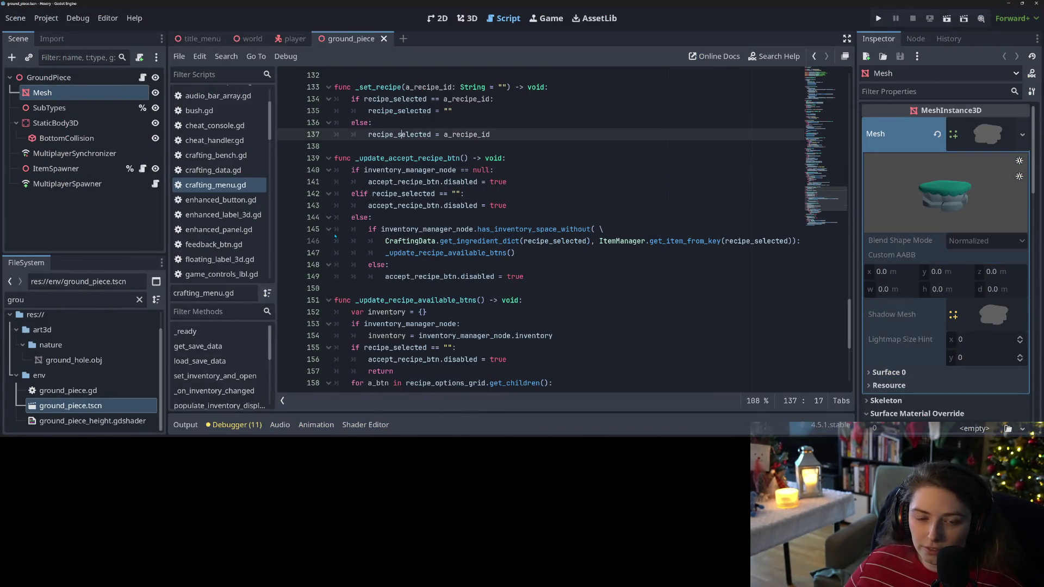
{"action": "scroll", "coordinate": [200, 173], "scroll_direction": "down", "scroll_amount": 5}
{"action": "scroll", "coordinate": [247, 232], "scroll_direction": "down", "scroll_amount": 10}
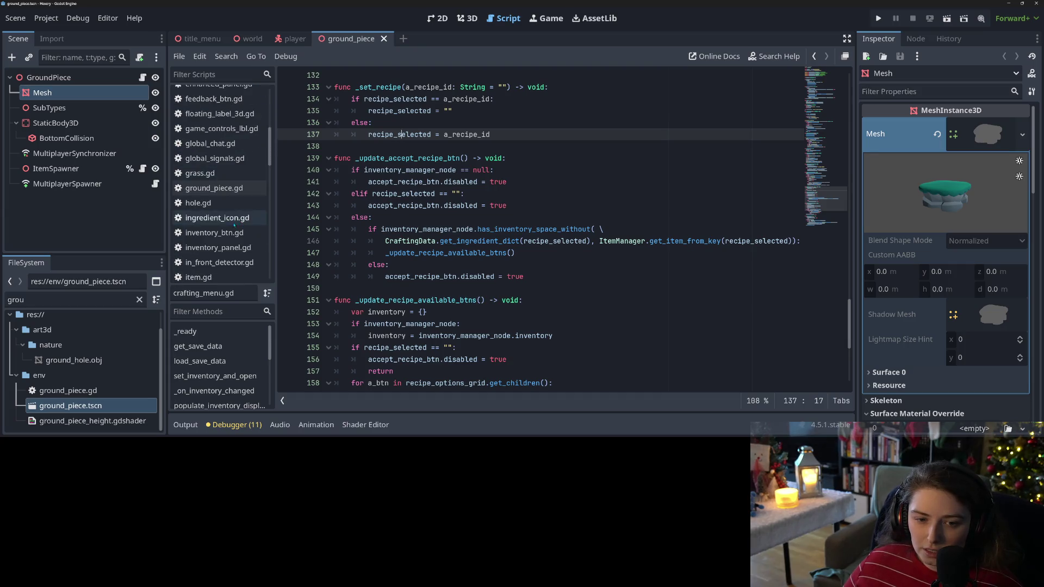
{"action": "scroll", "coordinate": [219, 244], "scroll_direction": "down", "scroll_amount": 3}
{"action": "left_click", "coordinate": [199, 246]}
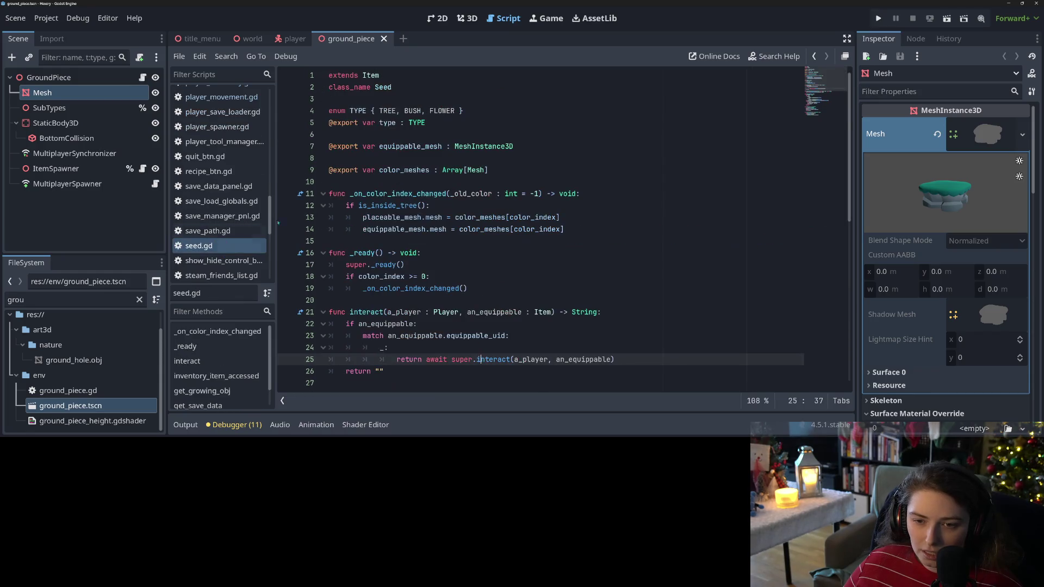
{"action": "scroll", "coordinate": [544, 229], "scroll_direction": "down", "scroll_amount": 5}
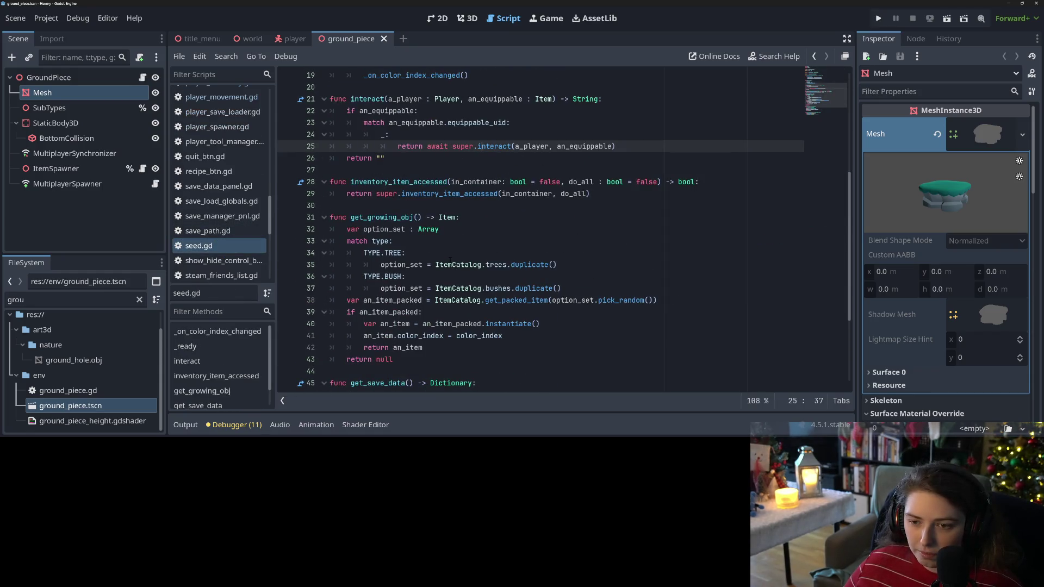
{"action": "scroll", "coordinate": [450, 260], "scroll_direction": "down", "scroll_amount": 1}
{"action": "scroll", "coordinate": [564, 228], "scroll_direction": "down", "scroll_amount": 3}
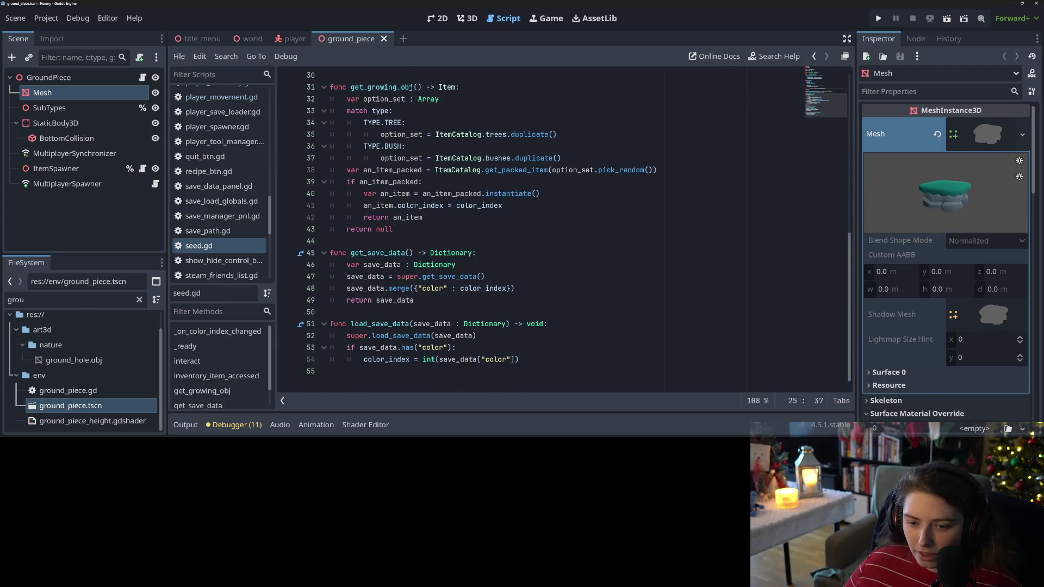
{"action": "scroll", "coordinate": [392, 220], "scroll_direction": "up", "scroll_amount": 4}
Step: Inspect seed.gd's interact function and jump to inventory_item_accessed's definition in item.gd
{"action": "left_click", "coordinate": [391, 217]}
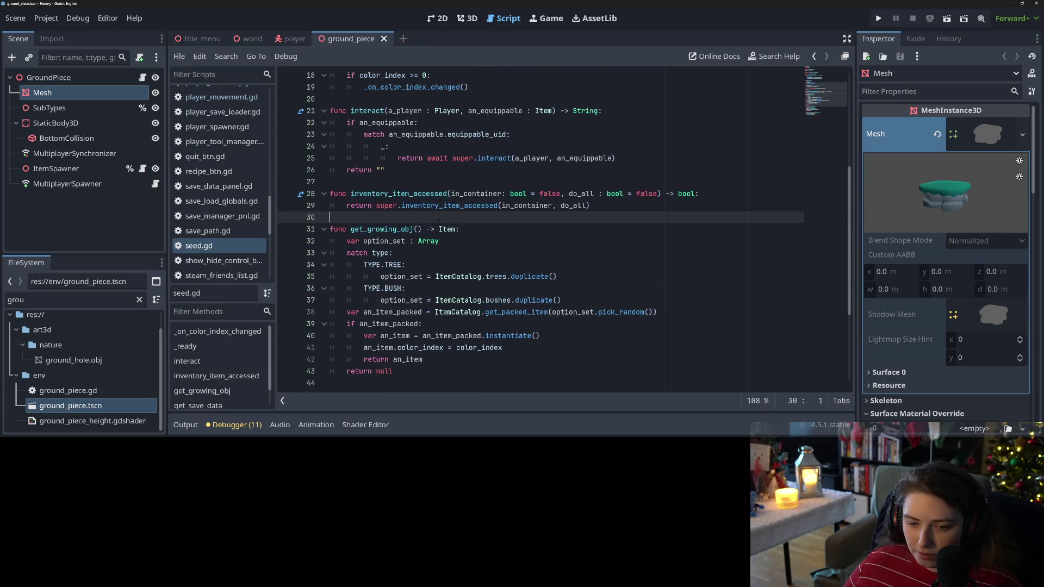
{"action": "scroll", "coordinate": [435, 222], "scroll_direction": "up", "scroll_amount": 2}
{"action": "double_click", "coordinate": [418, 229]}
{"action": "left_click", "coordinate": [427, 229]}
{"action": "left_click", "coordinate": [498, 205]}
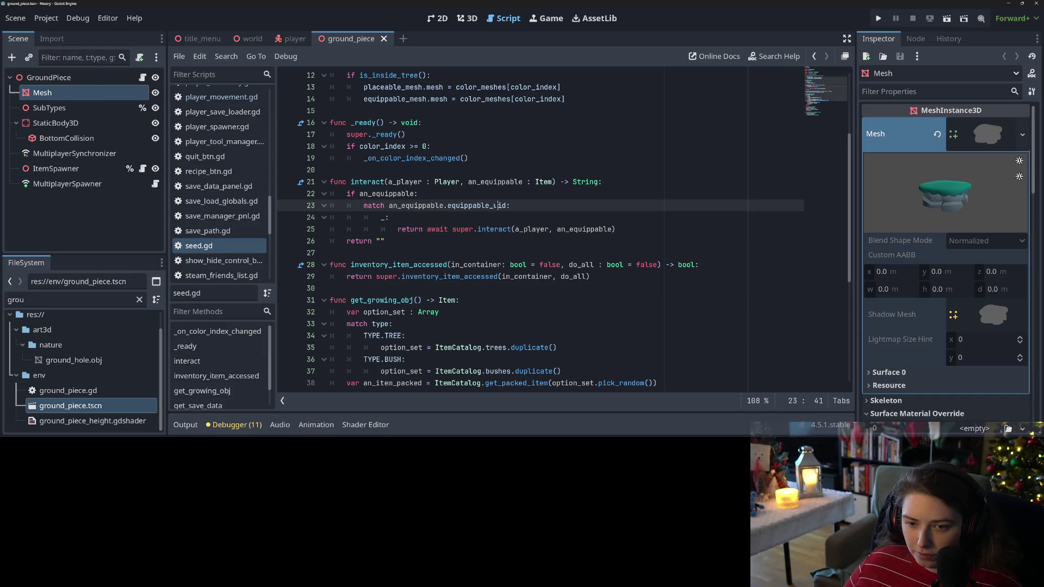
{"action": "left_click", "coordinate": [469, 244]}
{"action": "scroll", "coordinate": [435, 228], "scroll_direction": "down", "scroll_amount": 2}
{"action": "left_click", "coordinate": [386, 193]}
{"action": "left_click", "coordinate": [446, 206], "text": "ctrl"}
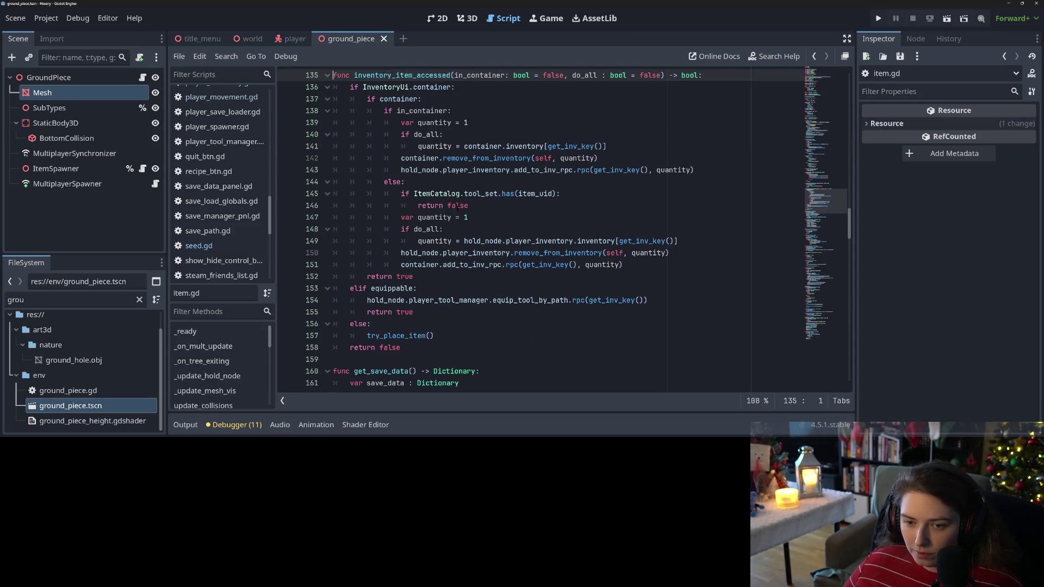
Step: Review the InventoryUi.container branch, then jump to the try_place_item definition from line 157
{"action": "scroll", "coordinate": [489, 228], "scroll_direction": "up", "scroll_amount": 2}
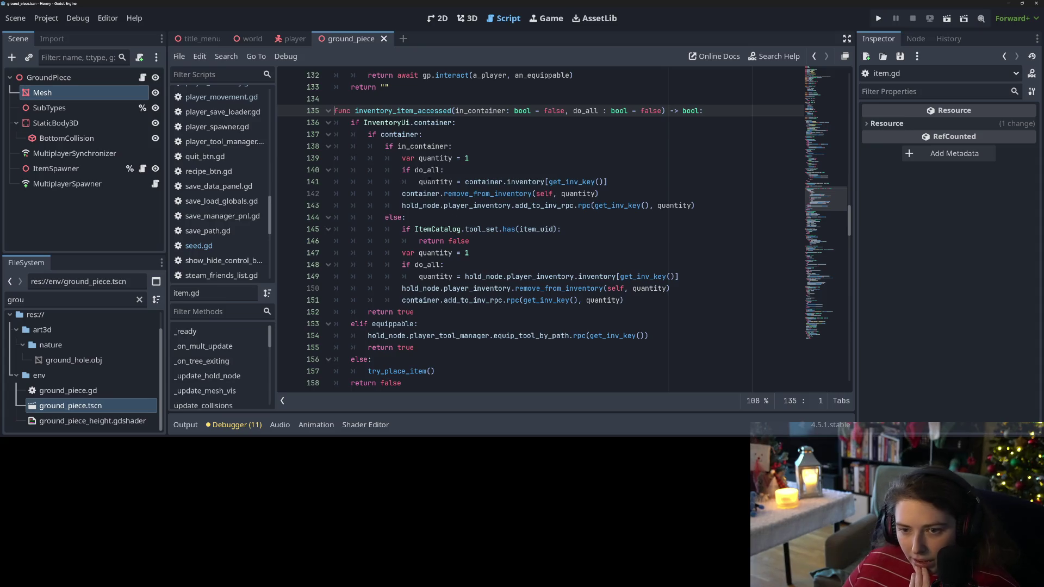
{"action": "double_click", "coordinate": [434, 123]}
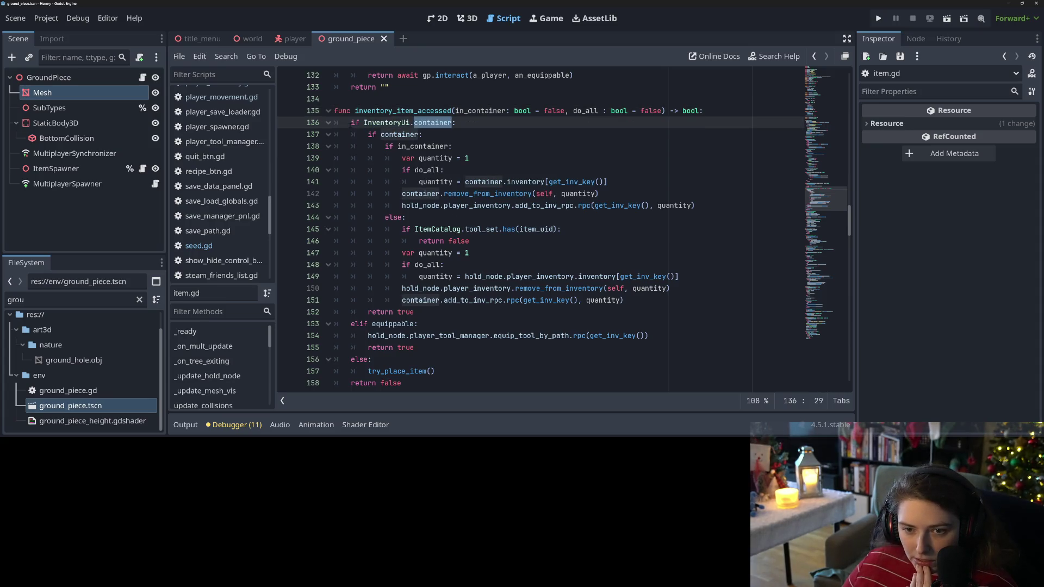
{"action": "left_click", "coordinate": [351, 123]}
{"action": "mouse_move", "coordinate": [353, 123]}
{"action": "left_mouse_down"}
{"action": "mouse_move", "coordinate": [358, 342]}
{"action": "mouse_move", "coordinate": [359, 321]}
{"action": "left_mouse_up"}
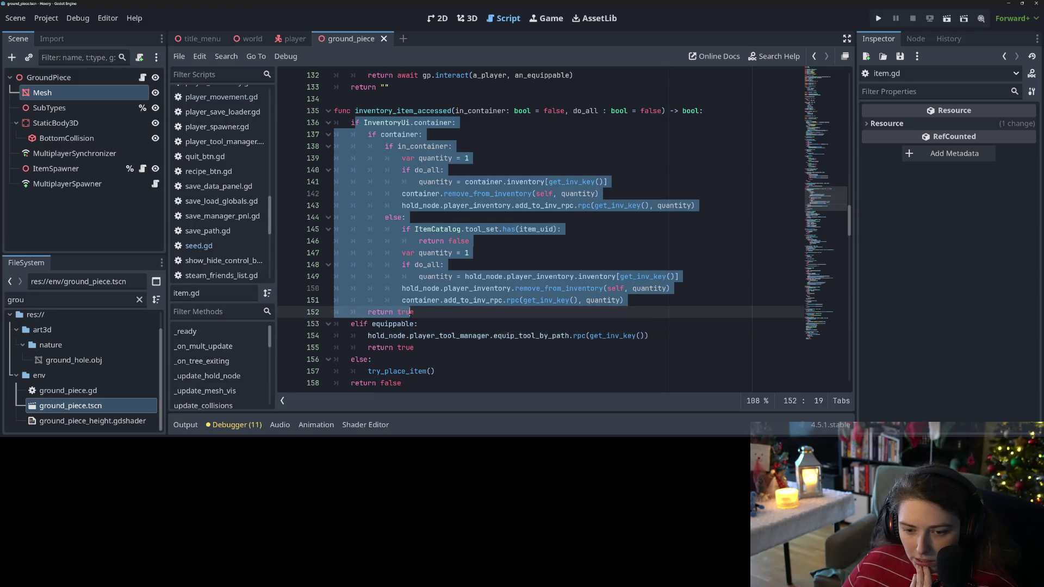
{"action": "left_click", "coordinate": [418, 324]}
{"action": "scroll", "coordinate": [418, 331], "scroll_direction": "down", "scroll_amount": 2}
{"action": "double_click", "coordinate": [405, 301]}
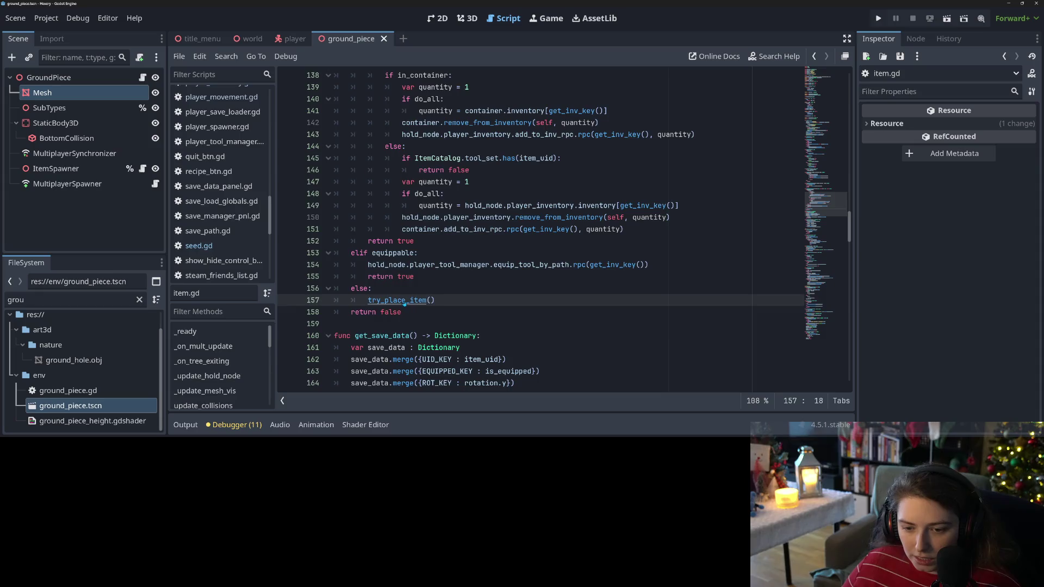
{"action": "left_click", "coordinate": [405, 301], "text": "ctrl"}
{"action": "scroll", "coordinate": [380, 194], "scroll_direction": "down", "scroll_amount": 2}
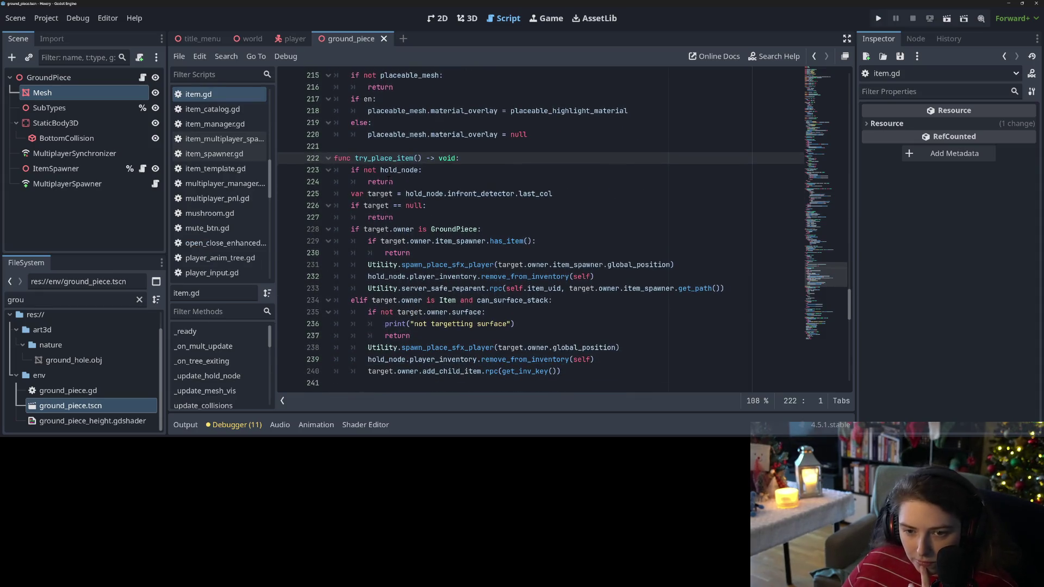
Step: Review try_place_item's target checks and open a new line under the has_item check at line 230
{"action": "left_click", "coordinate": [380, 194]}
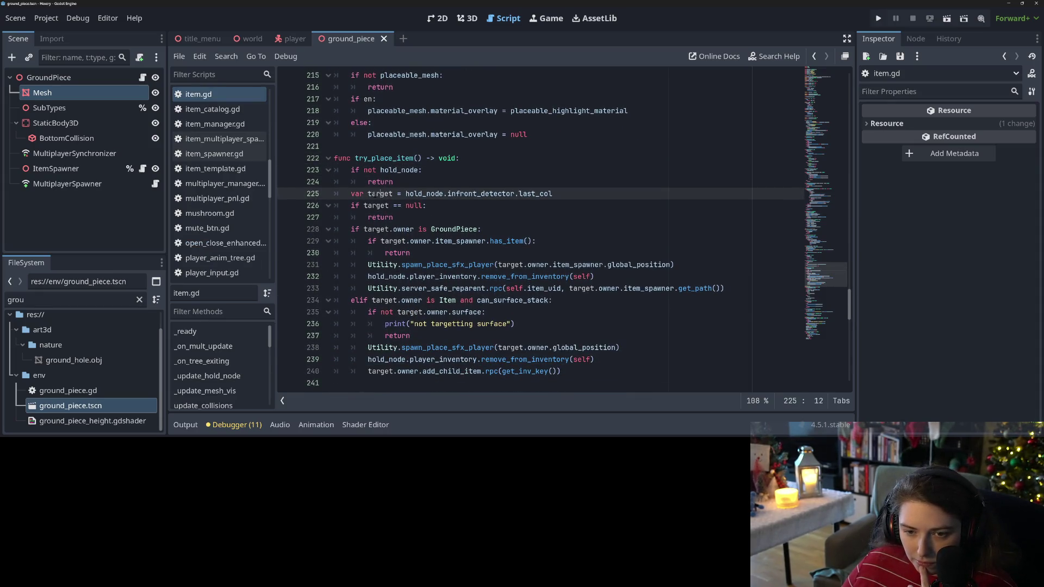
{"action": "double_click", "coordinate": [371, 194]}
{"action": "left_click", "coordinate": [392, 194]}
{"action": "double_click", "coordinate": [478, 194]}
{"action": "left_click", "coordinate": [390, 194]}
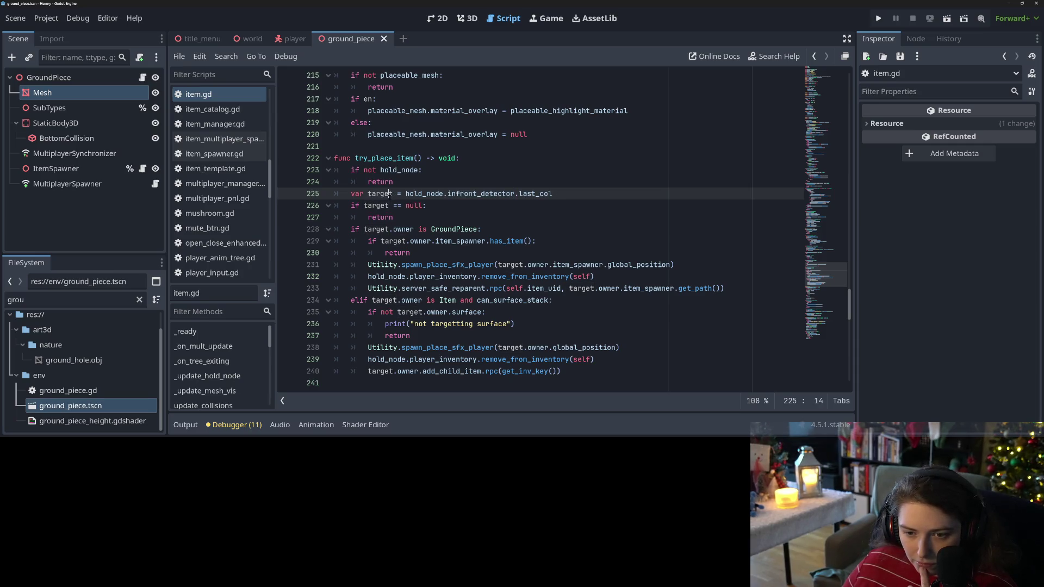
{"action": "left_click", "coordinate": [402, 206]}
{"action": "left_click", "coordinate": [419, 228]}
{"action": "left_click", "coordinate": [372, 241]}
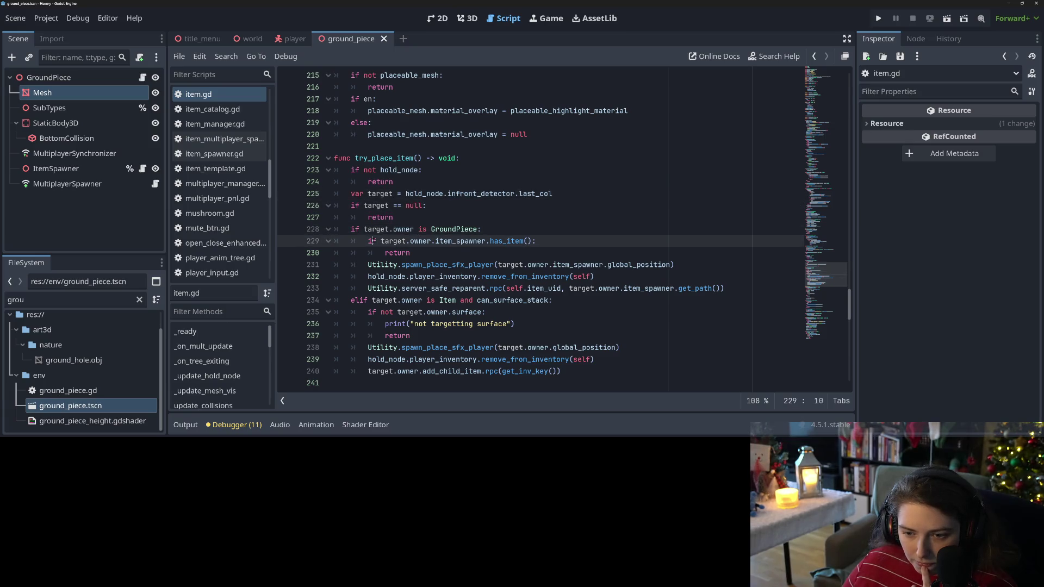
{"action": "type", "text": "f"}
{"action": "left_click", "coordinate": [379, 253]}
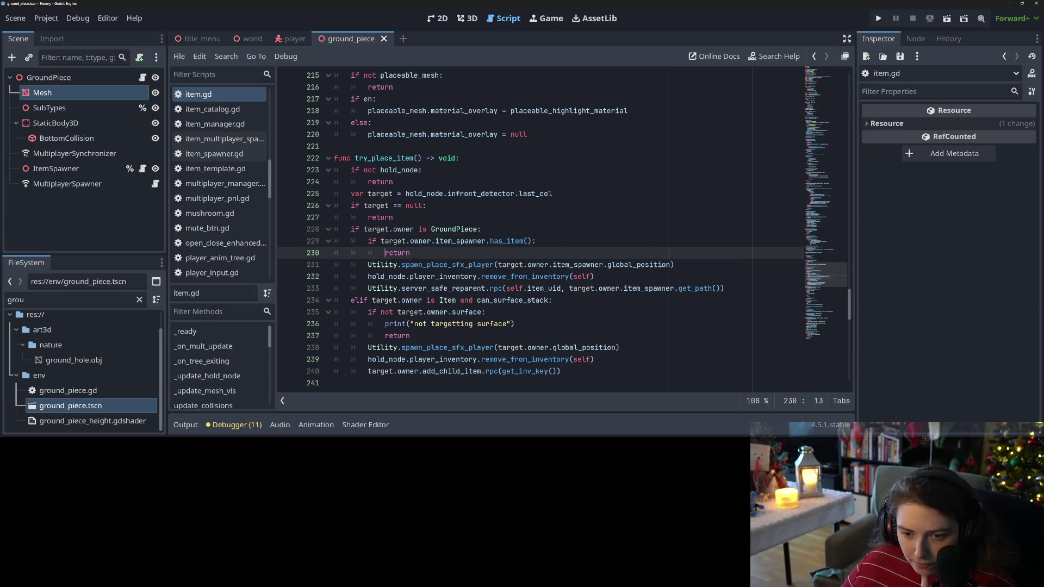
{"action": "key", "text": "Up"}
{"action": "key", "text": "End"}
{"action": "key", "text": "Return"}
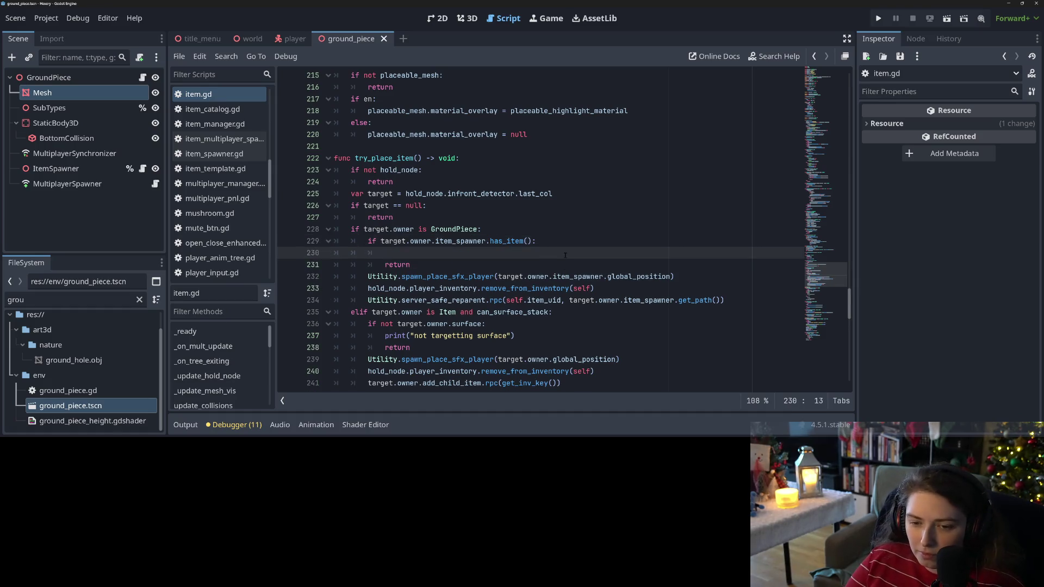
Step: Write the seed check using equippable_uid and EQUIPMENT.SEED on line 230
{"action": "type", "text": "ta"}
{"action": "key", "text": "BackSpace"}
{"action": "key", "text": "BackSpace"}
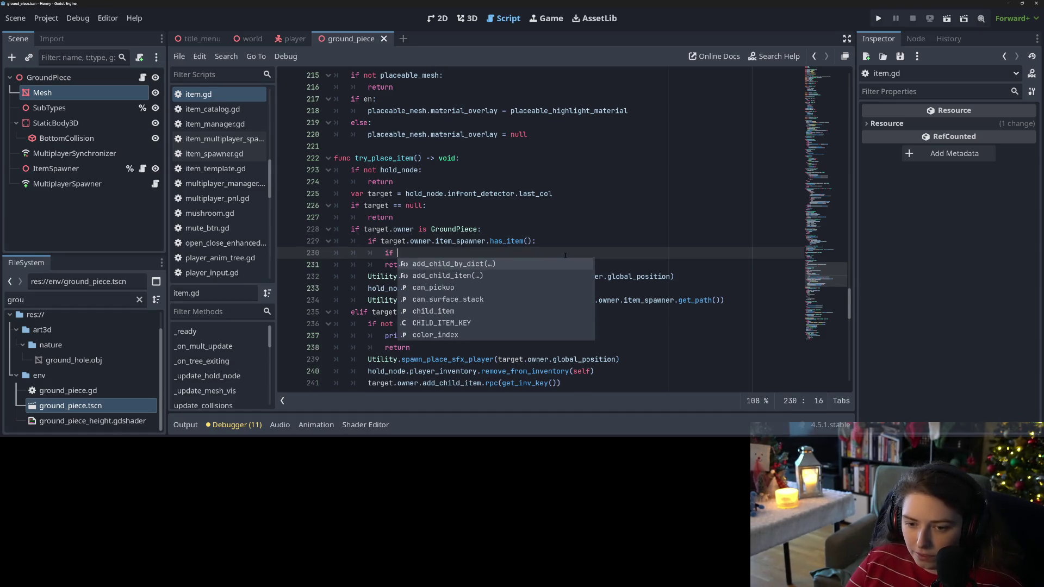
{"action": "type", "text": "E"}
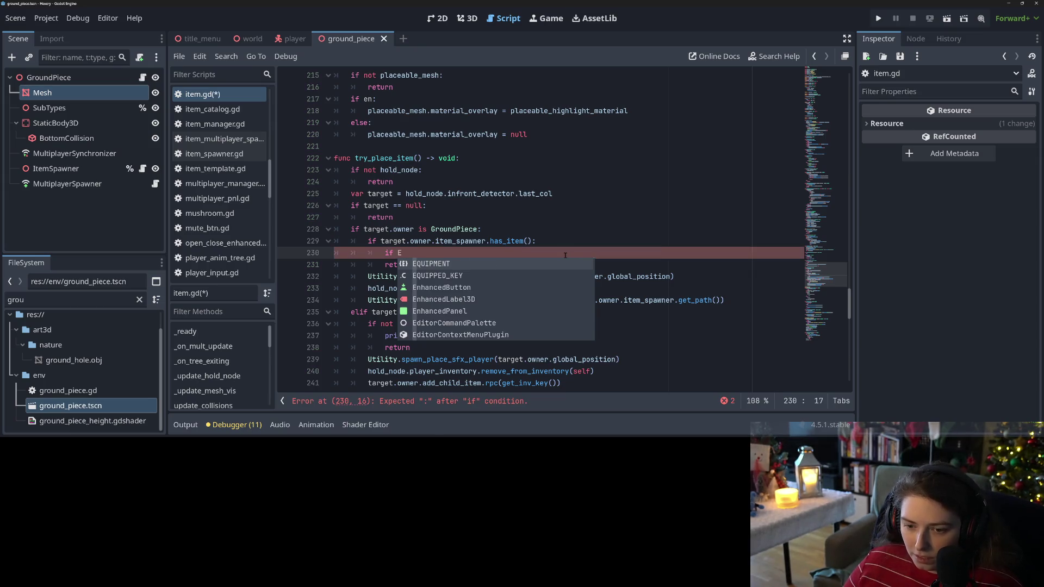
{"action": "key", "text": "Down"}
{"action": "key", "text": "Return"}
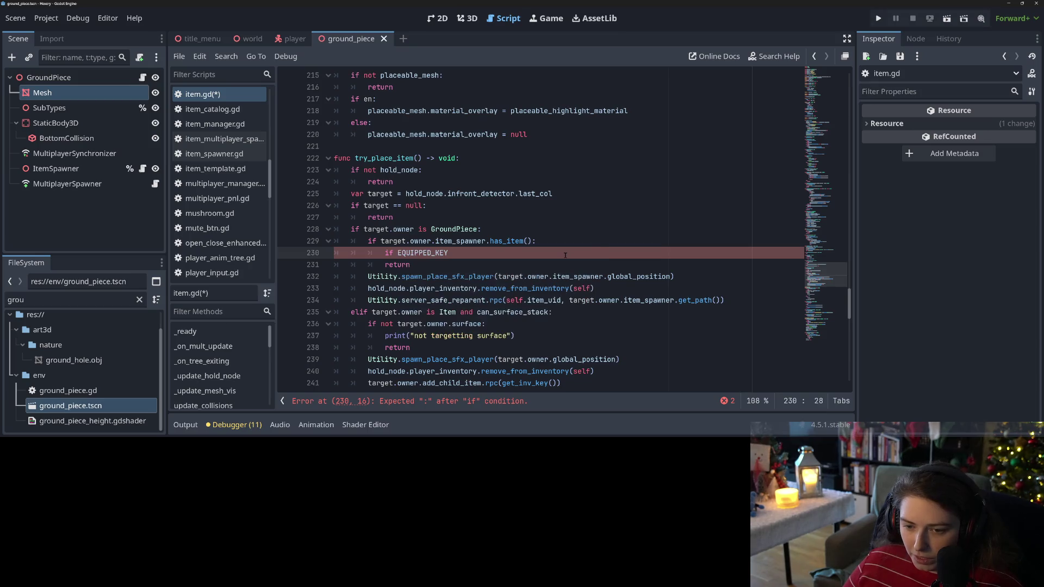
{"action": "key", "text": "BackSpace"}
{"action": "key", "text": "BackSpace"}
{"action": "key", "text": "BackSpace"}
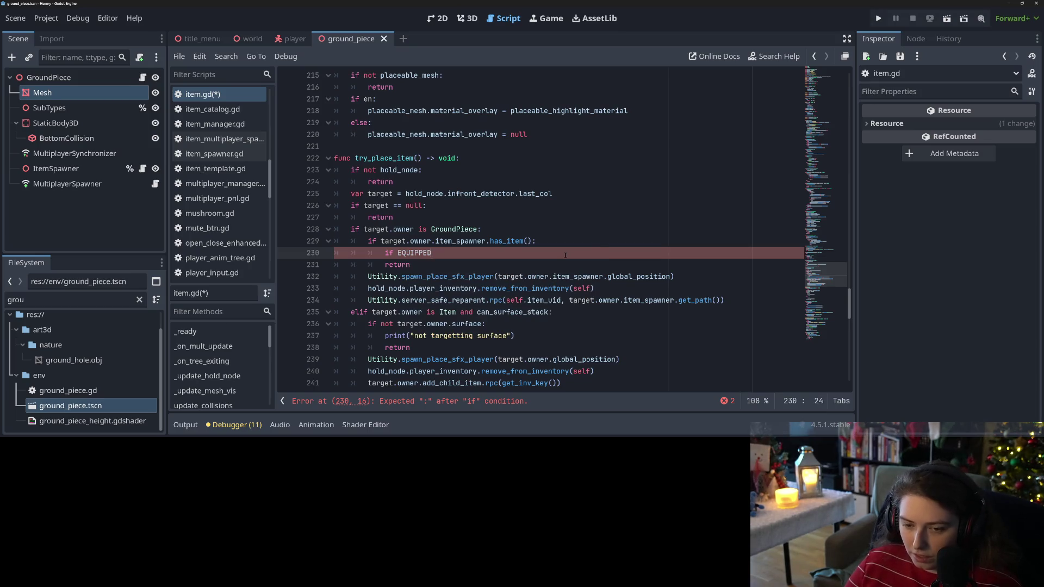
{"action": "type", "text": "eq"}
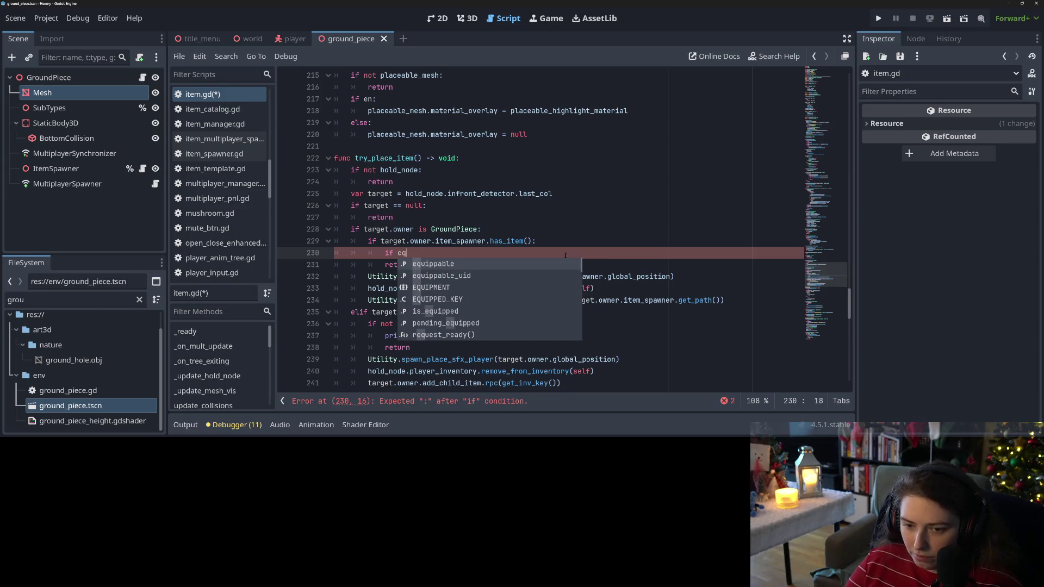
{"action": "key", "text": "Down"}
{"action": "key", "text": "Return"}
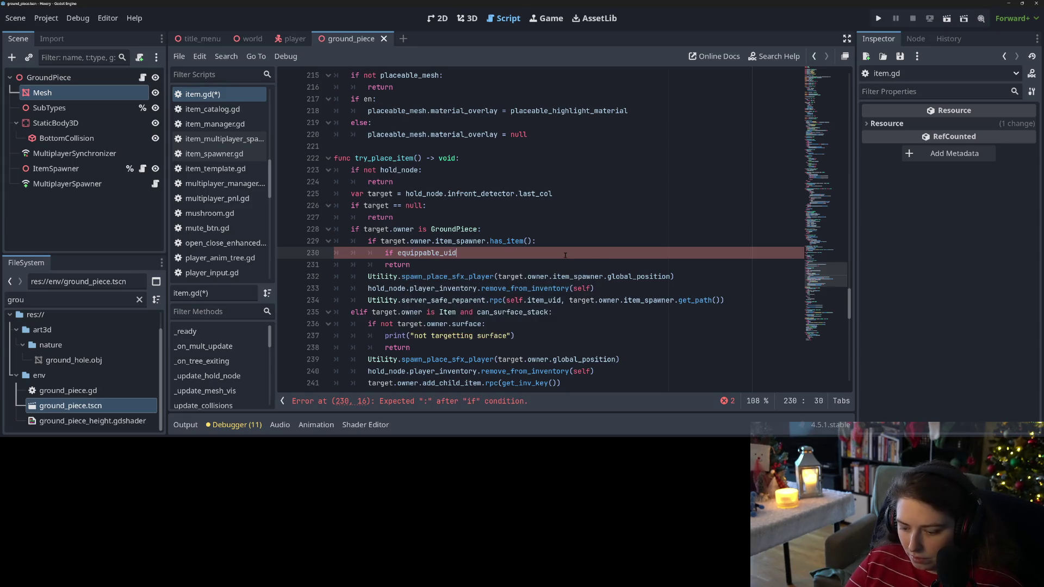
{"action": "type", "text": " == E"}
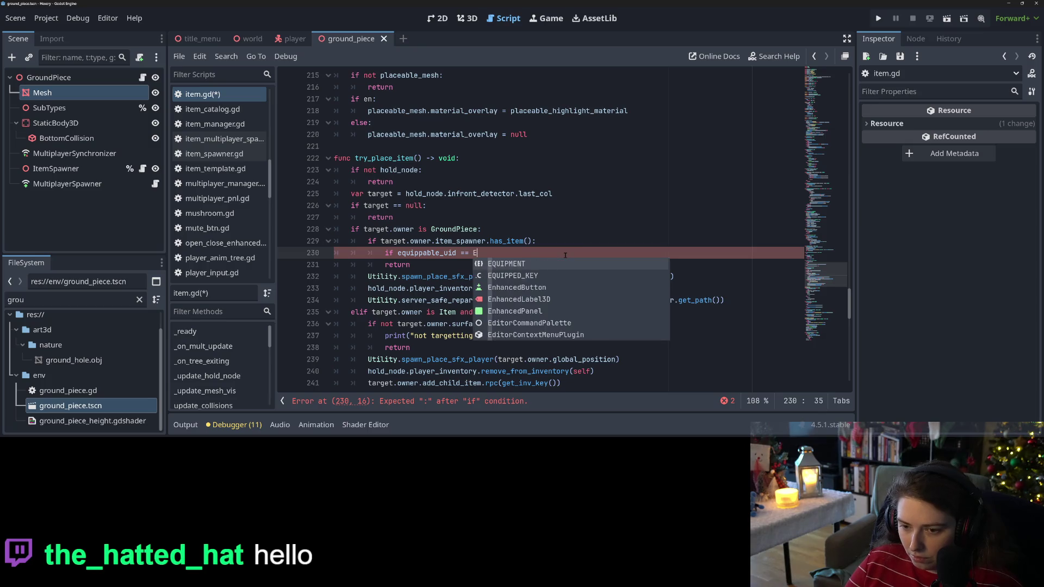
{"action": "key", "text": "Return"}
{"action": "type", "text": ".S"}
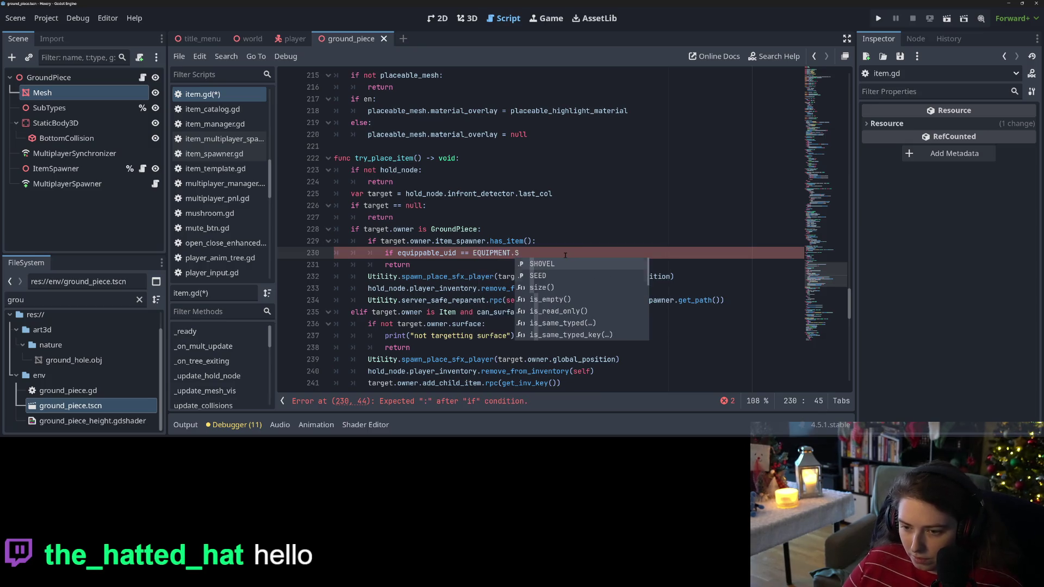
{"action": "key", "text": "Return"}
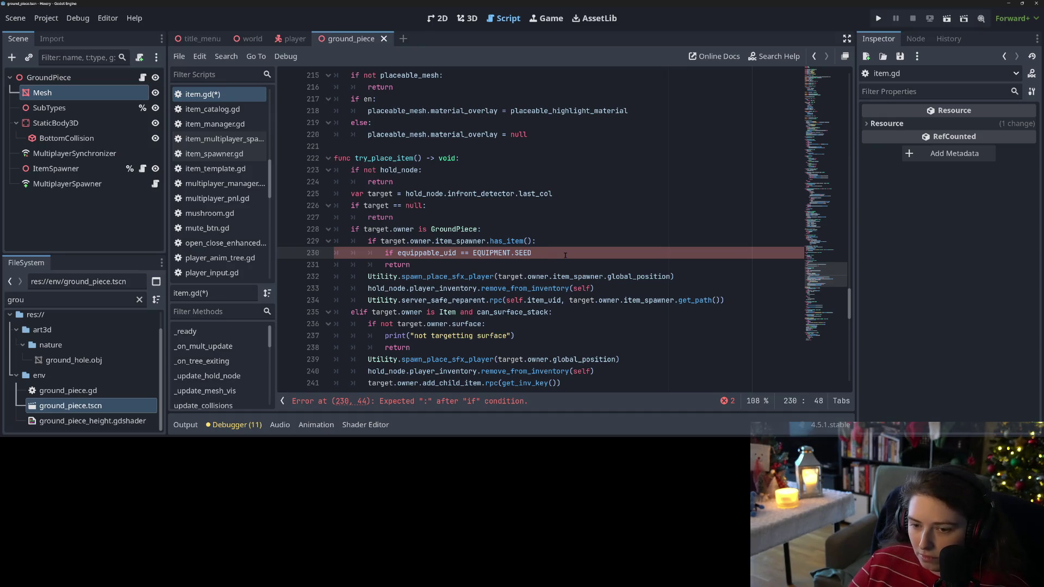
Step: Extend the check with 'and target.owner.item_spawner.get_item() is', copying get_item from item_spawner.gd
{"action": "type", "text": "and target.owner.items"}
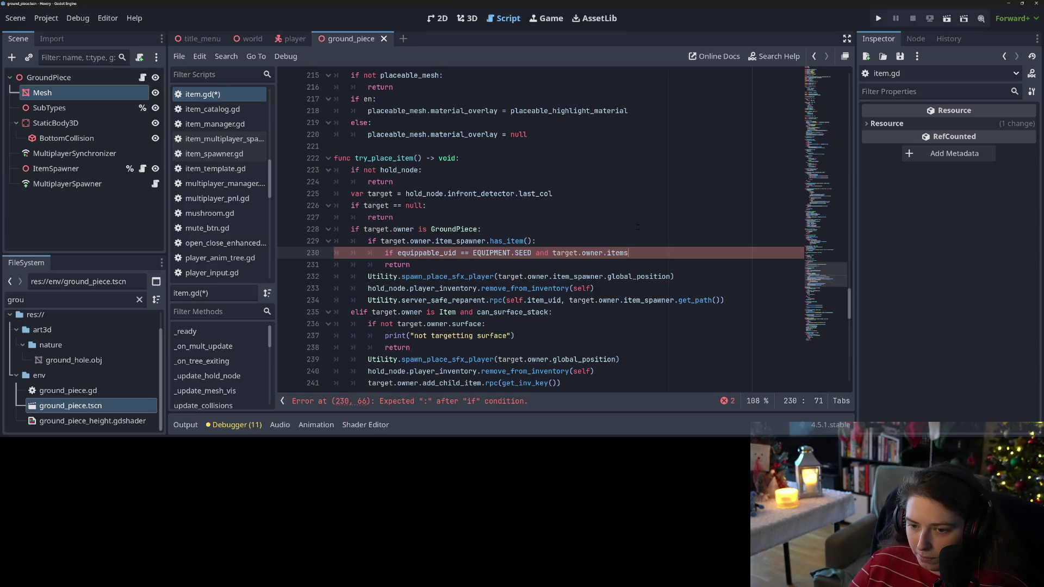
{"action": "key", "text": "BackSpace"}
{"action": "type", "text": "_spawn"}
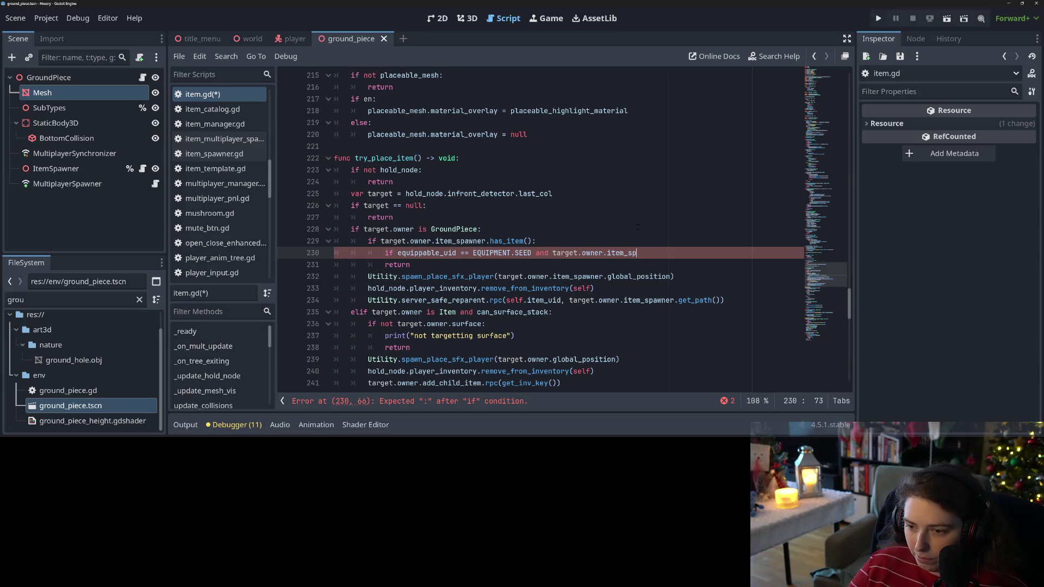
{"action": "type", "text": "er."}
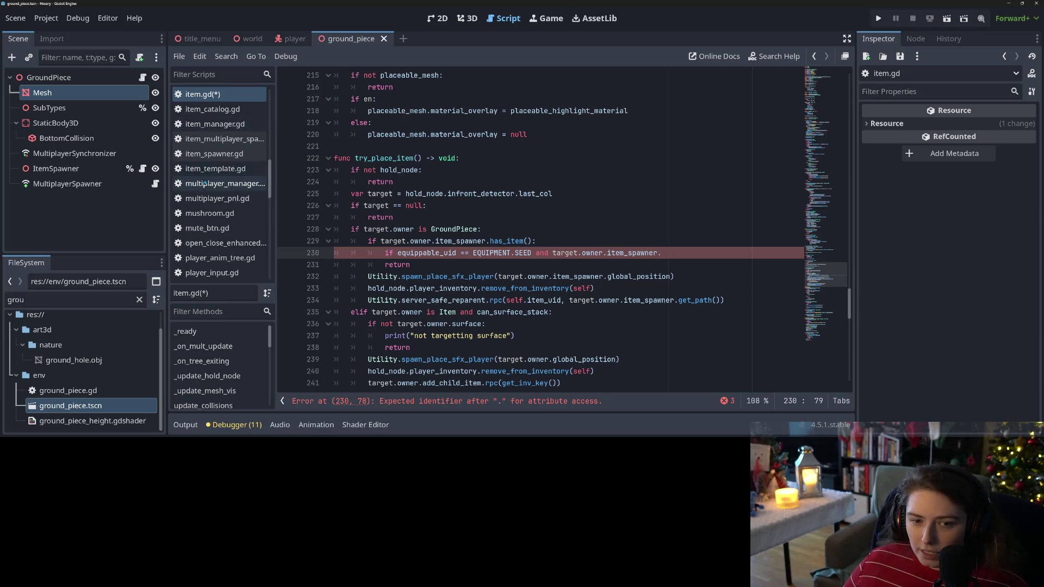
{"action": "left_click", "coordinate": [214, 154]}
{"action": "scroll", "coordinate": [423, 243], "scroll_direction": "down", "scroll_amount": 3}
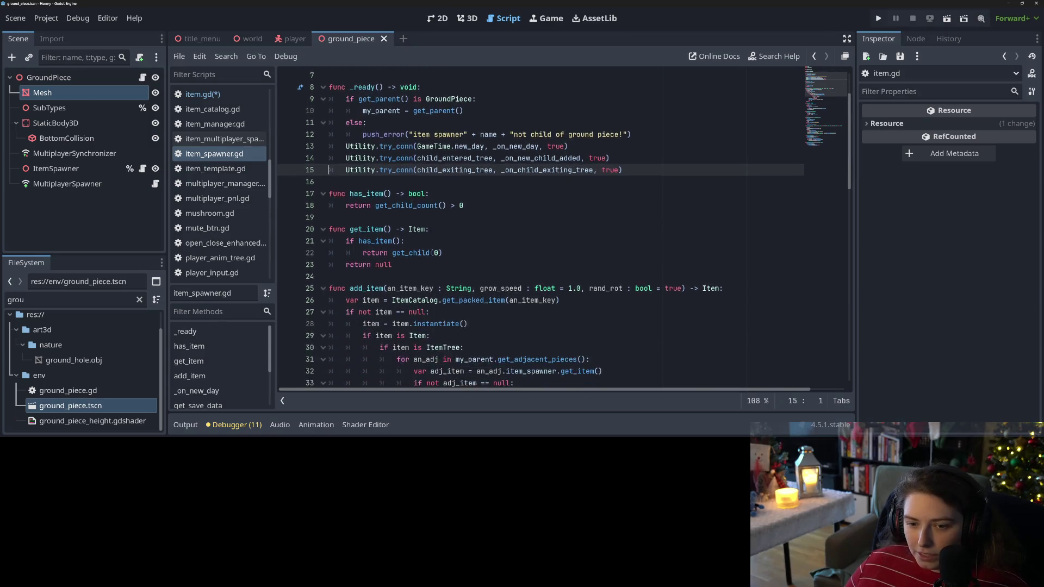
{"action": "double_click", "coordinate": [362, 194]}
{"action": "key", "text": "ctrl+c"}
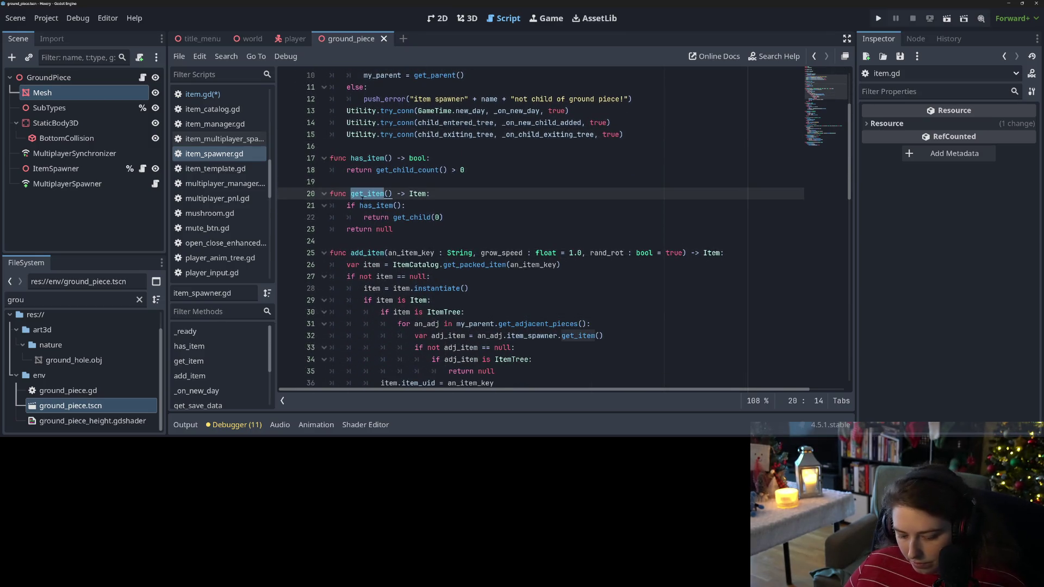
{"action": "left_click", "coordinate": [198, 94]}
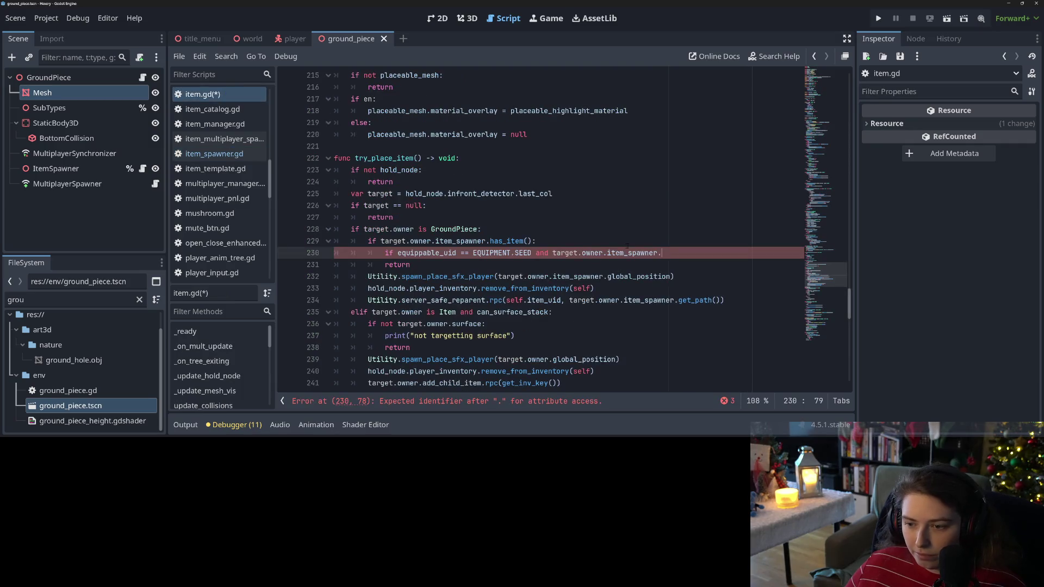
{"action": "key", "text": "ctrl+v"}
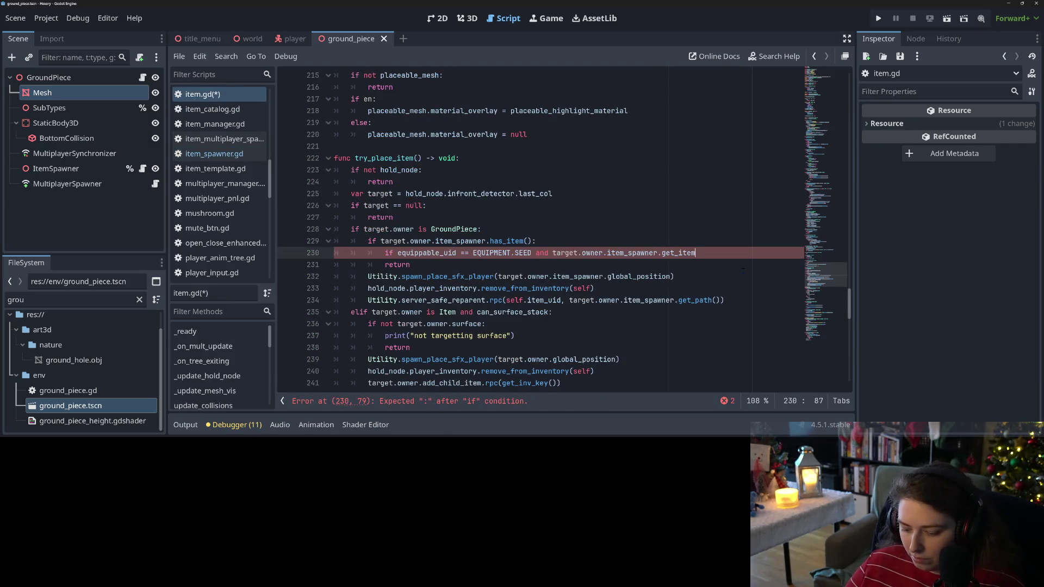
{"action": "type", "text": "() "}
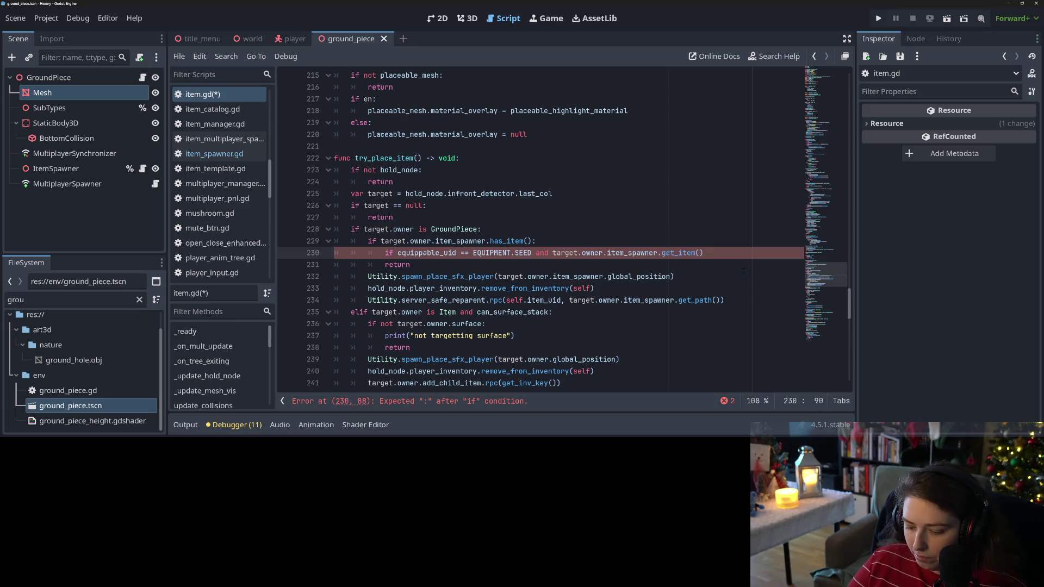
{"action": "type", "text": "is H"}
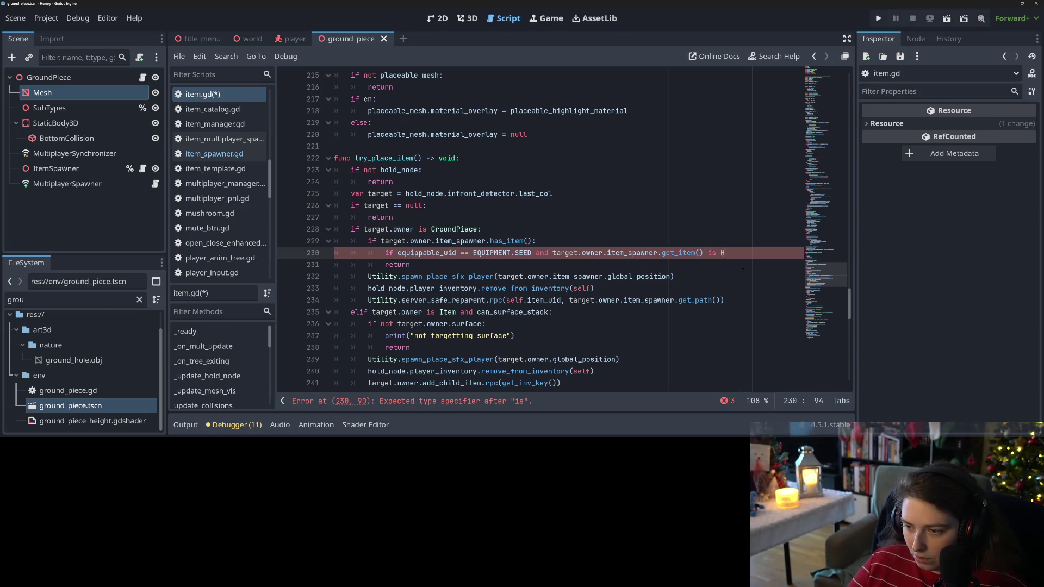
{"action": "type", "text": "ol"}
{"action": "key", "text": "BackSpace"}
{"action": "key", "text": "BackSpace"}
{"action": "key", "text": "BackSpace"}
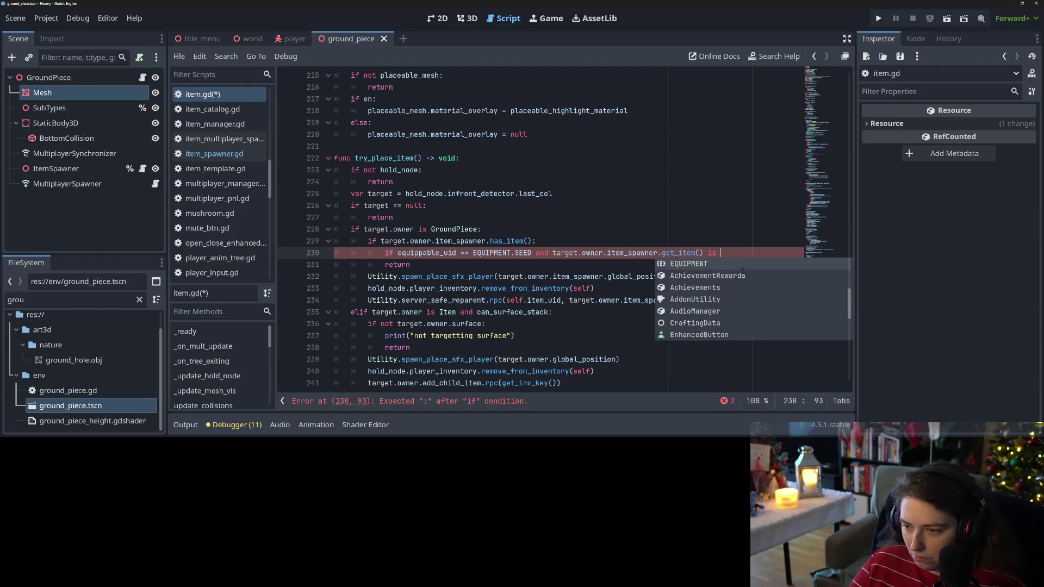
Step: Open hole.gd and place the caret on empty line 2
{"action": "scroll", "coordinate": [218, 190], "scroll_direction": "up", "scroll_amount": 5}
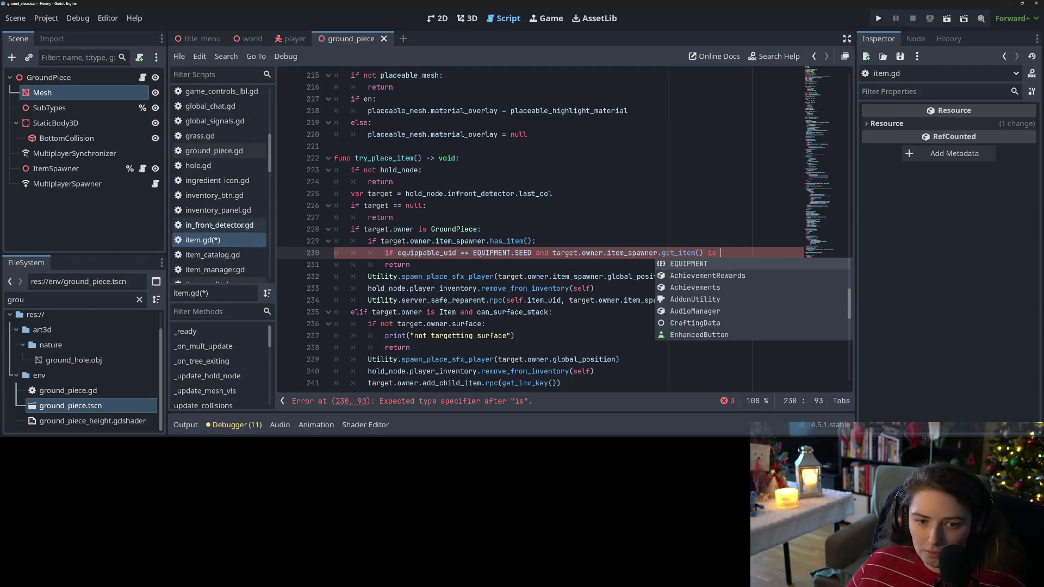
{"action": "left_click", "coordinate": [198, 166]}
{"action": "scroll", "coordinate": [430, 214], "scroll_direction": "up", "scroll_amount": 1}
{"action": "left_click", "coordinate": [399, 87]}
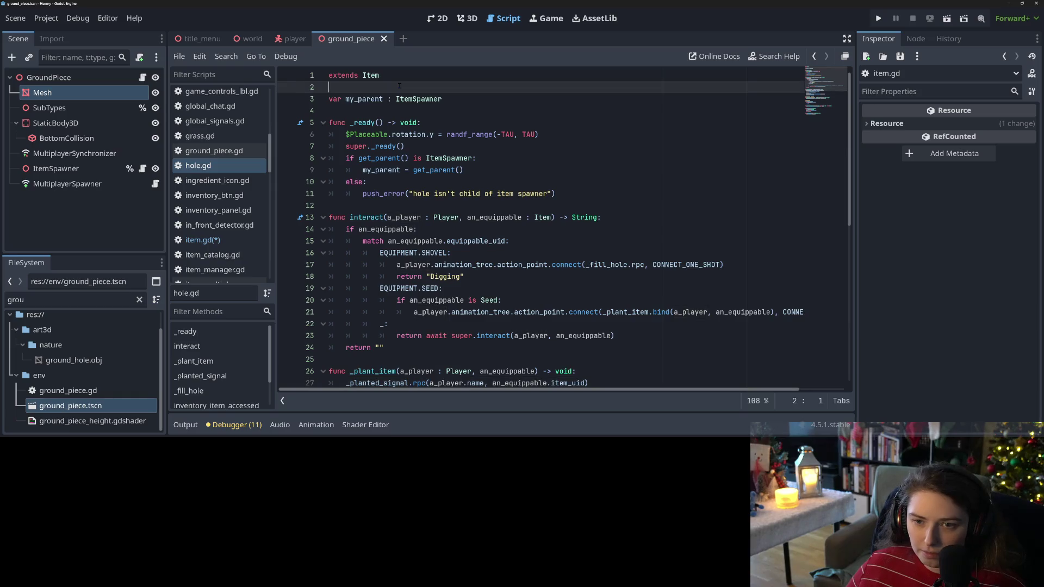
Step: Declare class_name HoleItem on line 2 of hole.gd and save
{"action": "type", "text": "class"}
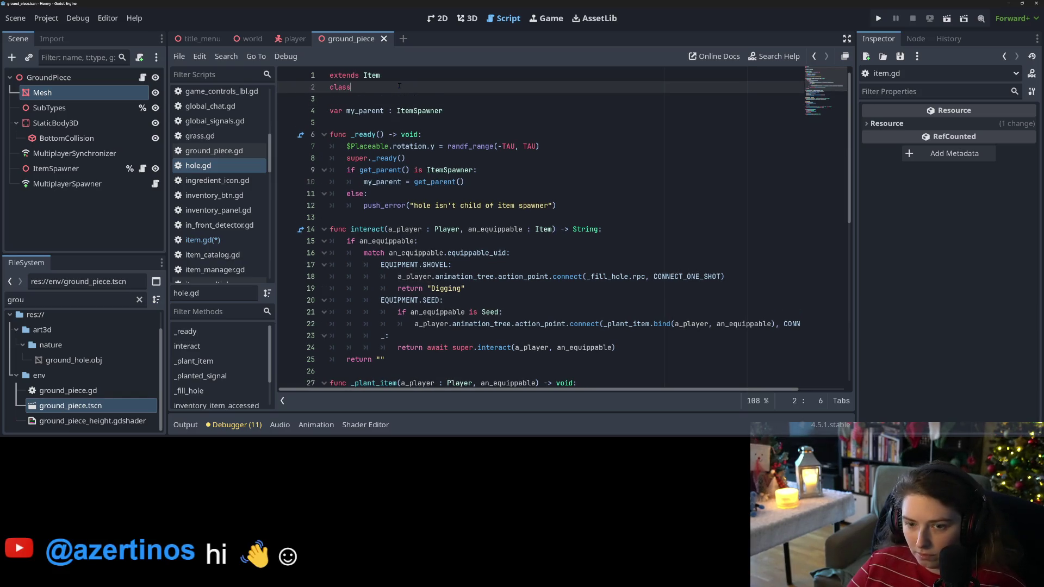
{"action": "type", "text": "_name Hole"}
{"action": "key", "text": "ctrl+s"}
{"action": "type", "text": "Item"}
{"action": "key", "text": "ctrl+s"}
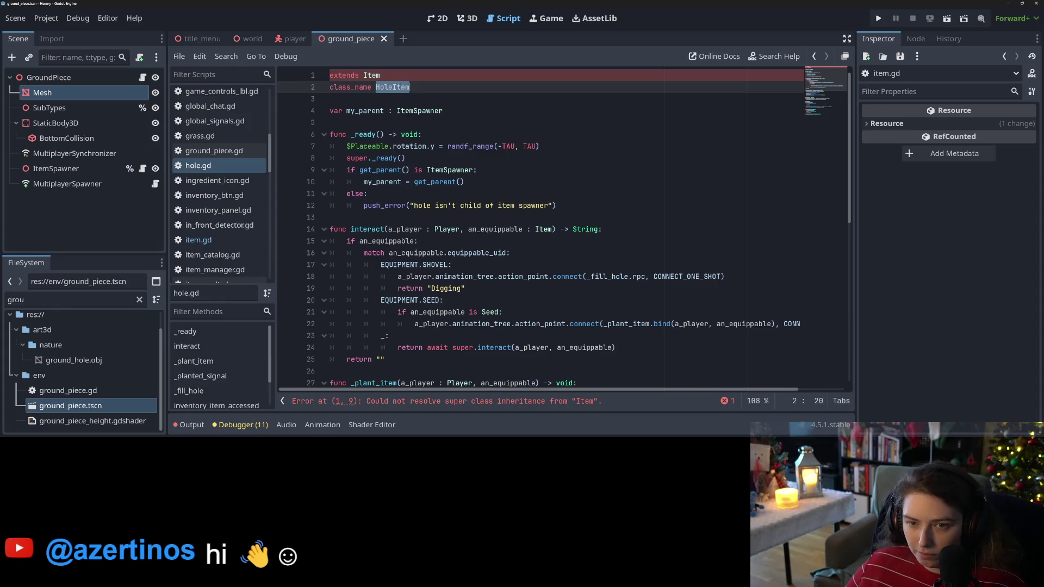
Step: Finish item.gd line 230 with 'is HoleItem:' plus a pass body and save
{"action": "left_click", "coordinate": [246, 242]}
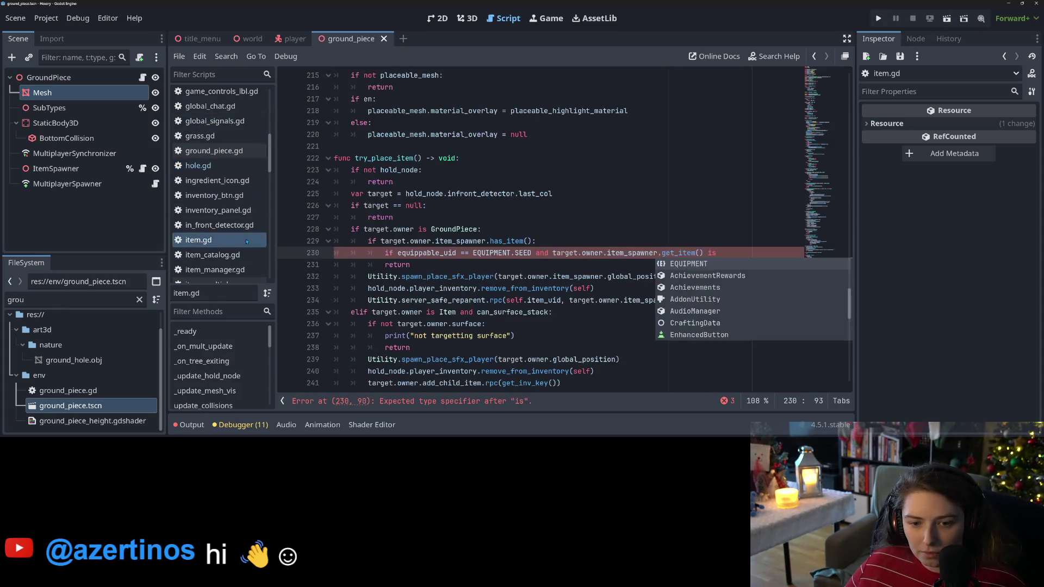
{"action": "type", "text": "HoleItem:"}
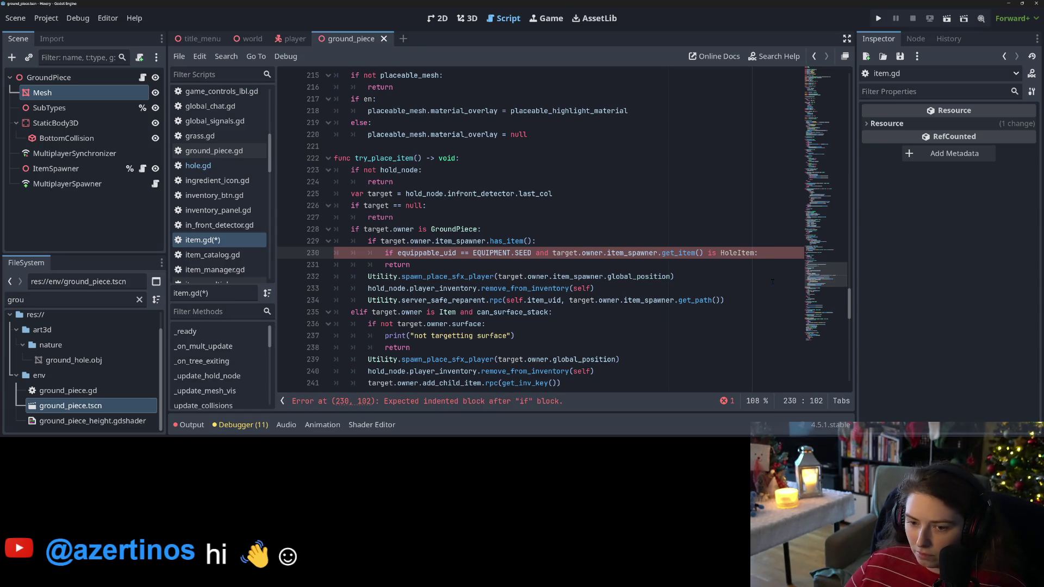
{"action": "key", "text": "Return"}
{"action": "type", "text": "pass"}
{"action": "key", "text": "ctrl+s"}
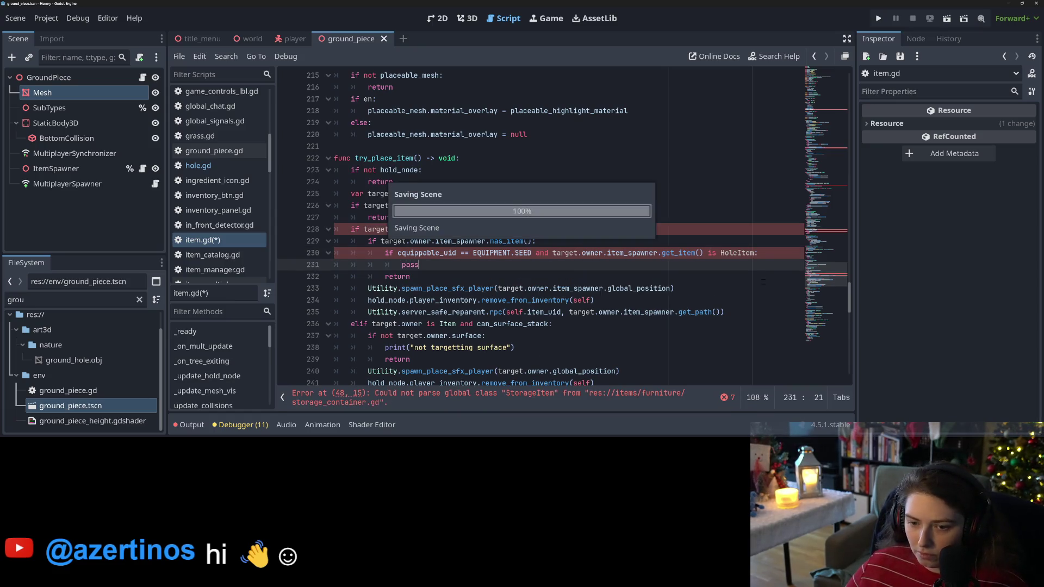
Step: Review the equippable_uid and EQUIPMENT parts of line 230, then switch to seed.gd
{"action": "key", "text": "Down"}
{"action": "left_click", "coordinate": [469, 252]}
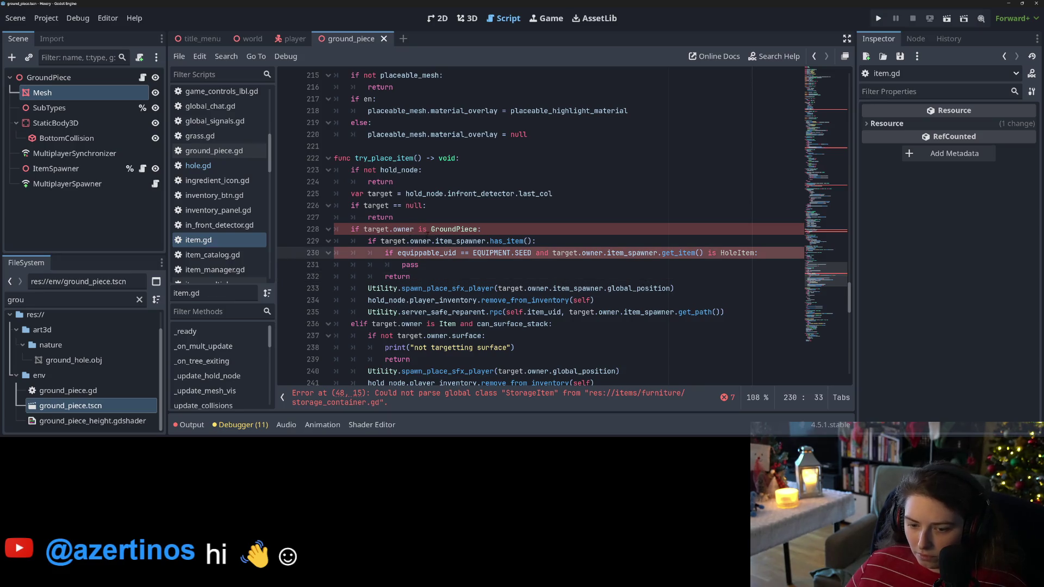
{"action": "left_click", "coordinate": [490, 252]}
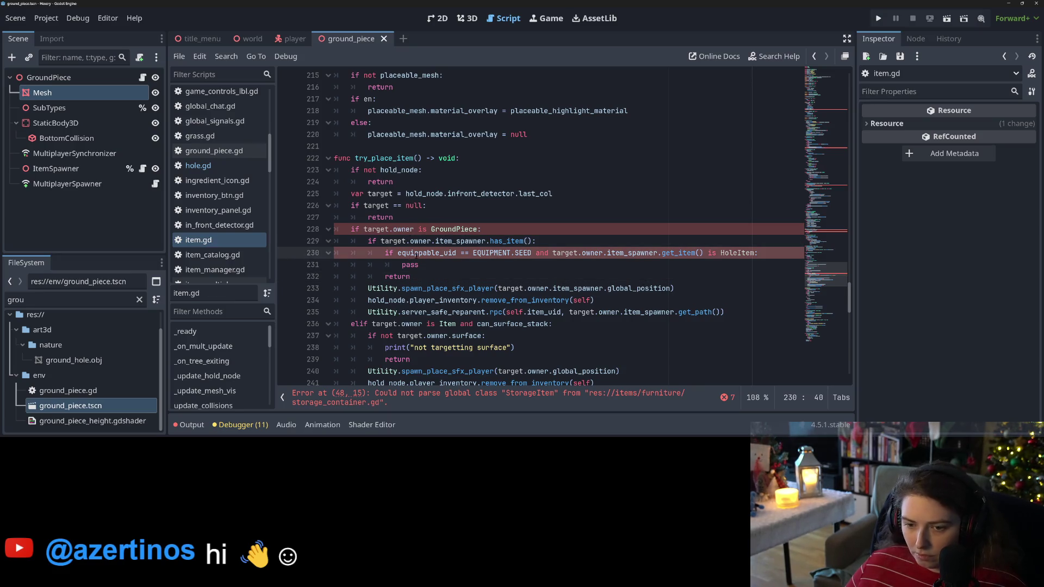
{"action": "double_click", "coordinate": [426, 253]}
{"action": "scroll", "coordinate": [234, 240], "scroll_direction": "down", "scroll_amount": 3}
{"action": "scroll", "coordinate": [233, 239], "scroll_direction": "down", "scroll_amount": 9}
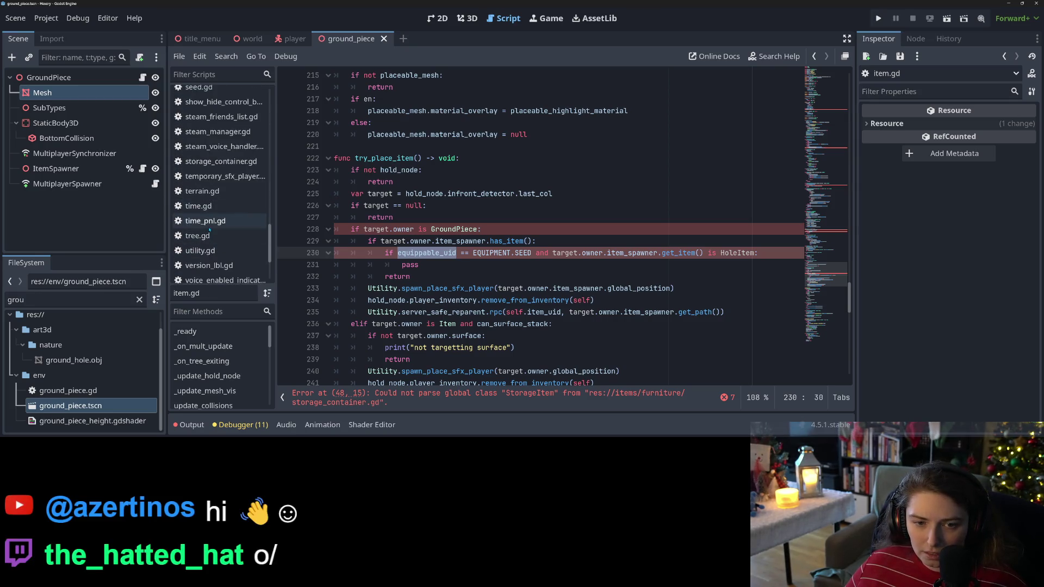
{"action": "left_click", "coordinate": [198, 89]}
{"action": "scroll", "coordinate": [428, 171], "scroll_direction": "up", "scroll_amount": 2}
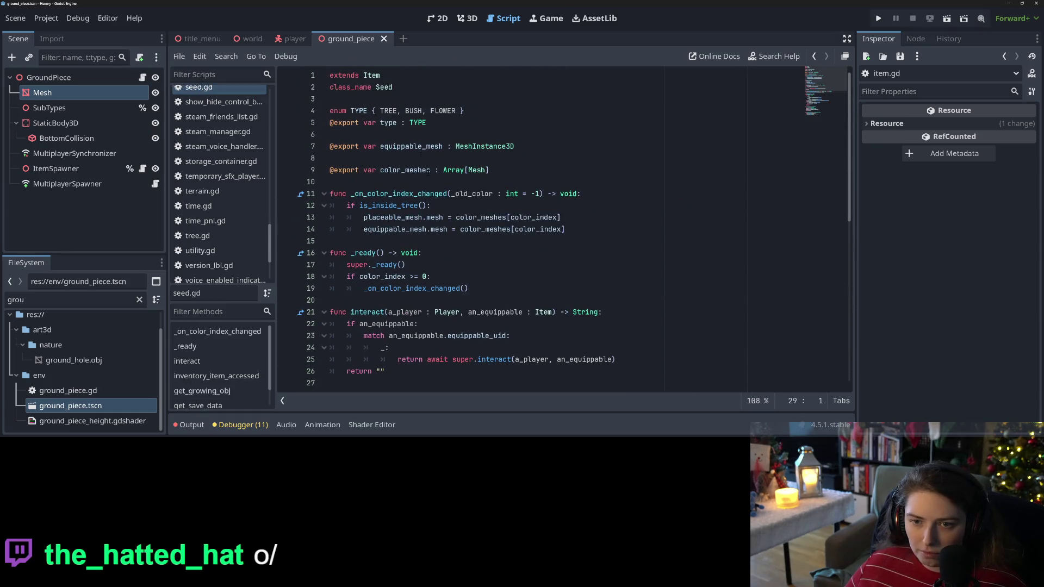
{"action": "scroll", "coordinate": [228, 179], "scroll_direction": "down", "scroll_amount": 2}
{"action": "scroll", "coordinate": [237, 207], "scroll_direction": "up", "scroll_amount": 5}
{"action": "scroll", "coordinate": [238, 208], "scroll_direction": "up", "scroll_amount": 10}
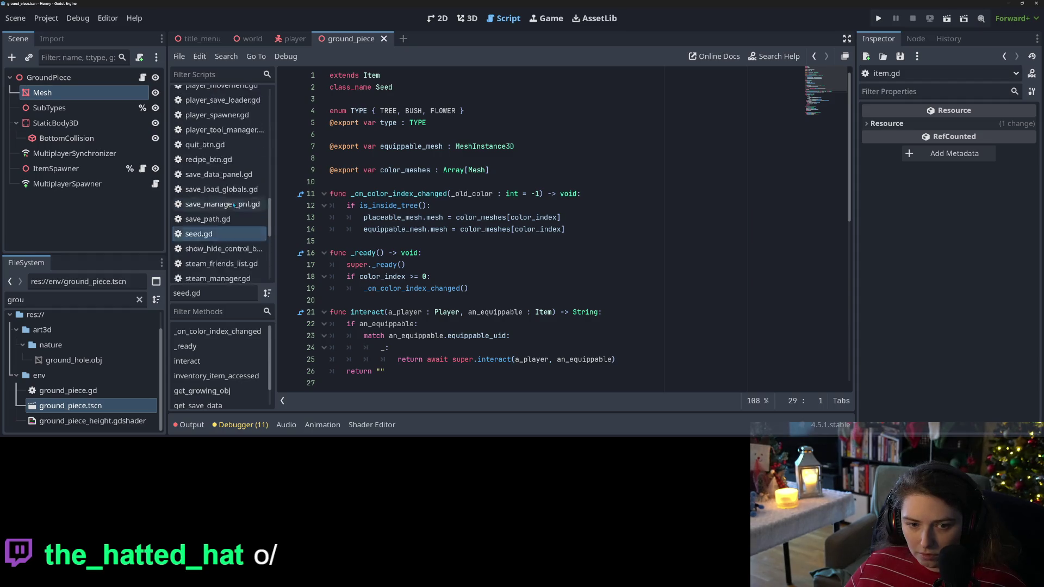
{"action": "left_click", "coordinate": [219, 146]}
{"action": "left_click", "coordinate": [535, 254]}
{"action": "left_click_drag", "start_coordinate": [531, 253], "coordinate": [398, 253]}
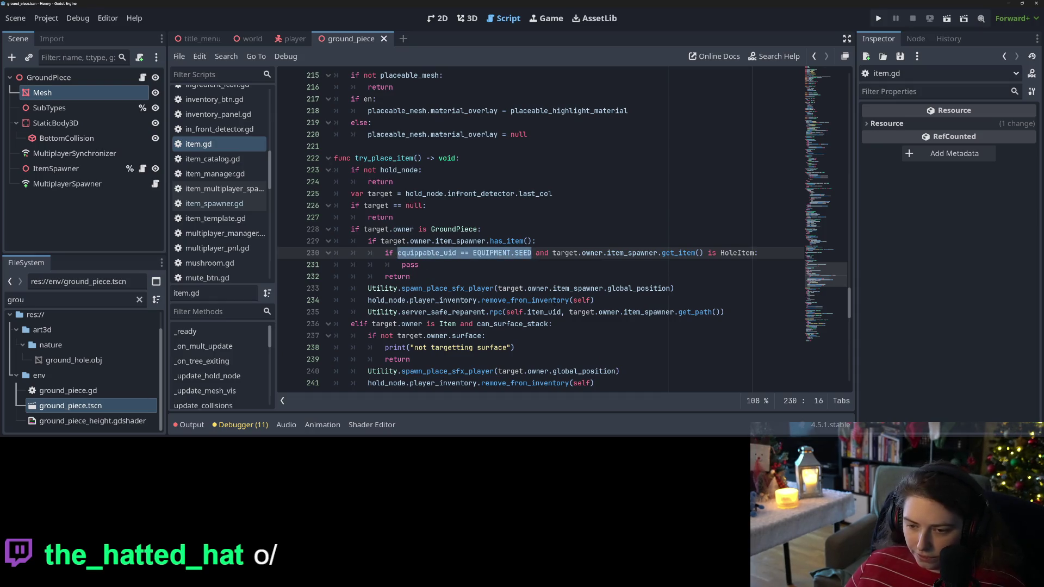
{"action": "mouse_move", "coordinate": [552, 300]}
{"action": "type", "text": "self is "}
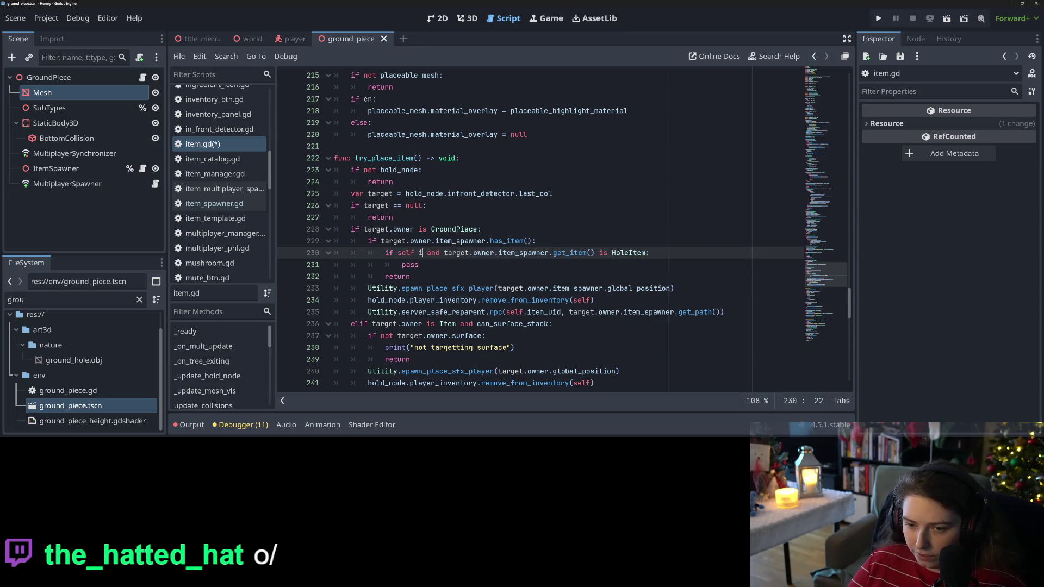
{"action": "type", "text": "Seed"}
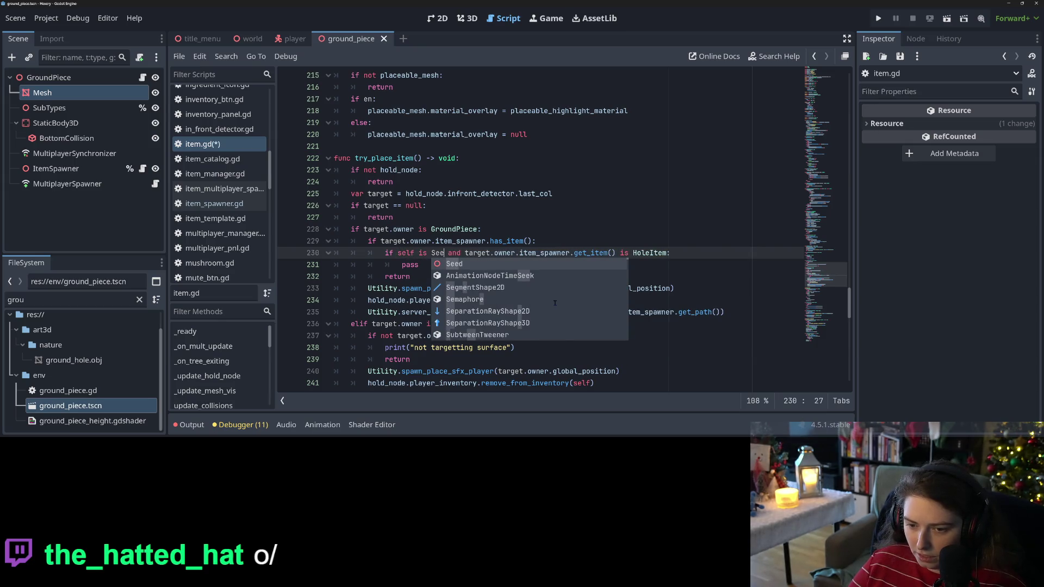
{"action": "key", "text": "ctrl+s"}
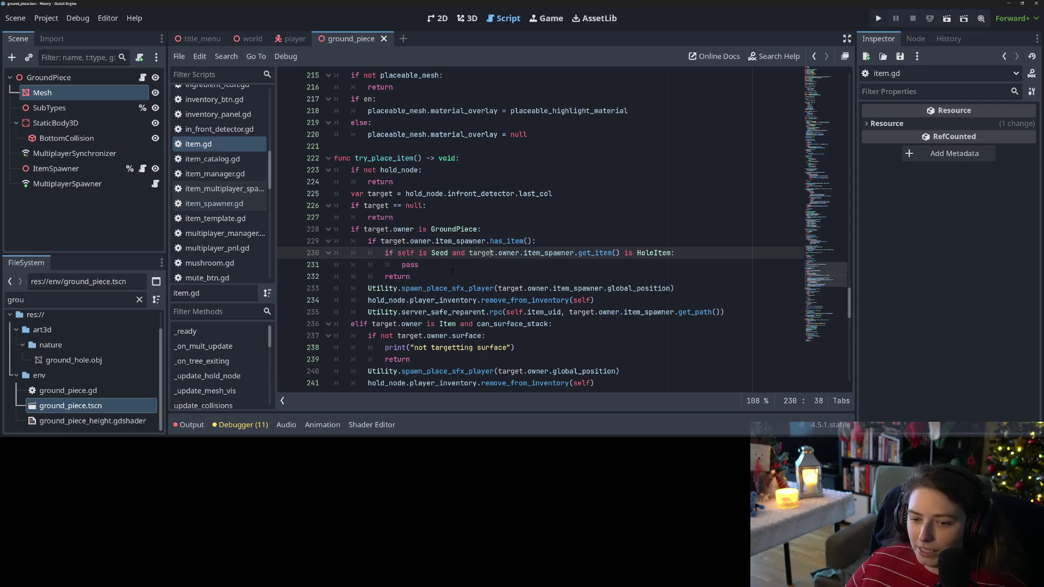
{"action": "left_click", "coordinate": [525, 252]}
{"action": "left_click", "coordinate": [384, 253]}
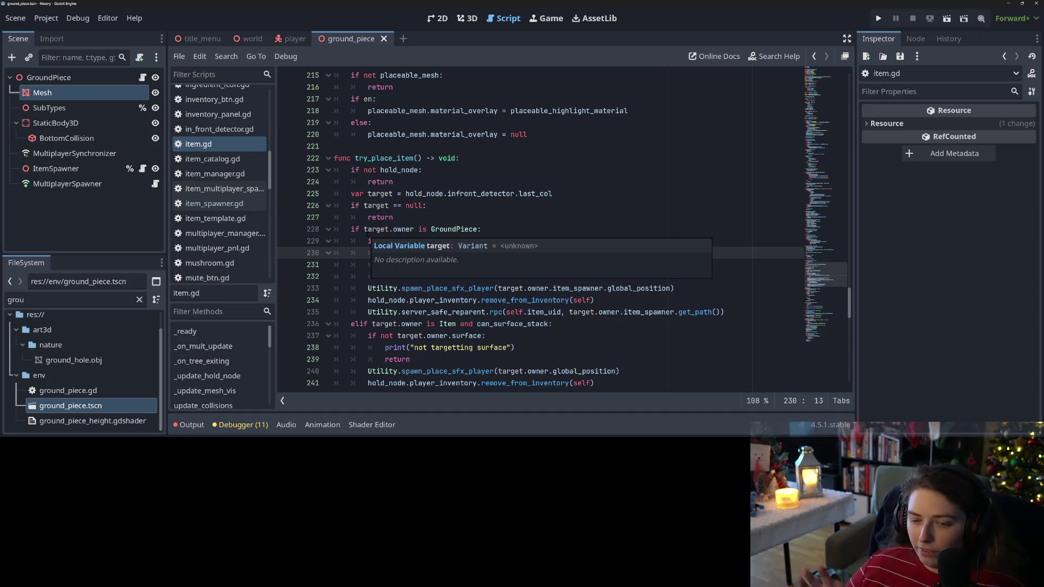
{"action": "left_click", "coordinate": [506, 241]}
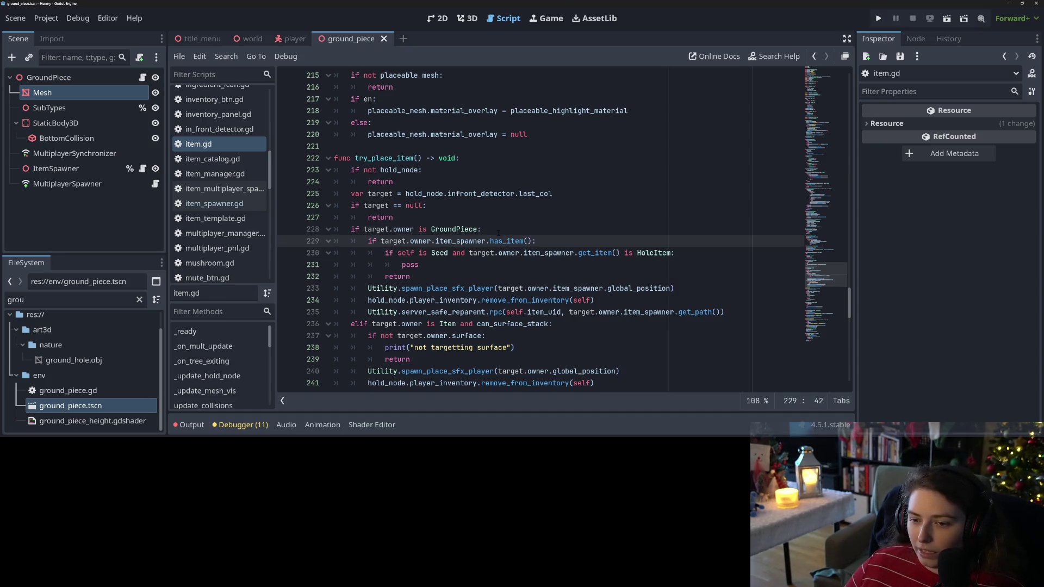
{"action": "left_click", "coordinate": [496, 230]}
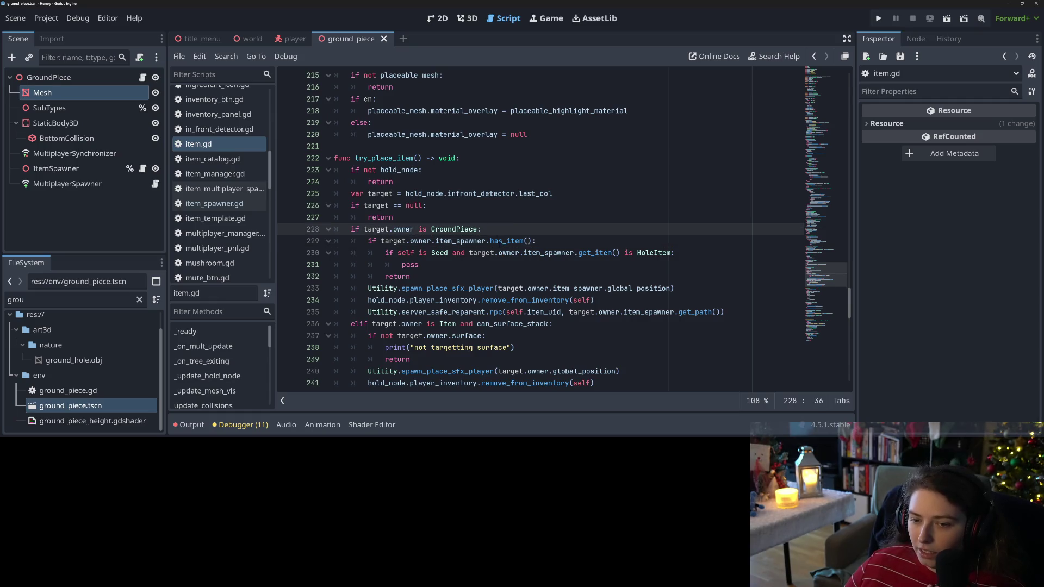
{"action": "left_click", "coordinate": [405, 253]}
{"action": "double_click", "coordinate": [458, 253]}
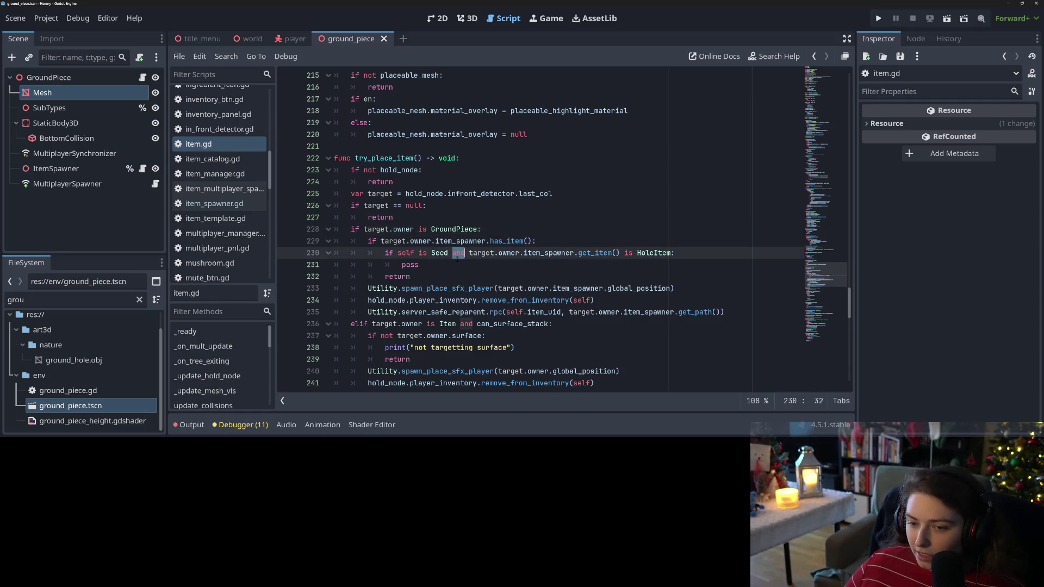
{"action": "double_click", "coordinate": [440, 253]}
{"action": "left_click", "coordinate": [431, 254]}
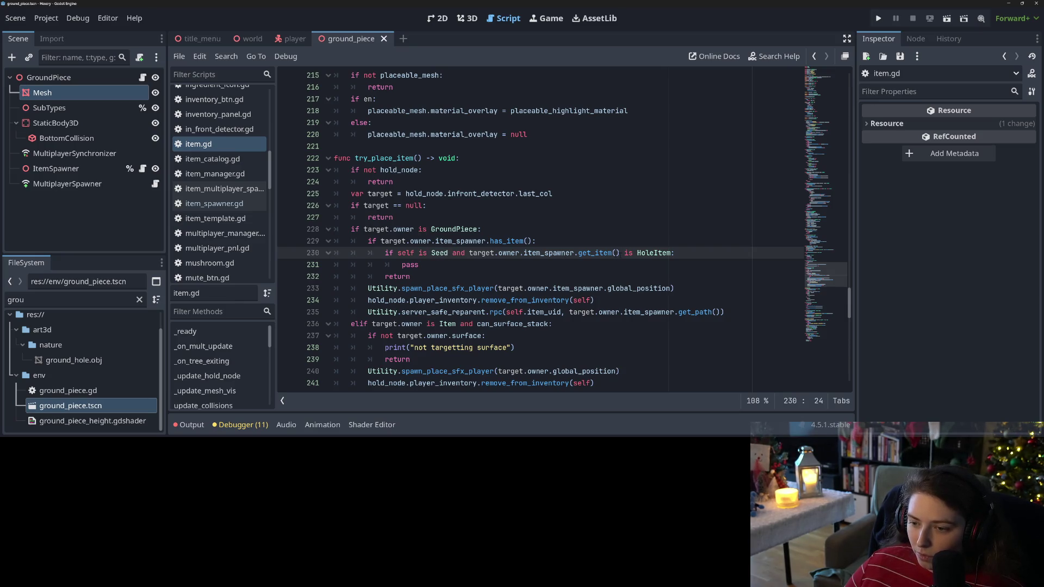
{"action": "double_click", "coordinate": [610, 253]}
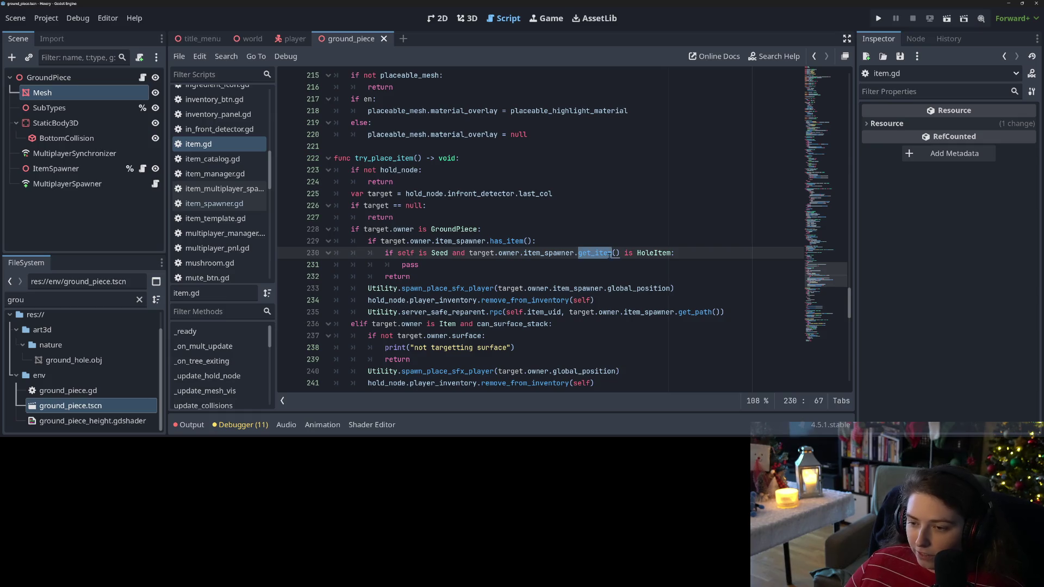
{"action": "left_click", "coordinate": [610, 254]}
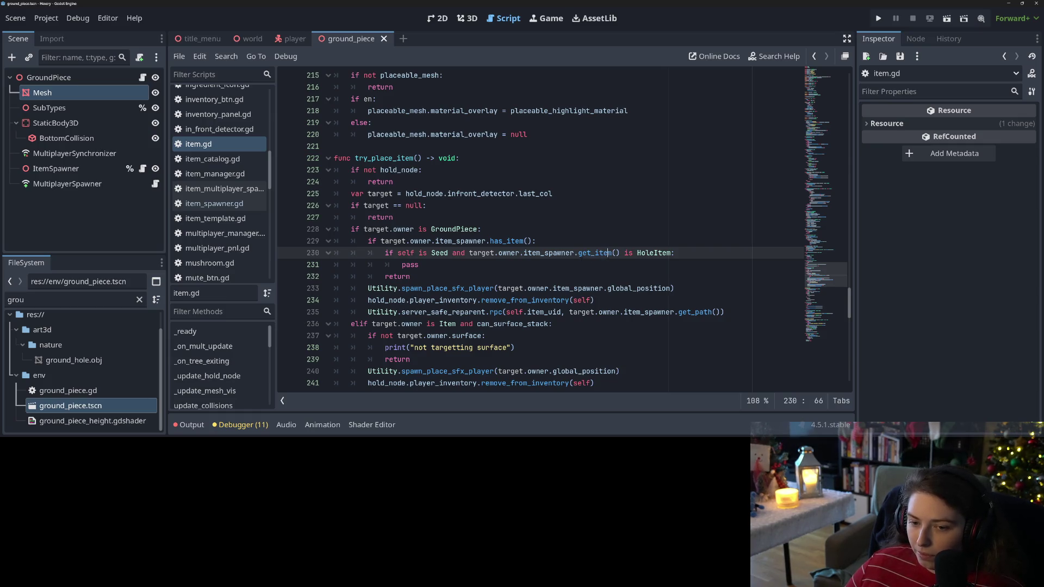
{"action": "left_click", "coordinate": [388, 253]}
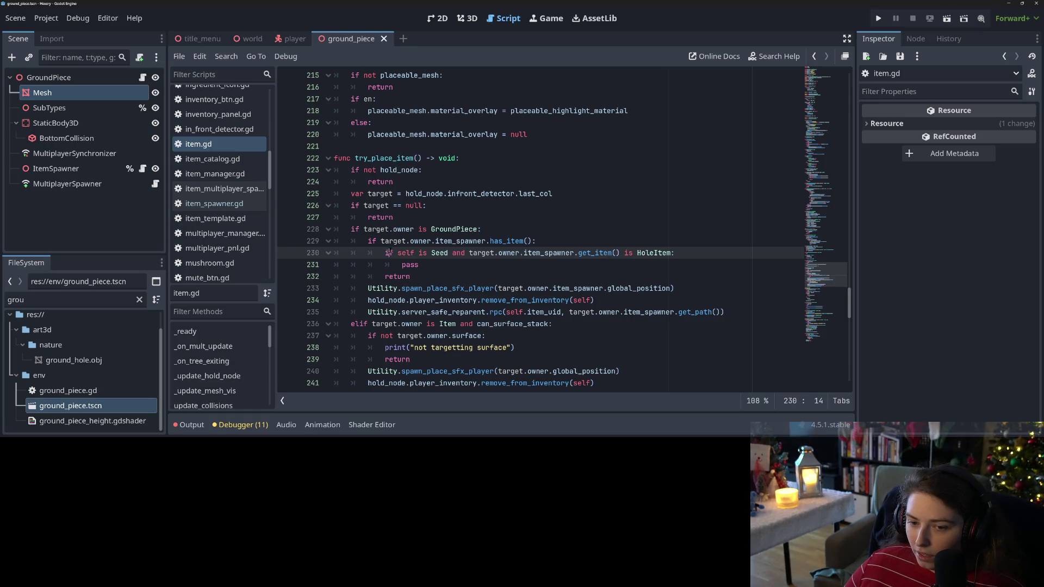
{"action": "left_click_drag", "start_coordinate": [402, 265], "coordinate": [421, 265]}
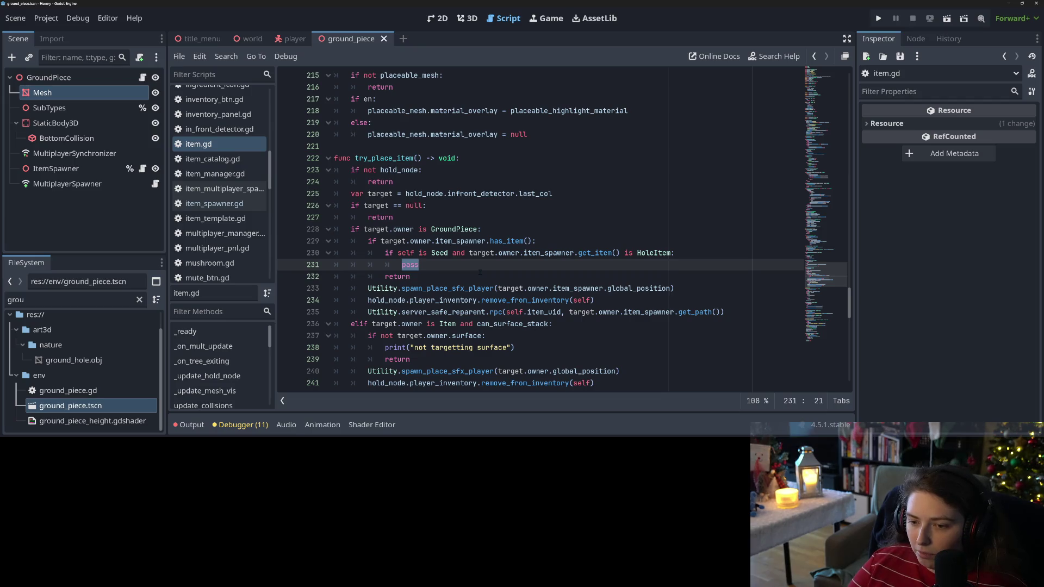
{"action": "left_click_drag", "start_coordinate": [469, 253], "coordinate": [620, 253]}
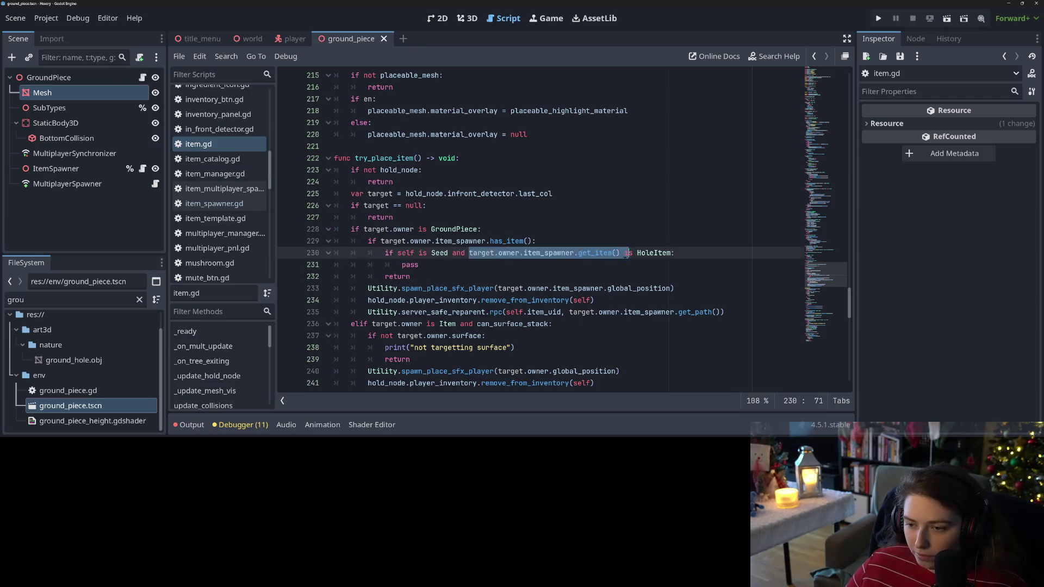
{"action": "left_click", "coordinate": [571, 241]}
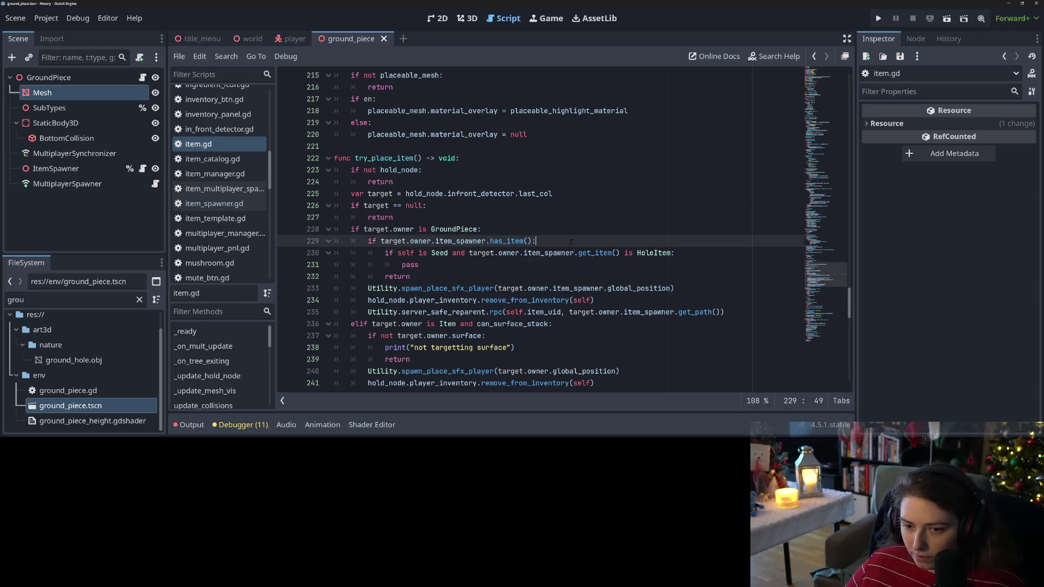
Step: Add var item_spawn_item = target.owner.item_spawner.get_item() and use it in the HoleItem condition
{"action": "key", "text": "Return"}
{"action": "type", "text": "var "}
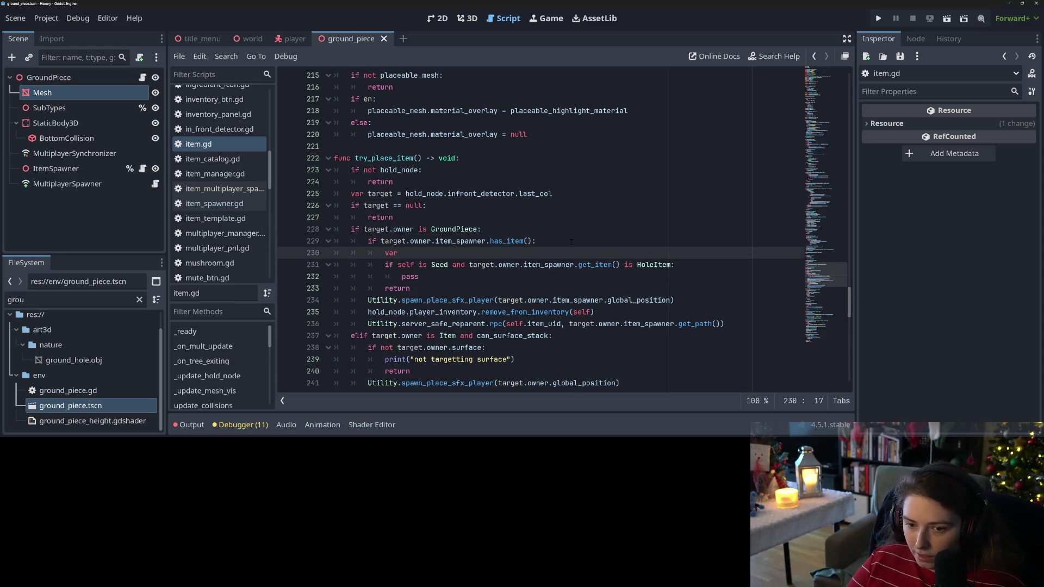
{"action": "type", "text": "spaw"}
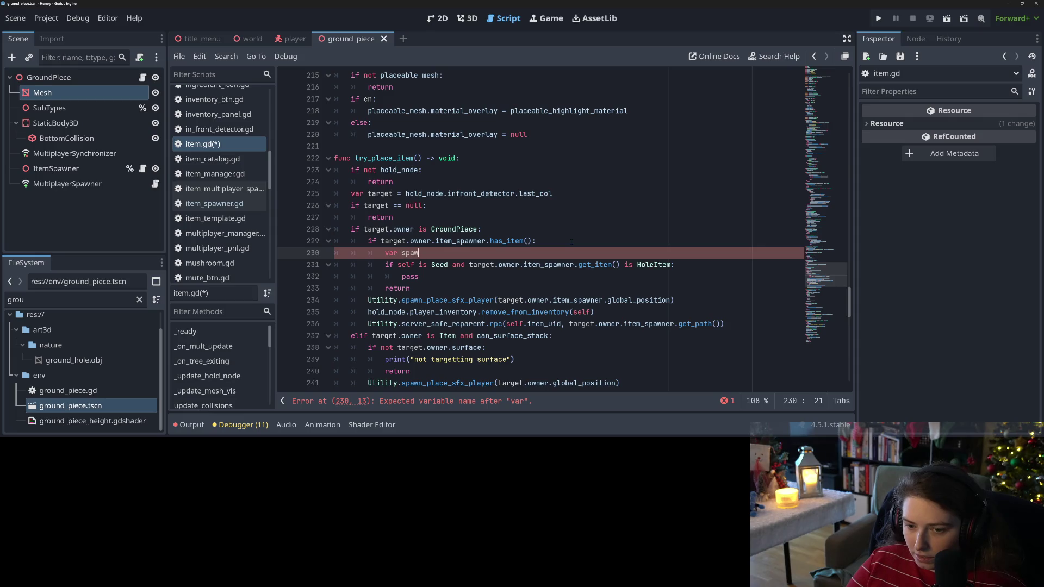
{"action": "key", "text": "BackSpace"}
{"action": "key", "text": "BackSpace"}
{"action": "key", "text": "BackSpace"}
{"action": "key", "text": "BackSpace"}
{"action": "type", "text": "item_"}
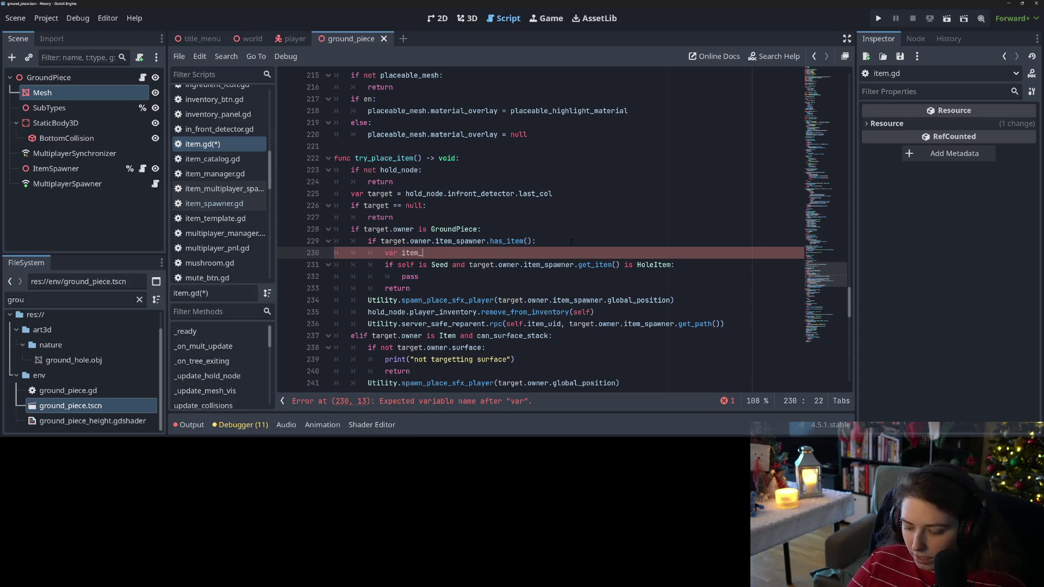
{"action": "type", "text": "spawn_item = target.owner.item_spawner.get_item()"}
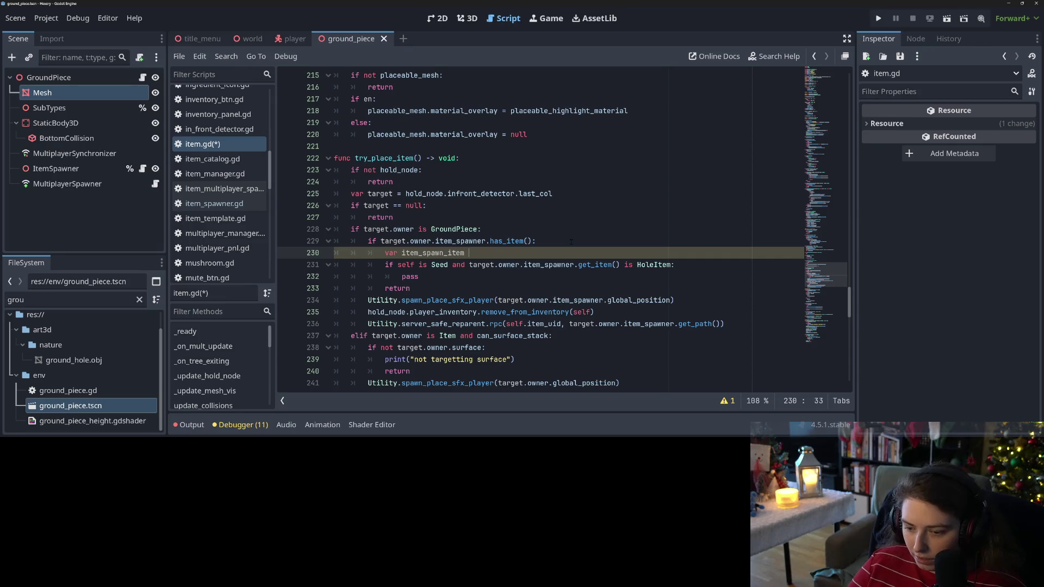
{"action": "double_click", "coordinate": [449, 252]}
{"action": "key", "text": "ctrl+c"}
{"action": "left_click_drag", "start_coordinate": [469, 265], "coordinate": [618, 264]}
{"action": "key", "text": "ctrl+v"}
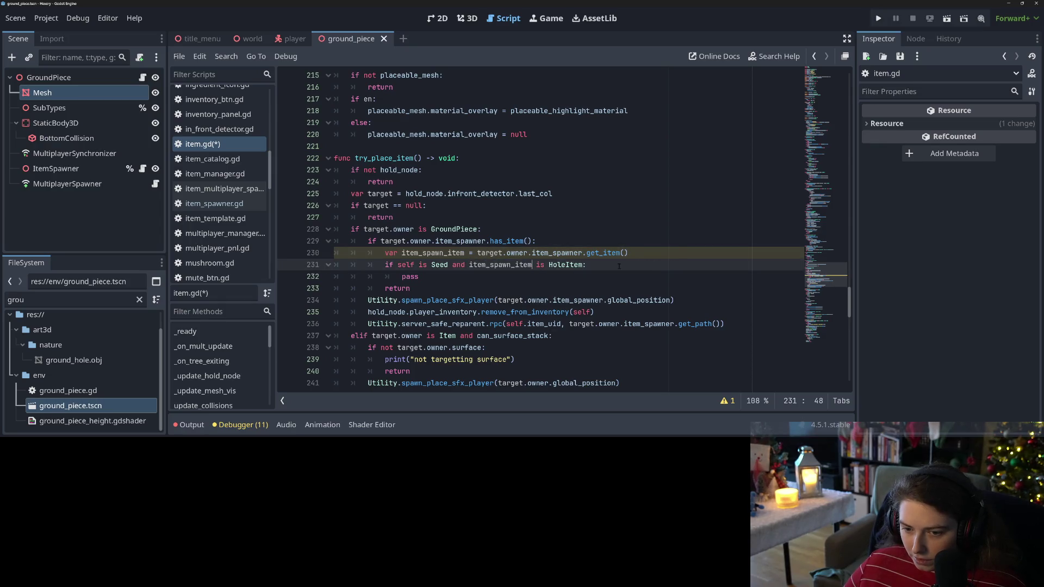
{"action": "key", "text": "ctrl+s"}
Step: Wrap the spawner lines in 'if self is Seed:', dropping the redundant Seed check and indenting
{"action": "key", "text": "Home"}
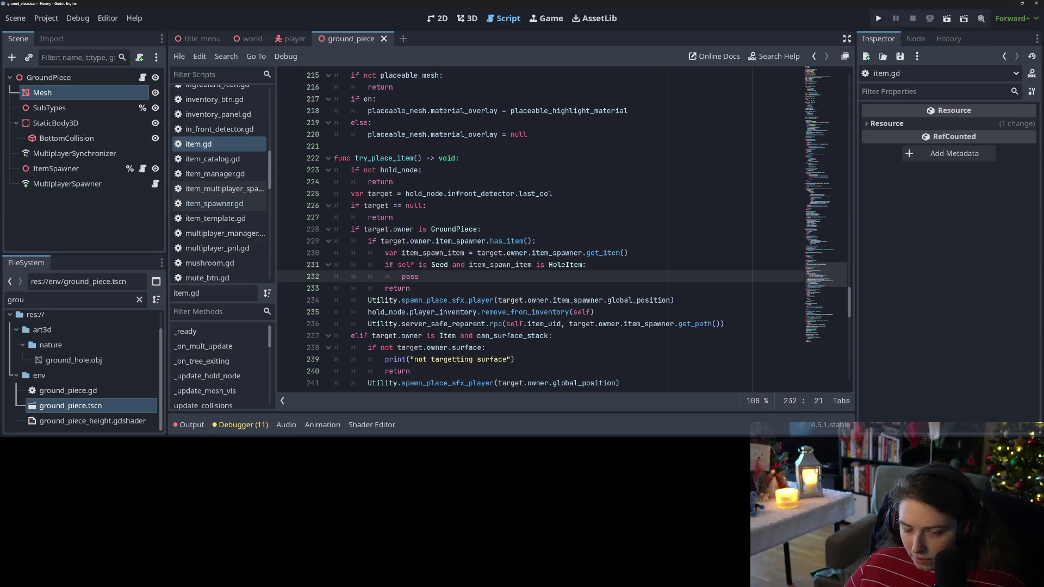
{"action": "left_click", "coordinate": [546, 234]}
{"action": "left_click", "coordinate": [546, 236]}
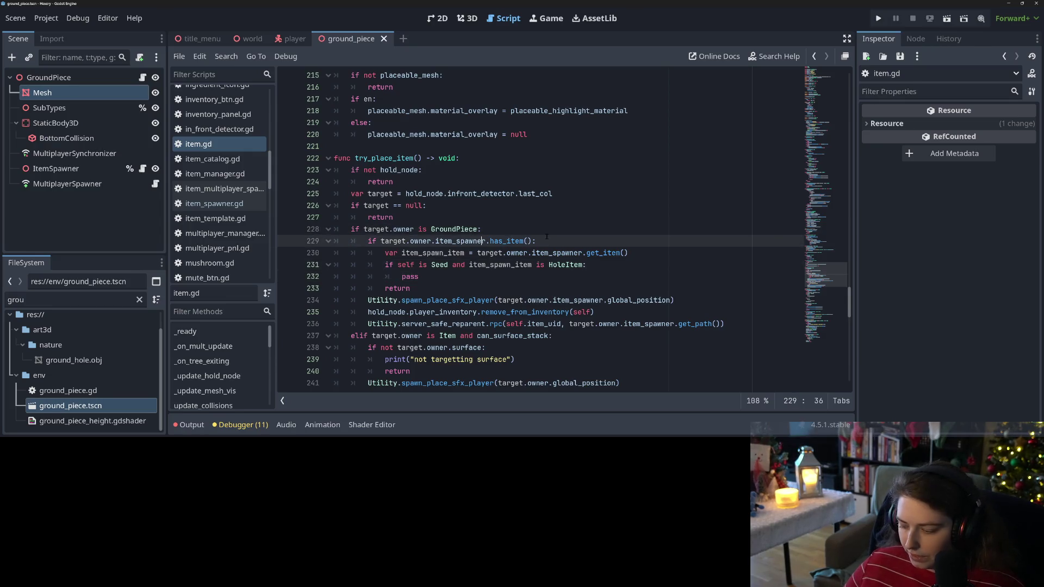
{"action": "key", "text": "Return"}
{"action": "type", "text": "if self i"}
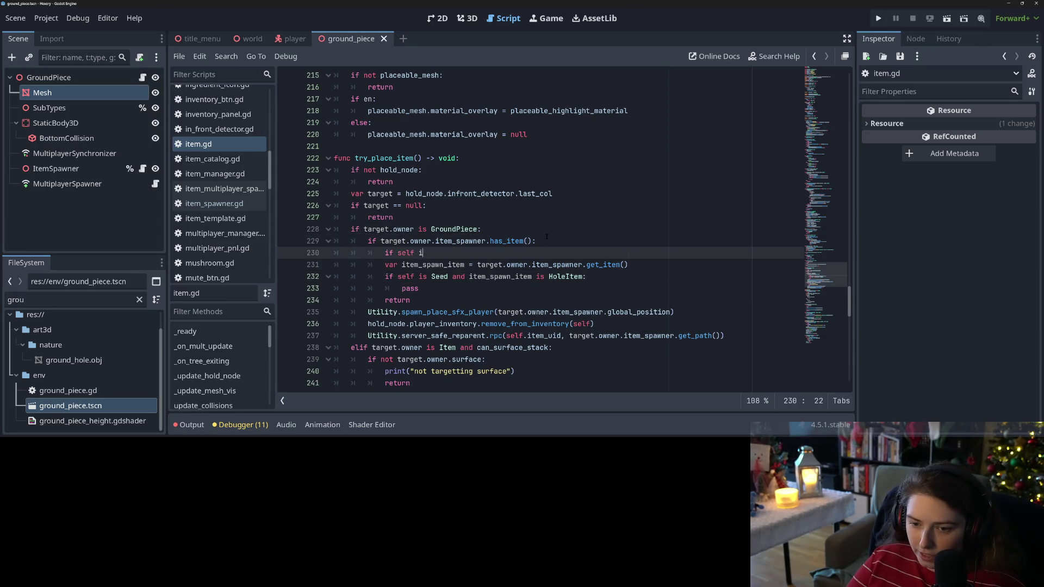
{"action": "type", "text": "s Seed:"}
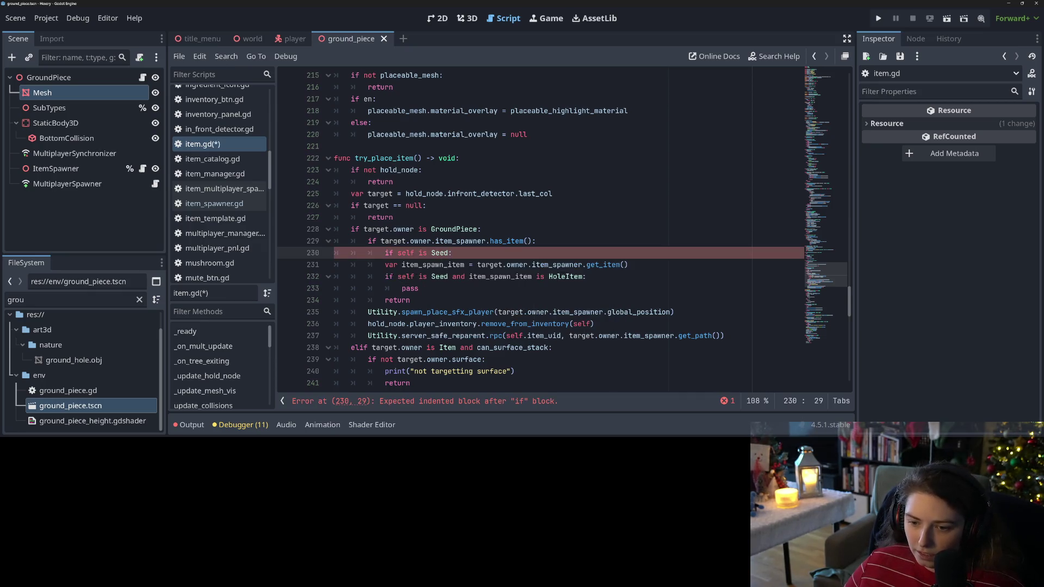
{"action": "mouse_move", "coordinate": [398, 276]}
{"action": "left_mouse_down"}
{"action": "mouse_move", "coordinate": [485, 277]}
{"action": "mouse_move", "coordinate": [469, 276]}
{"action": "left_mouse_up"}
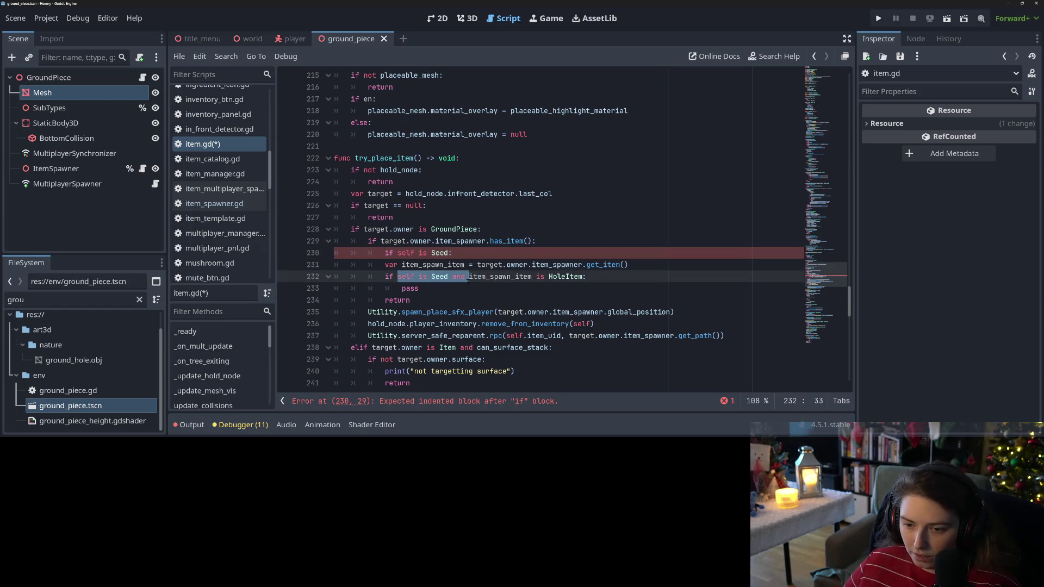
{"action": "key", "text": "BackSpace"}
{"action": "left_click", "coordinate": [392, 265]}
{"action": "left_click_drag", "start_coordinate": [398, 277], "coordinate": [435, 288]}
{"action": "key", "text": "Tab"}
{"action": "left_click", "coordinate": [444, 283]}
Step: Replace the pass placeholder with item_spawn_item._plant_item(self)
{"action": "key", "text": "Down"}
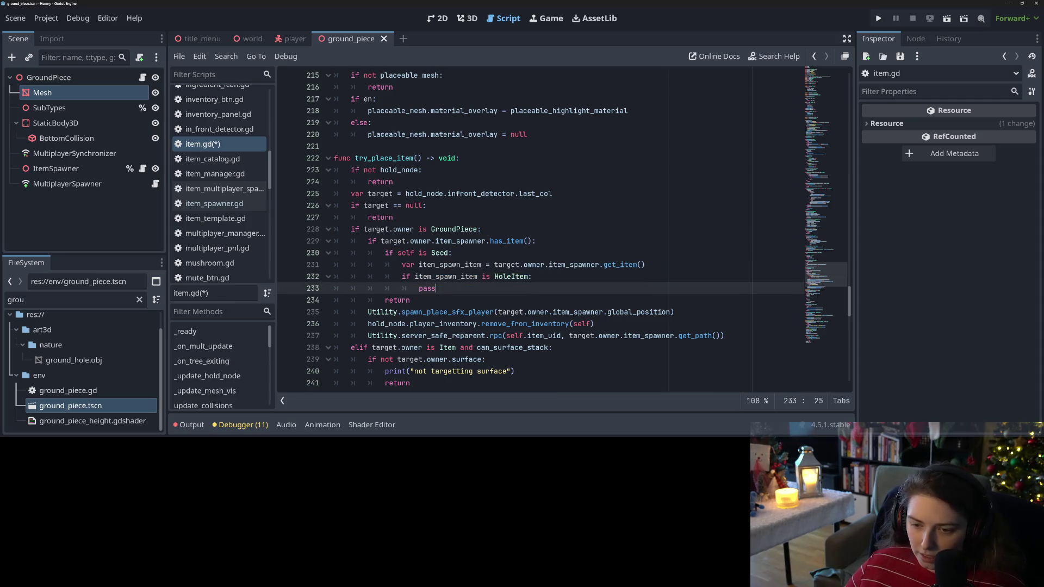
{"action": "double_click", "coordinate": [435, 286]}
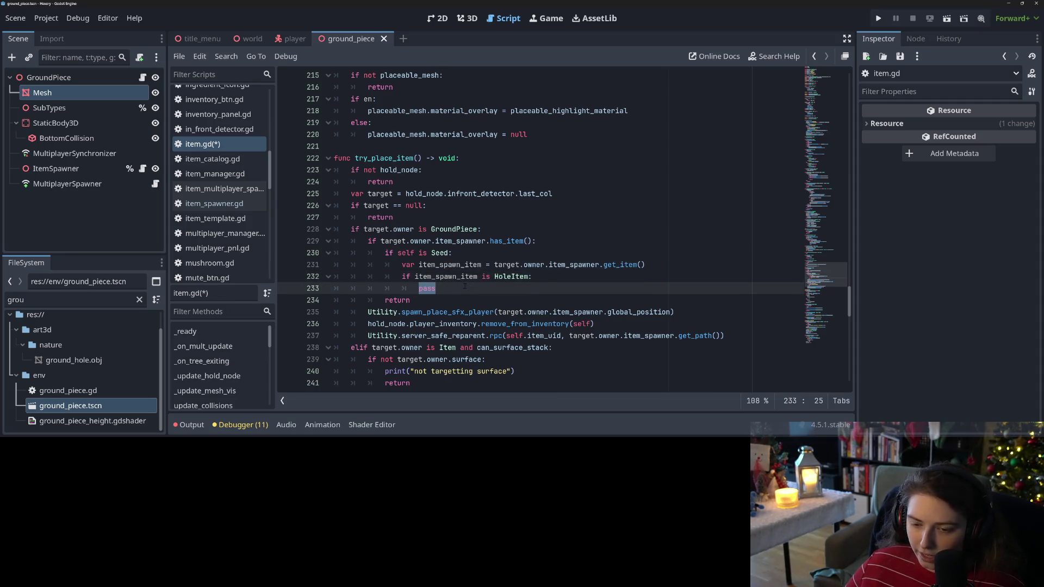
{"action": "type", "text": "ite"}
{"action": "key", "text": "Down"}
{"action": "key", "text": "Return"}
{"action": "type", "text": "."}
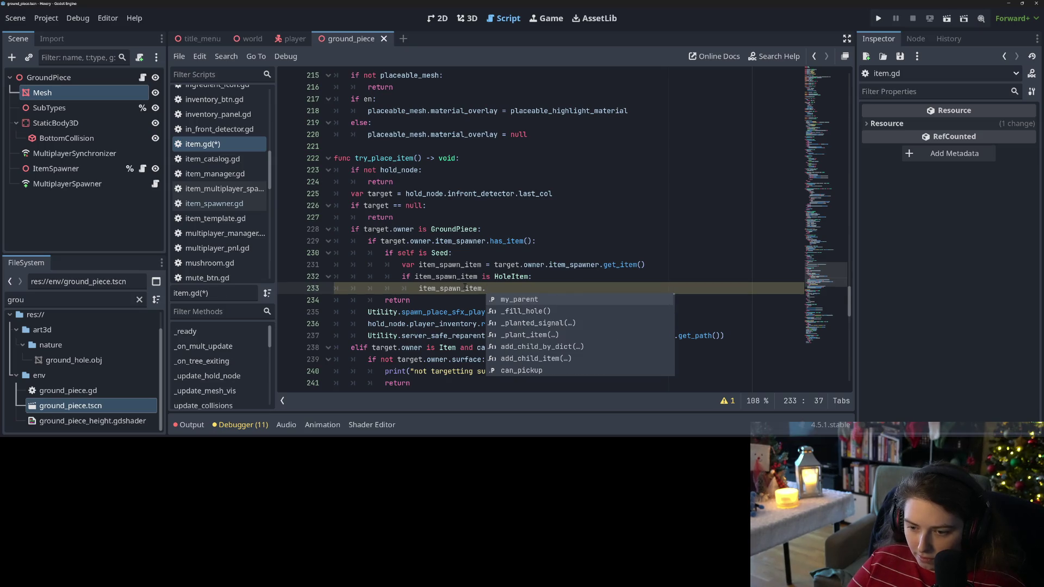
{"action": "key", "text": "Down"}
{"action": "key", "text": "Down"}
{"action": "key", "text": "Down"}
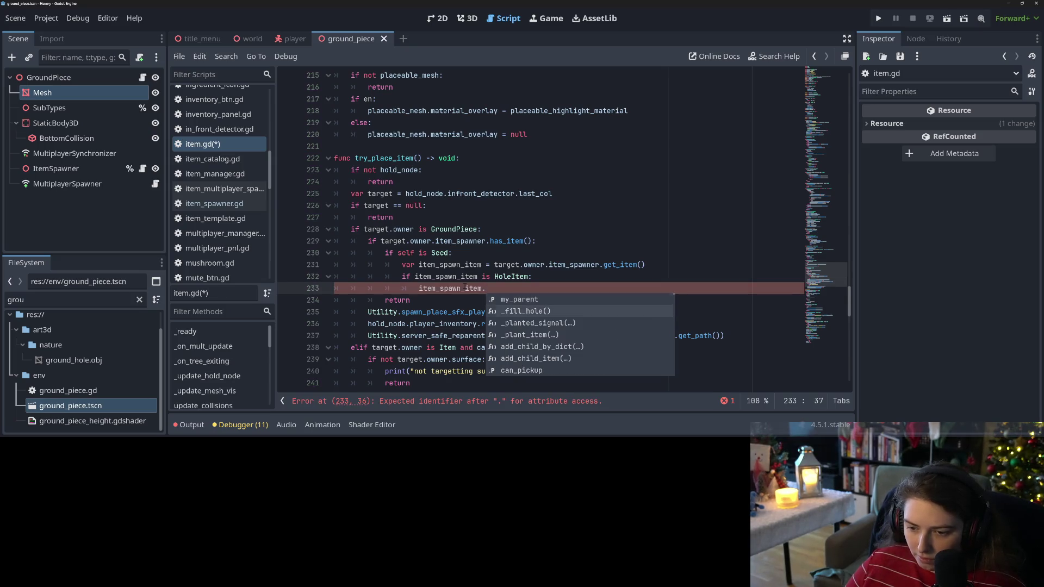
{"action": "key", "text": "Return"}
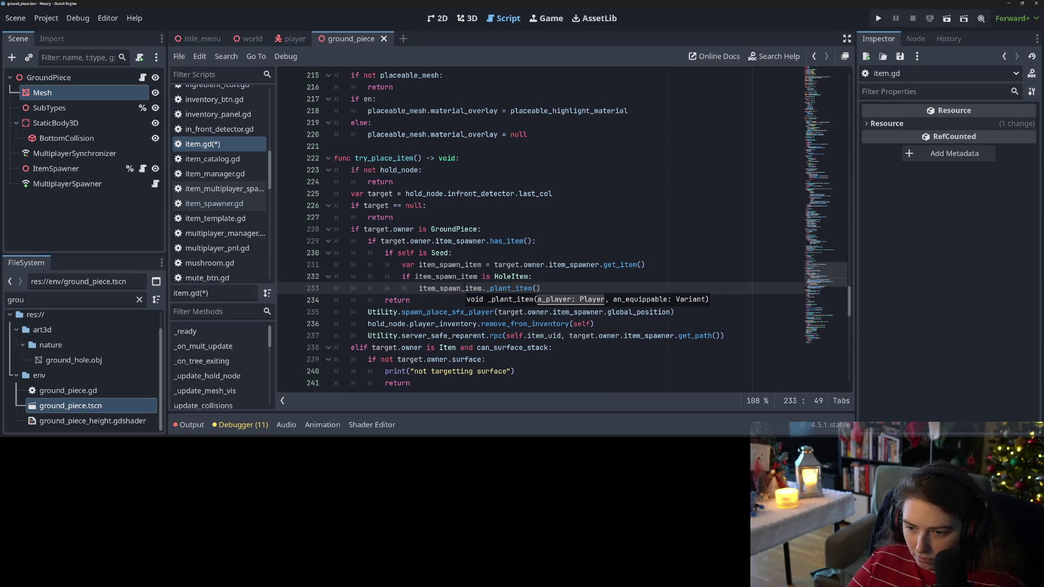
{"action": "type", "text": "self"}
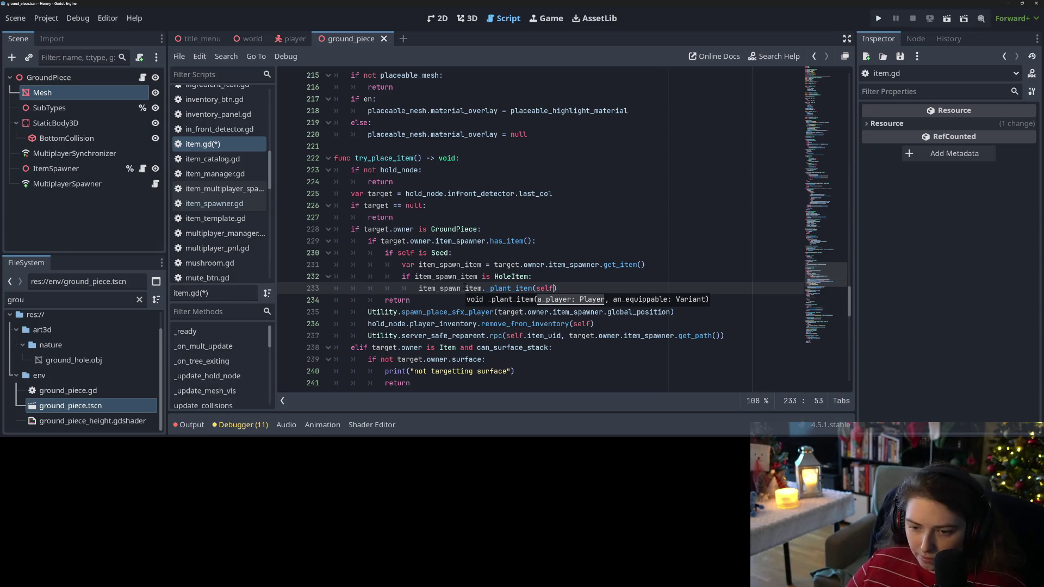
{"action": "scroll", "coordinate": [408, 229], "scroll_direction": "up", "scroll_amount": 2}
{"action": "double_click", "coordinate": [408, 228]}
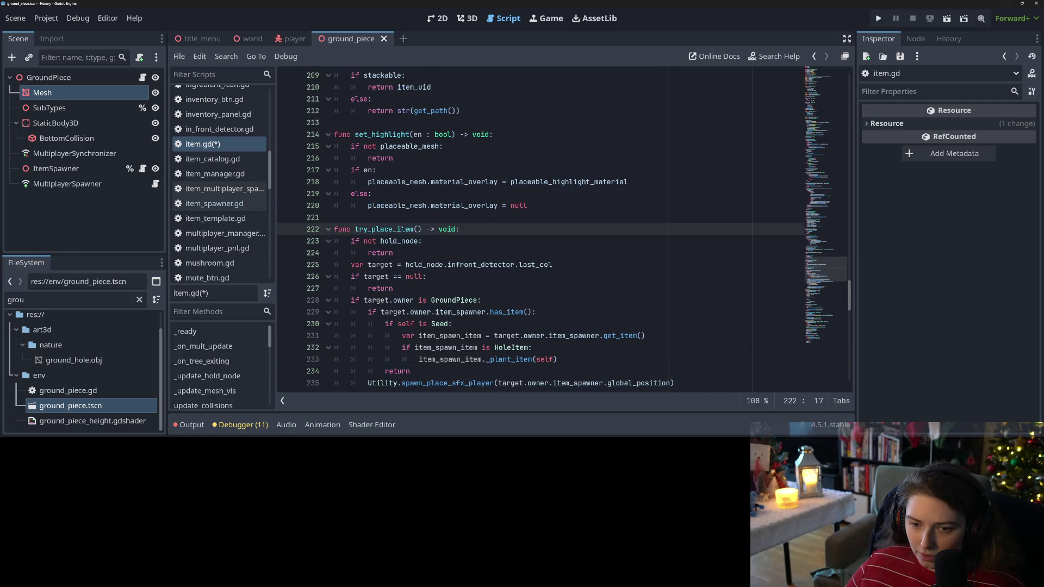
Step: Locate hold_node in try_place_item's null check and highlight its other uses
{"action": "scroll", "coordinate": [407, 266], "scroll_direction": "up", "scroll_amount": 1}
{"action": "scroll", "coordinate": [407, 266], "scroll_direction": "up", "scroll_amount": 20}
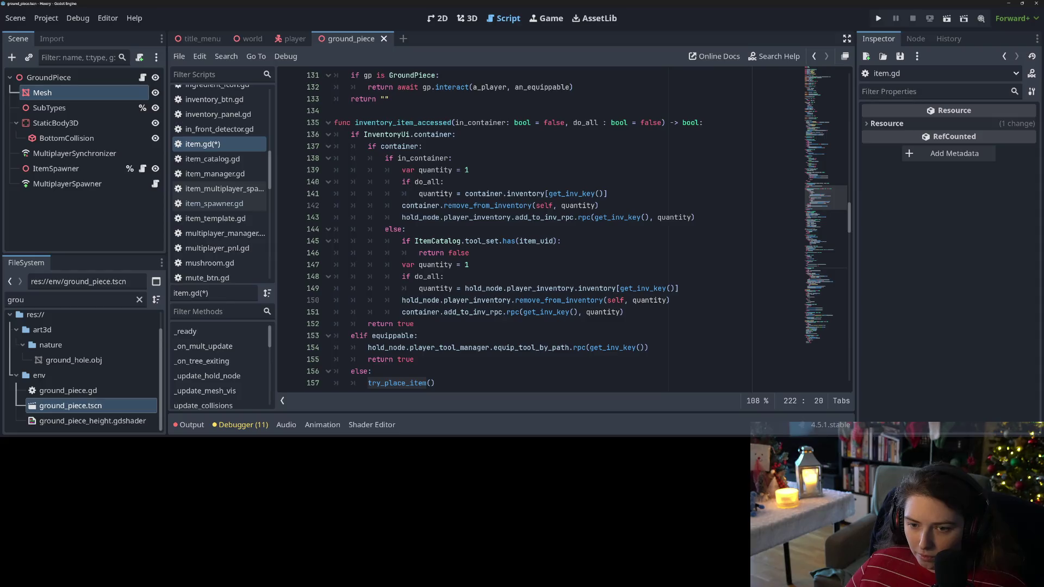
{"action": "scroll", "coordinate": [405, 191], "scroll_direction": "down", "scroll_amount": 1}
{"action": "scroll", "coordinate": [418, 317], "scroll_direction": "down", "scroll_amount": 16}
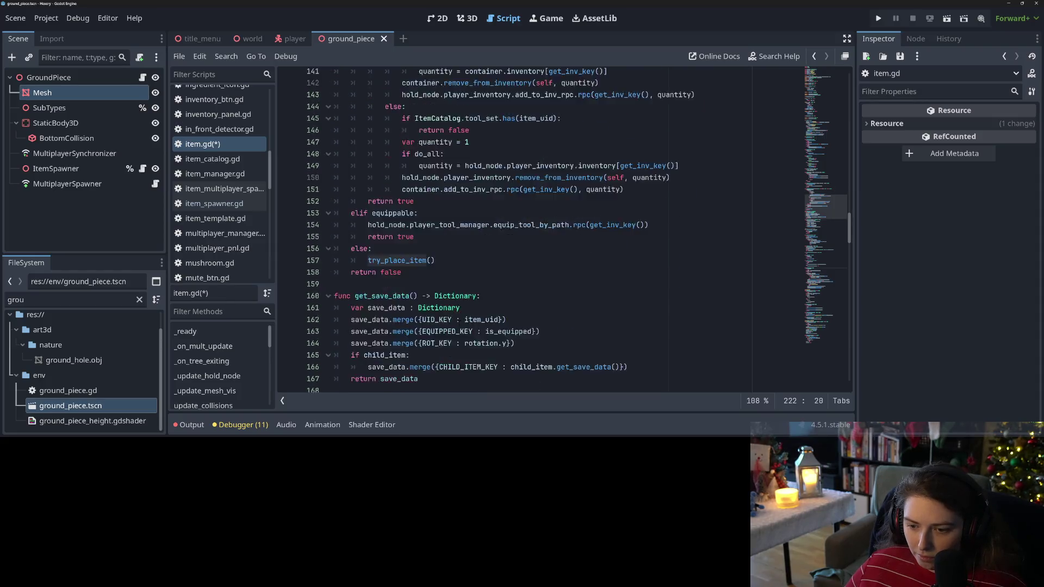
{"action": "scroll", "coordinate": [460, 323], "scroll_direction": "down", "scroll_amount": 11}
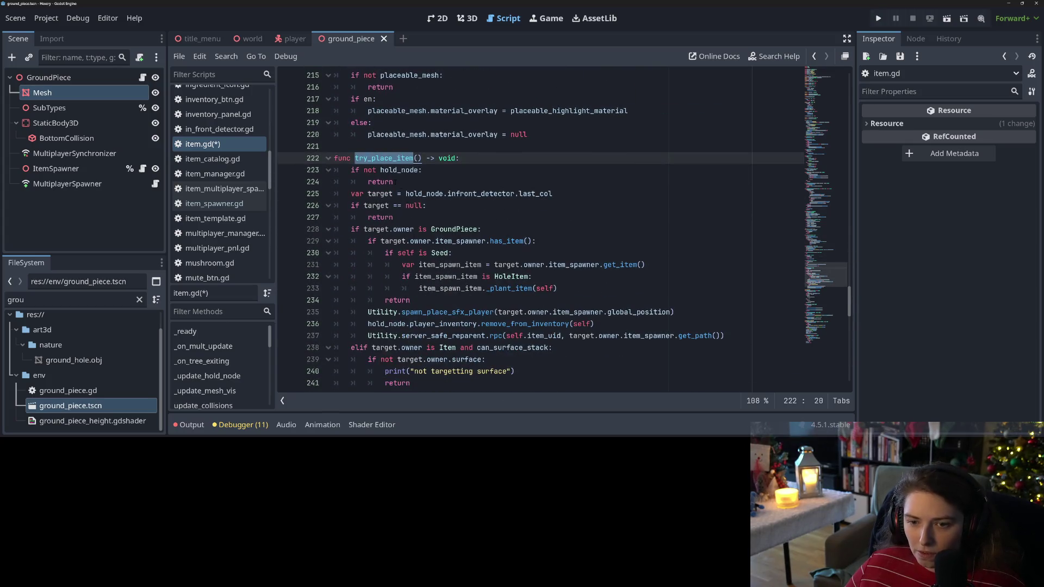
{"action": "key", "text": "Down"}
{"action": "key", "text": "ctrl+d"}
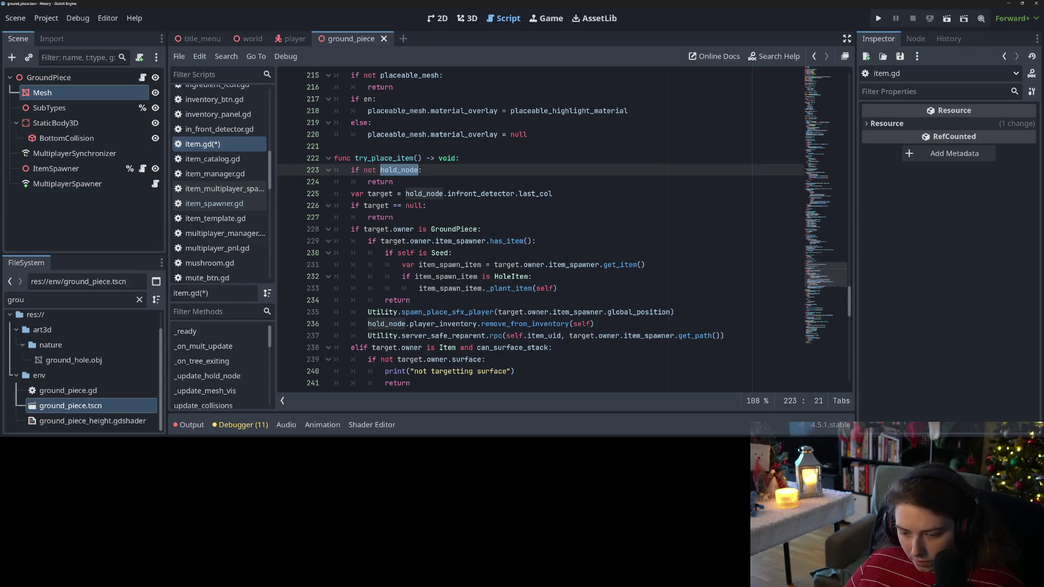
Step: Make line 233 call _plant_item(hold_node, self), save item.gd, and go to the definition
{"action": "scroll", "coordinate": [565, 230], "scroll_direction": "down", "scroll_amount": 1}
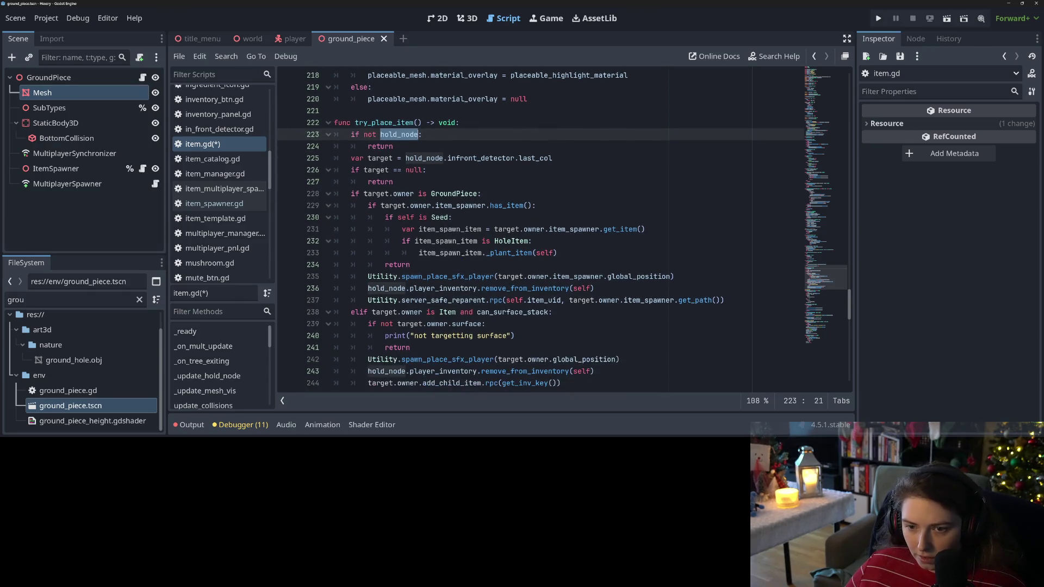
{"action": "scroll", "coordinate": [530, 284], "scroll_direction": "down", "scroll_amount": 3}
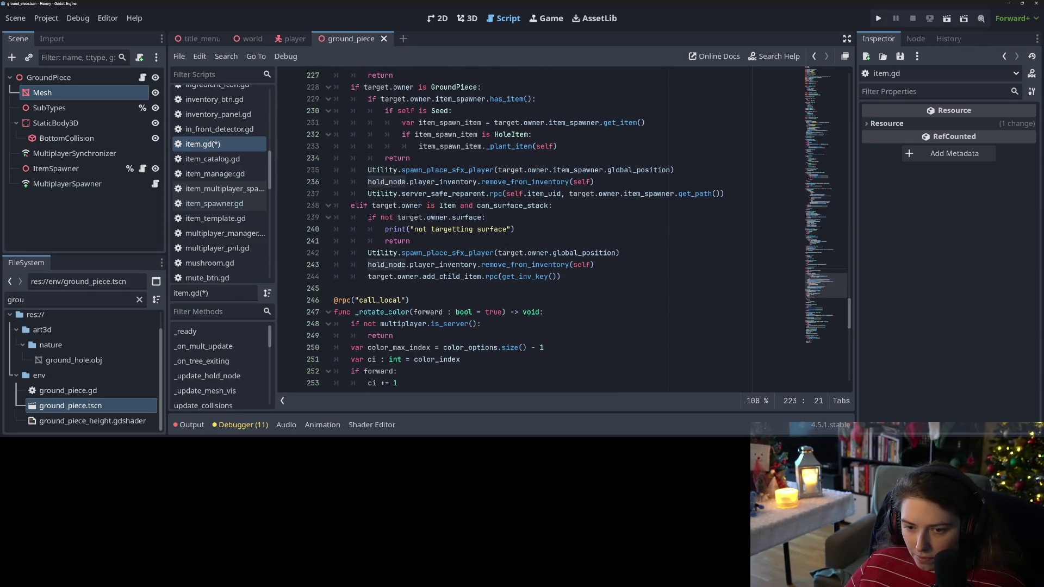
{"action": "left_click", "coordinate": [527, 265]}
{"action": "scroll", "coordinate": [527, 265], "scroll_direction": "up", "scroll_amount": 2}
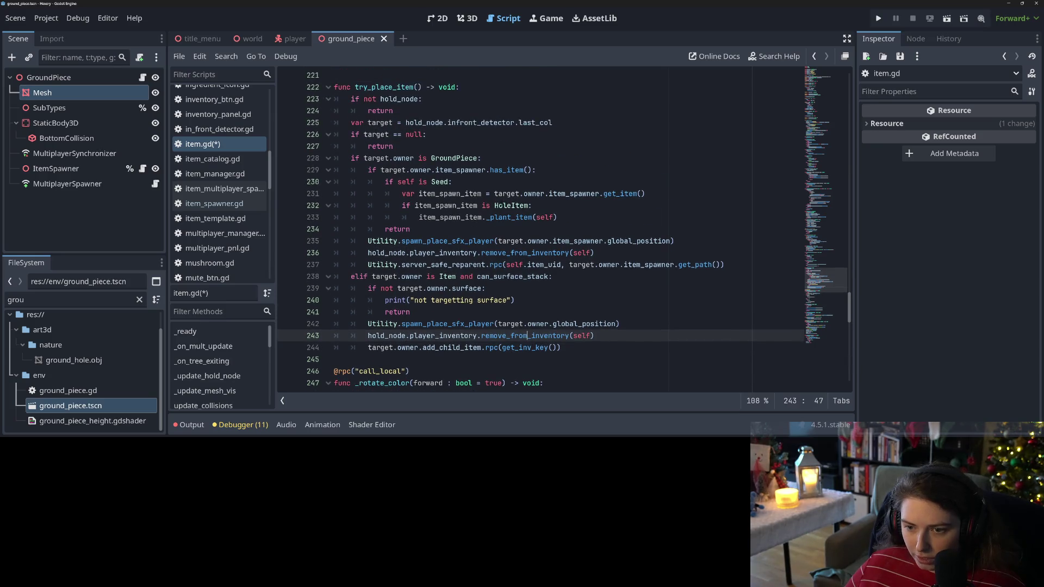
{"action": "left_click", "coordinate": [536, 216]}
{"action": "type", "text": "hold_node,"}
{"action": "key", "text": "ctrl+s"}
{"action": "left_click", "coordinate": [517, 217], "text": "ctrl"}
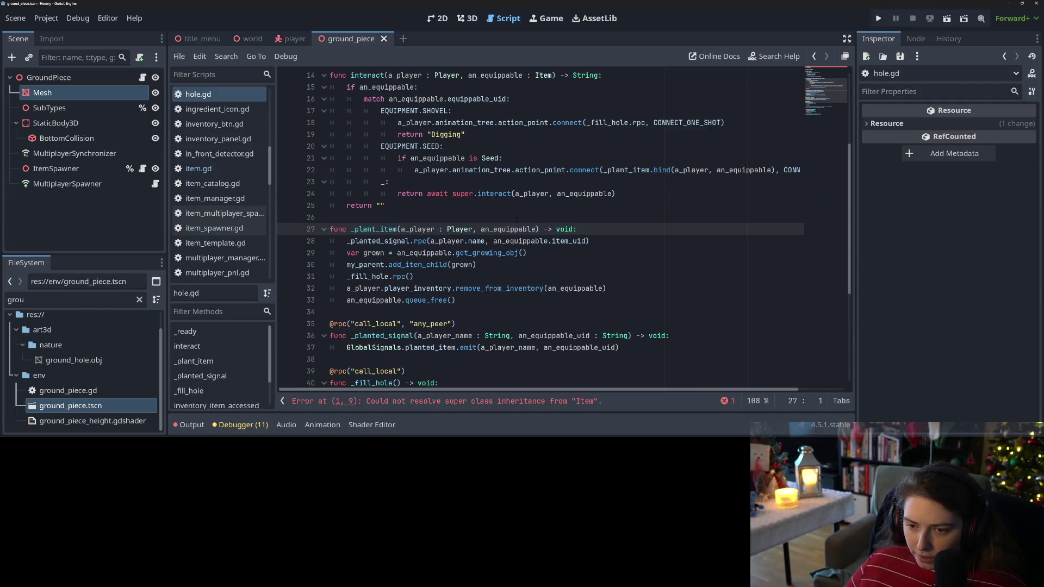
Step: Rename _plant_item's an_equippable parameter to an_item : Item, discarding an a_seed : Seed attempt
{"action": "double_click", "coordinate": [509, 228]}
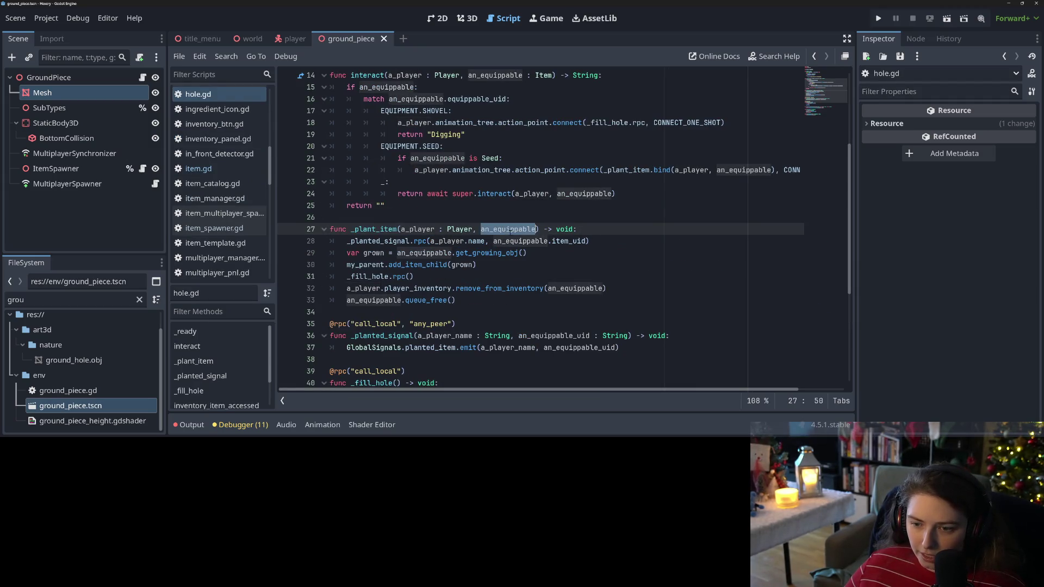
{"action": "scroll", "coordinate": [505, 228], "scroll_direction": "down", "scroll_amount": 2}
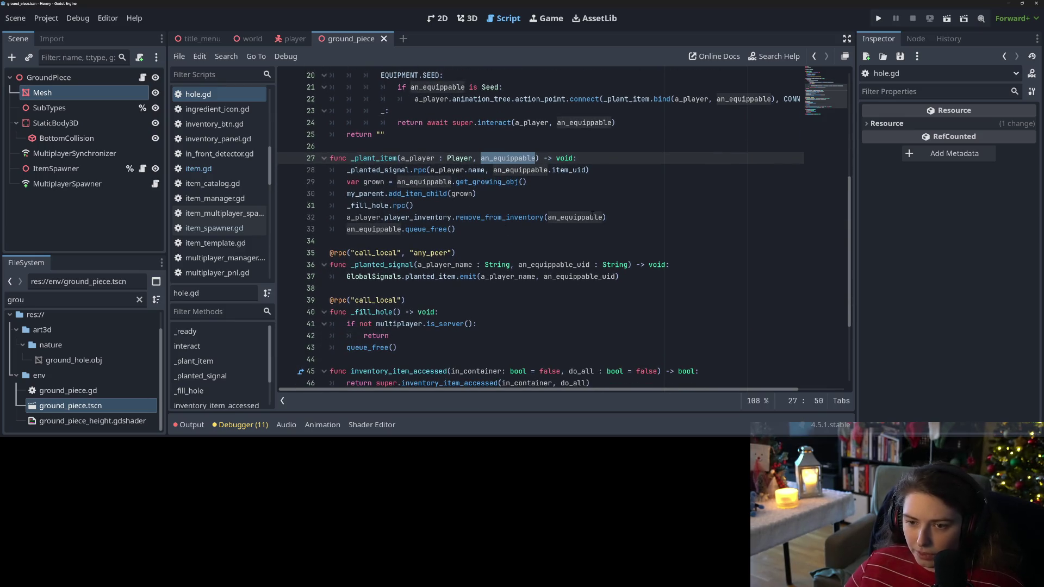
{"action": "type", "text": "a_seed"}
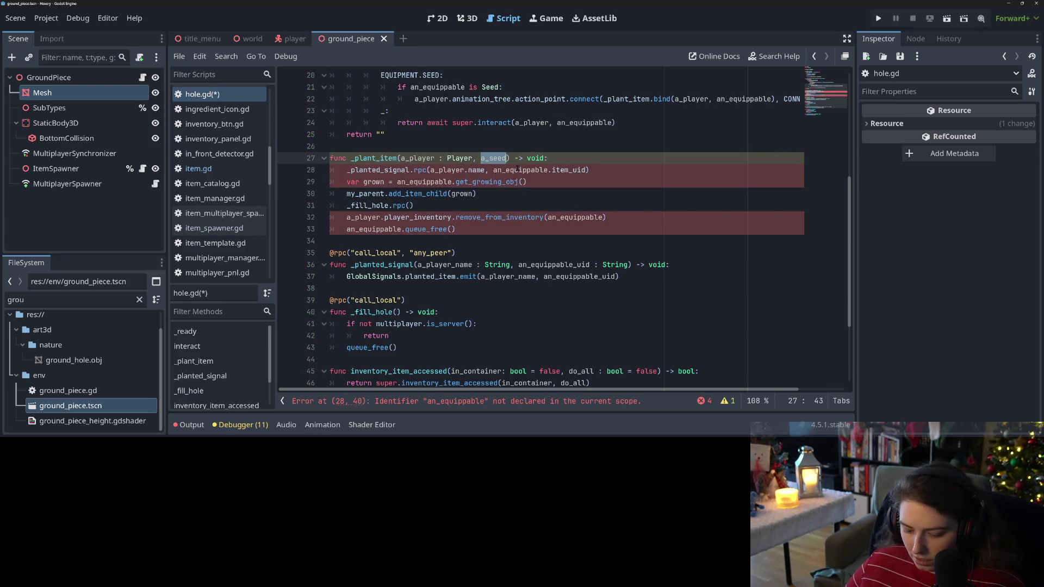
{"action": "type", "text": " : Seed"}
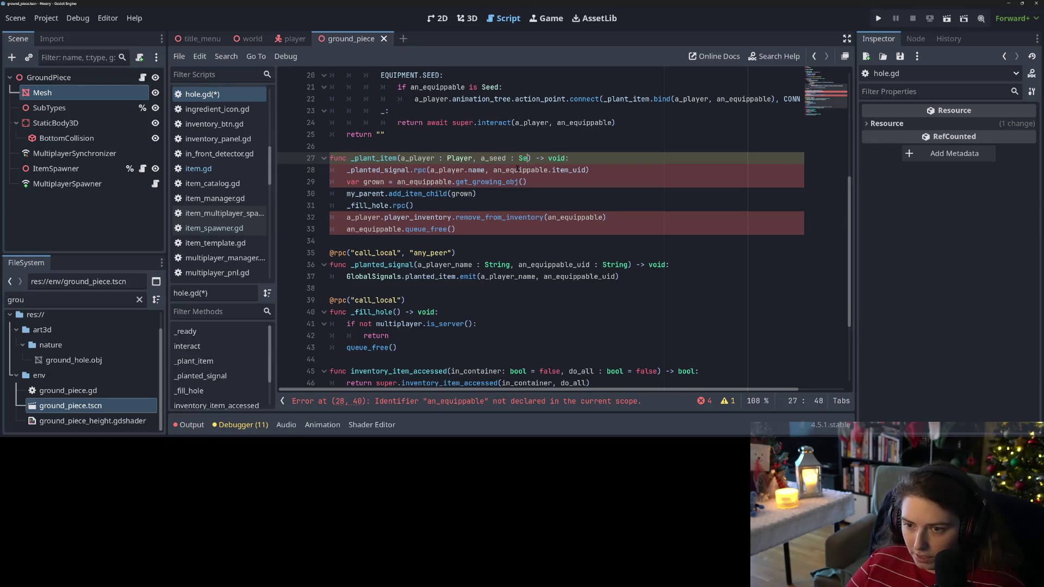
{"action": "key", "text": "ctrl+z"}
{"action": "key", "text": "ctrl+z"}
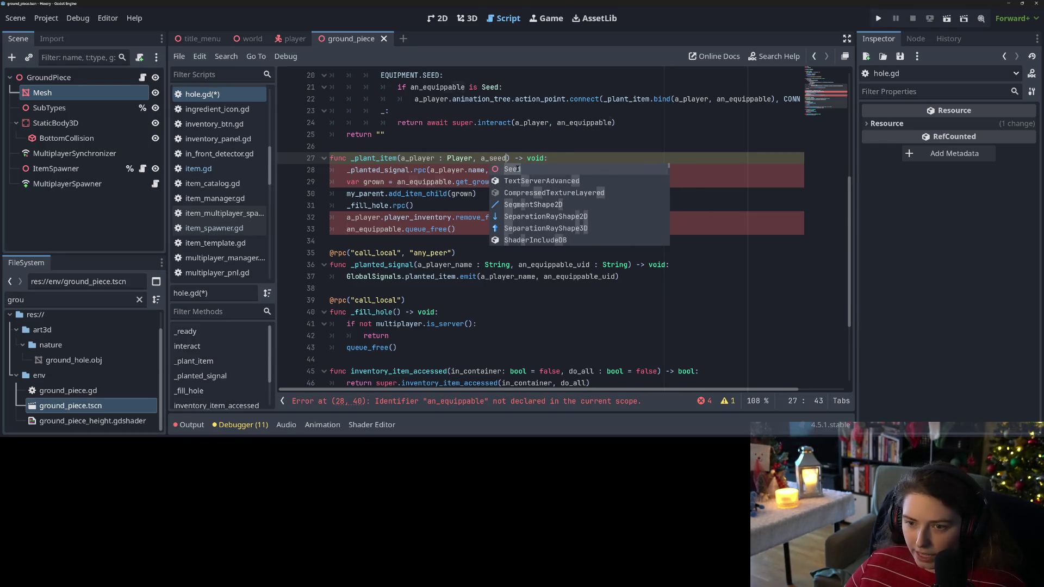
{"action": "key", "text": "Escape"}
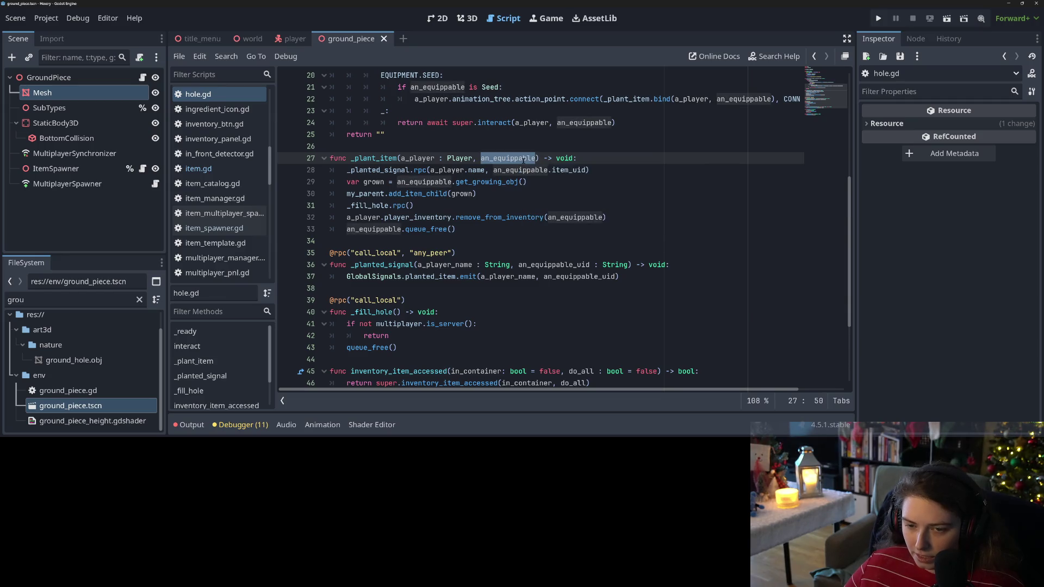
{"action": "type", "text": "an_item "}
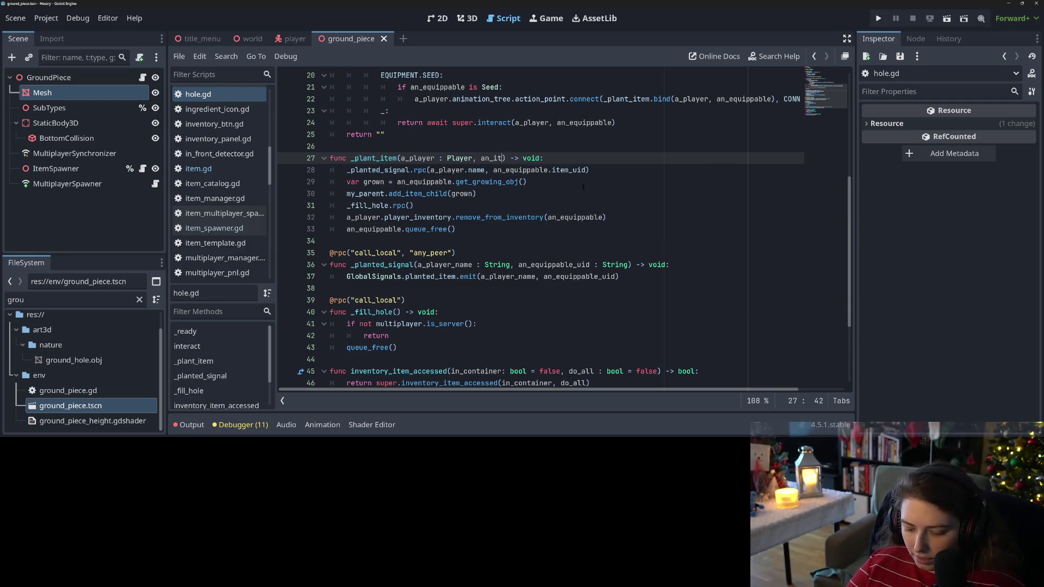
{"action": "type", "text": ":"}
{"action": "type", "text": "Item"}
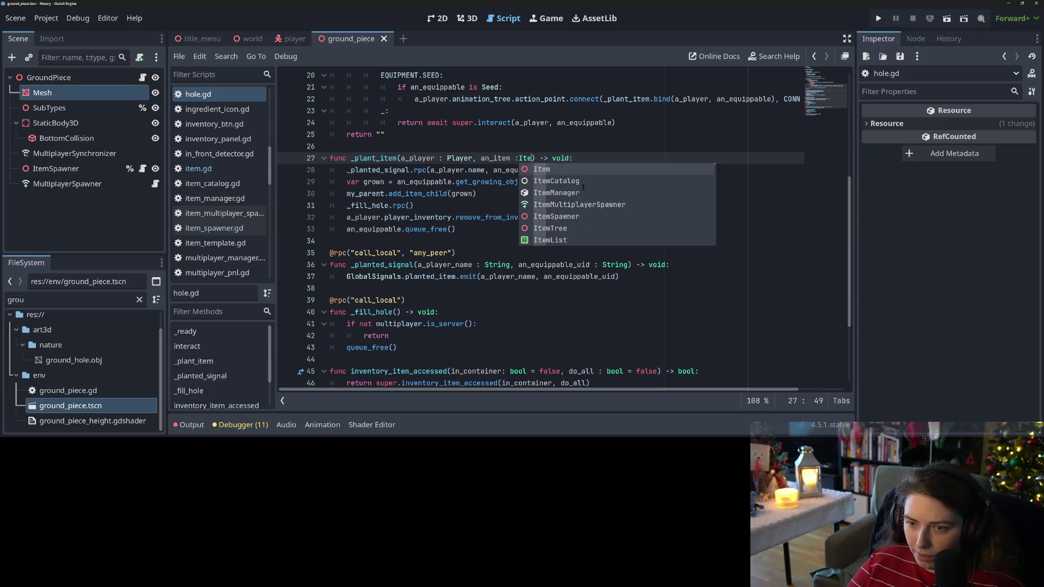
Step: Replace an_equippable with an_item on lines 28, 29, 32 and 33 of hole.gd
{"action": "double_click", "coordinate": [492, 158]}
{"action": "key", "text": "ctrl+c"}
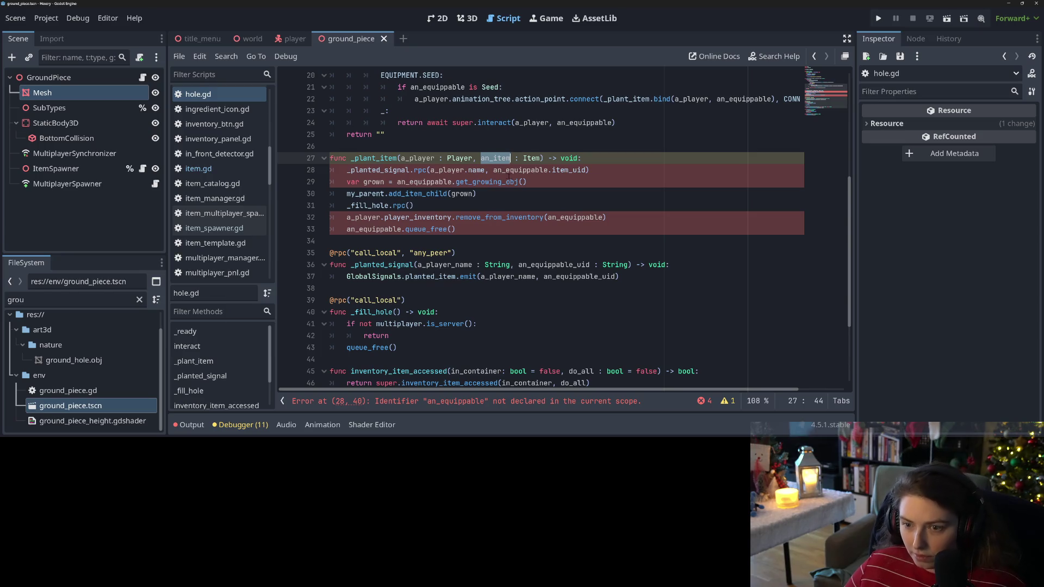
{"action": "double_click", "coordinate": [516, 170]}
{"action": "key", "text": "ctrl+v"}
{"action": "double_click", "coordinate": [424, 181]}
{"action": "key", "text": "ctrl+v"}
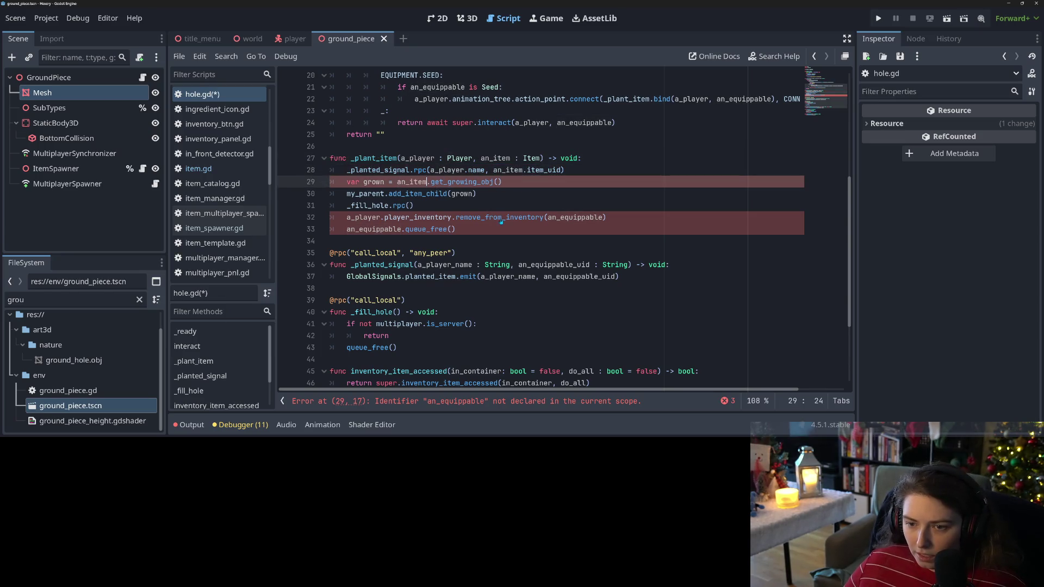
{"action": "double_click", "coordinate": [573, 217]}
{"action": "key", "text": "ctrl+v"}
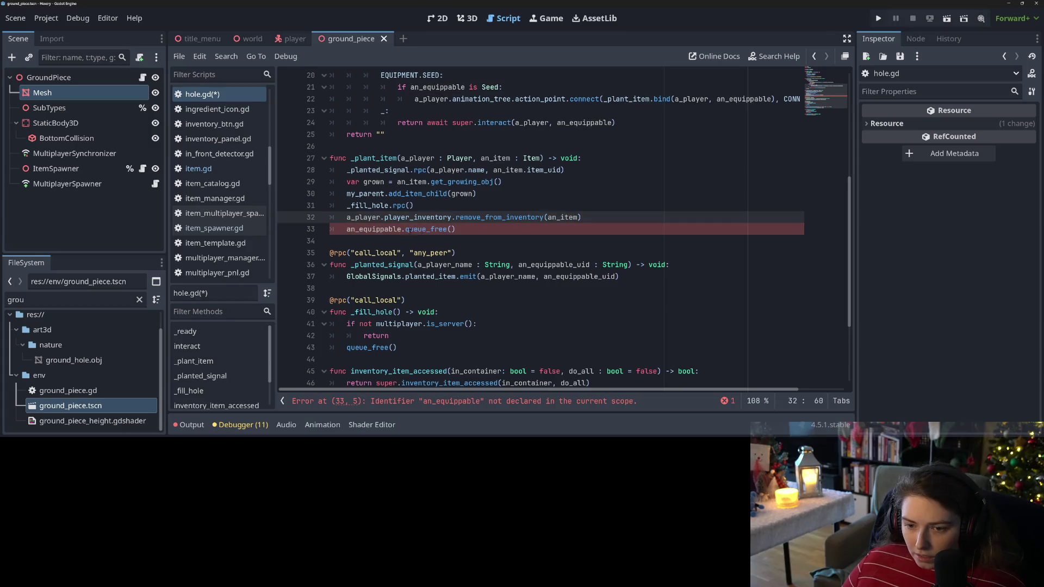
{"action": "double_click", "coordinate": [384, 231]}
{"action": "key", "text": "ctrl+v"}
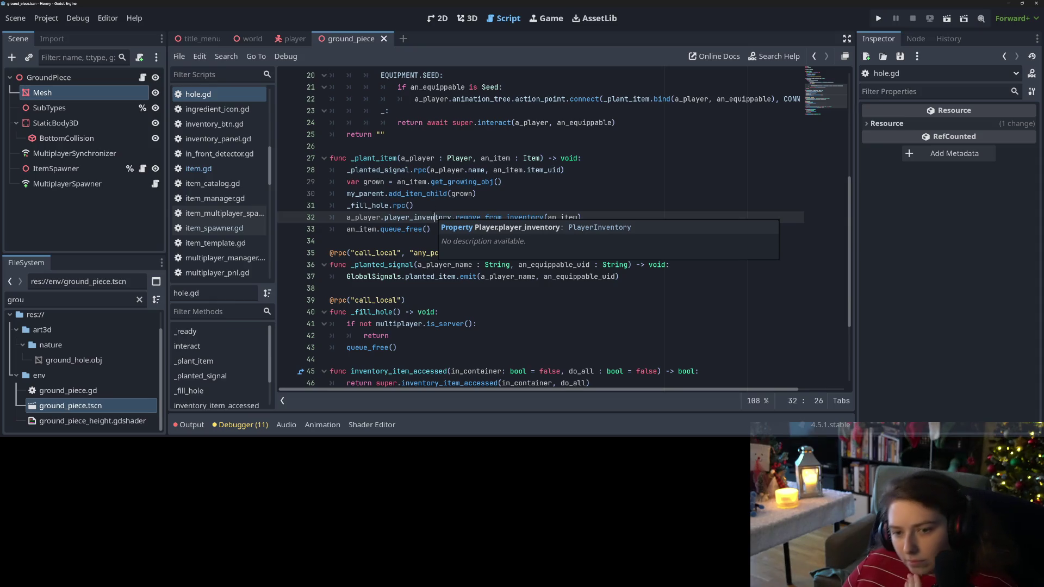
Step: Review the get_growing_obj and remove_from_inventory lines, then return to item.gd
{"action": "left_click", "coordinate": [439, 182]}
{"action": "double_click", "coordinate": [440, 181]}
{"action": "double_click", "coordinate": [373, 182]}
{"action": "left_click", "coordinate": [424, 182]}
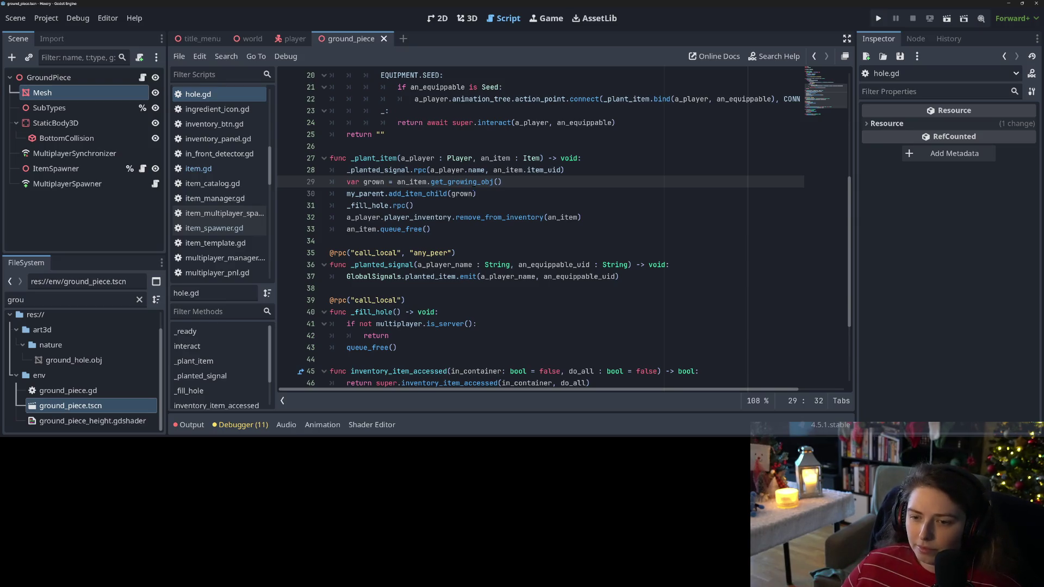
{"action": "left_click", "coordinate": [502, 217]}
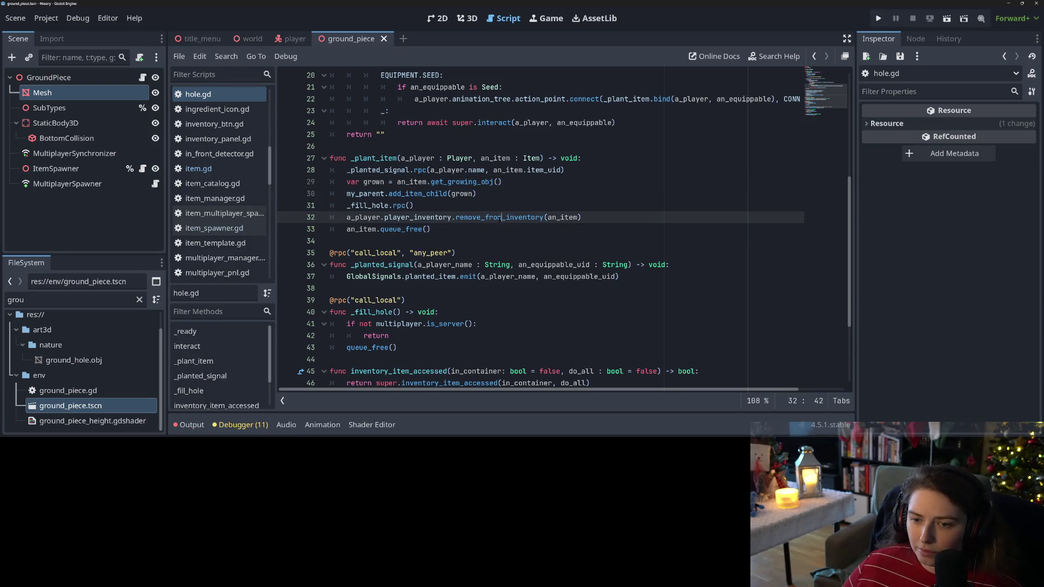
{"action": "left_click", "coordinate": [459, 205]}
{"action": "left_click", "coordinate": [215, 169]}
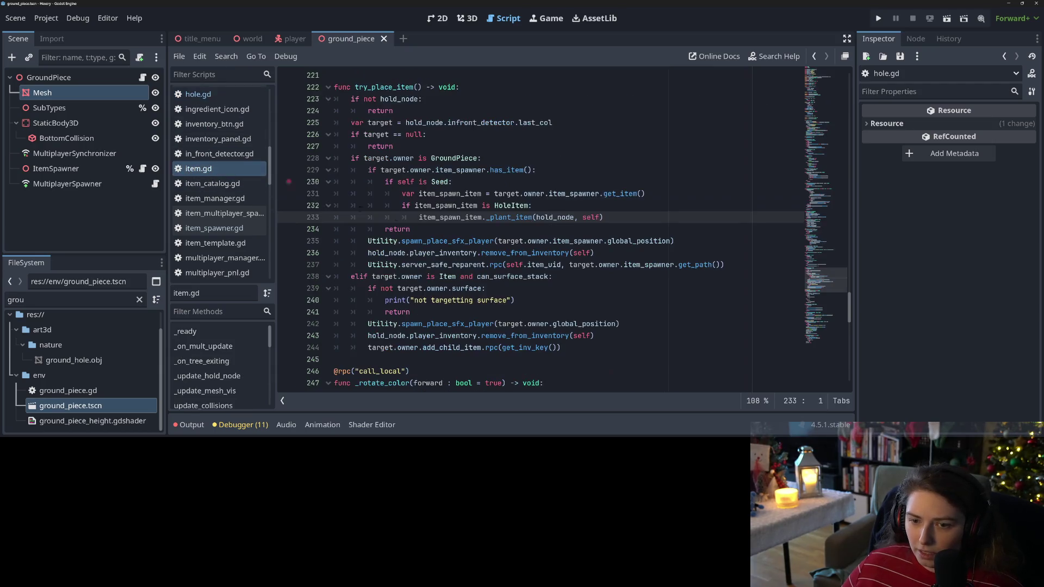
Step: Check the _plant_item(hold_node, self) call on line 233 and run the project
{"action": "left_click", "coordinate": [411, 229]}
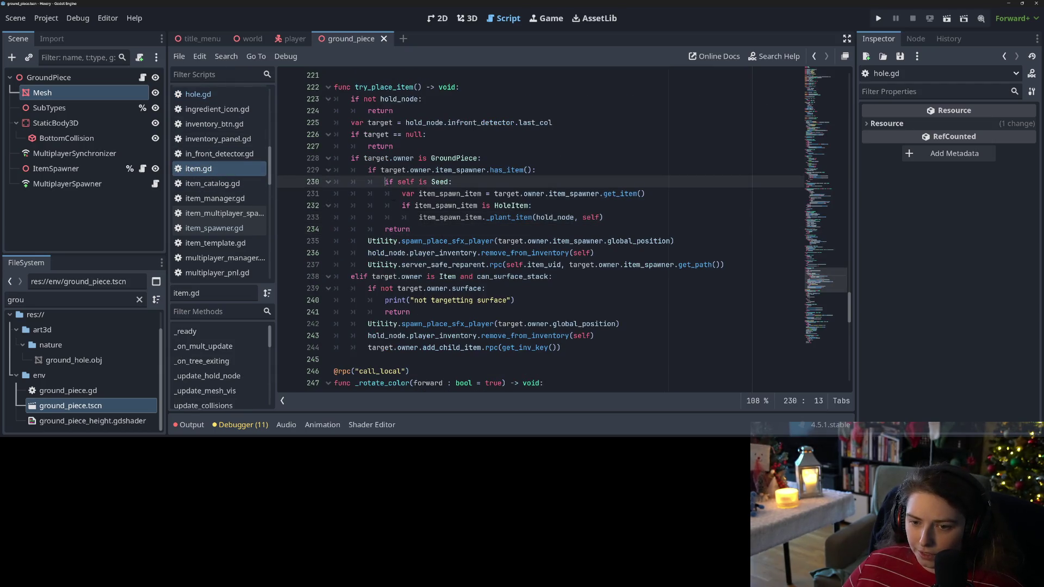
{"action": "left_click", "coordinate": [427, 217]}
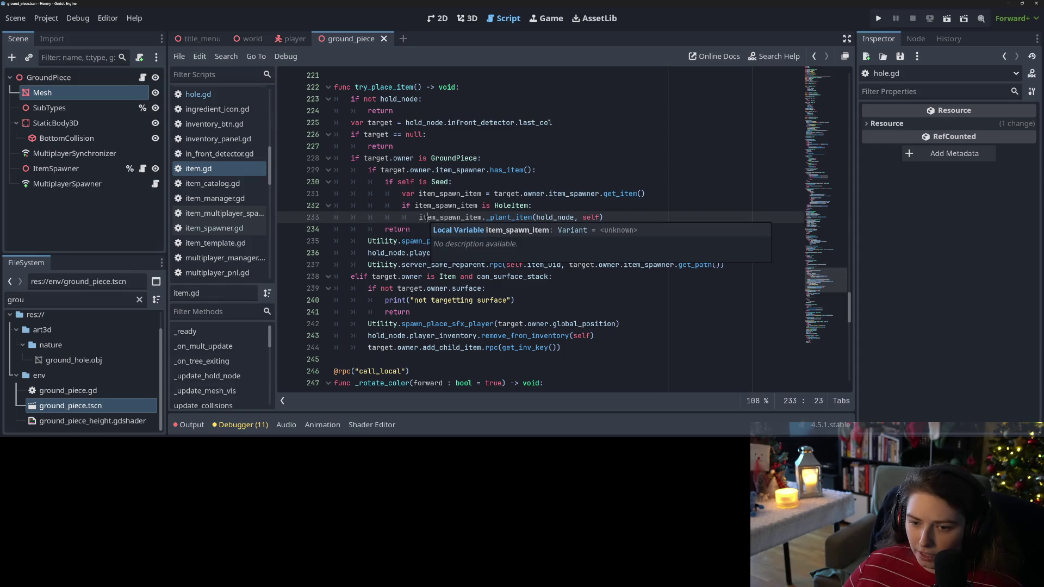
{"action": "double_click", "coordinate": [426, 218]}
{"action": "left_click", "coordinate": [575, 216]}
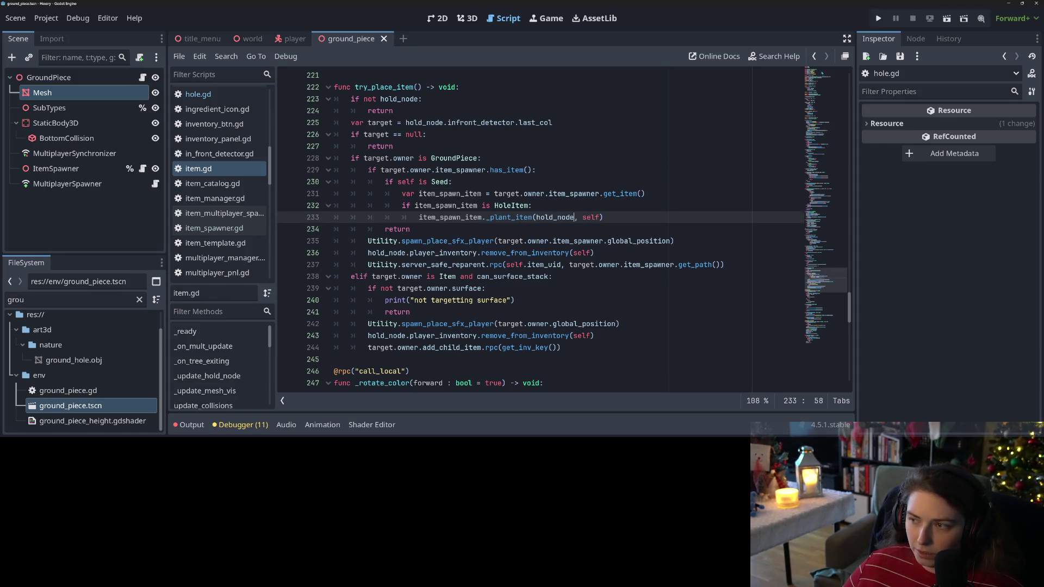
{"action": "left_click", "coordinate": [878, 18]}
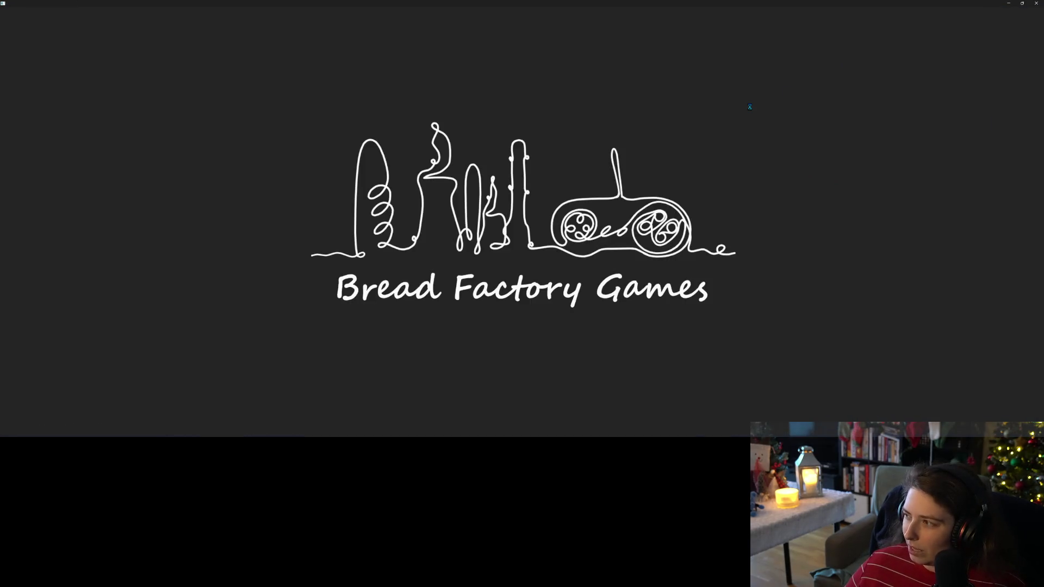
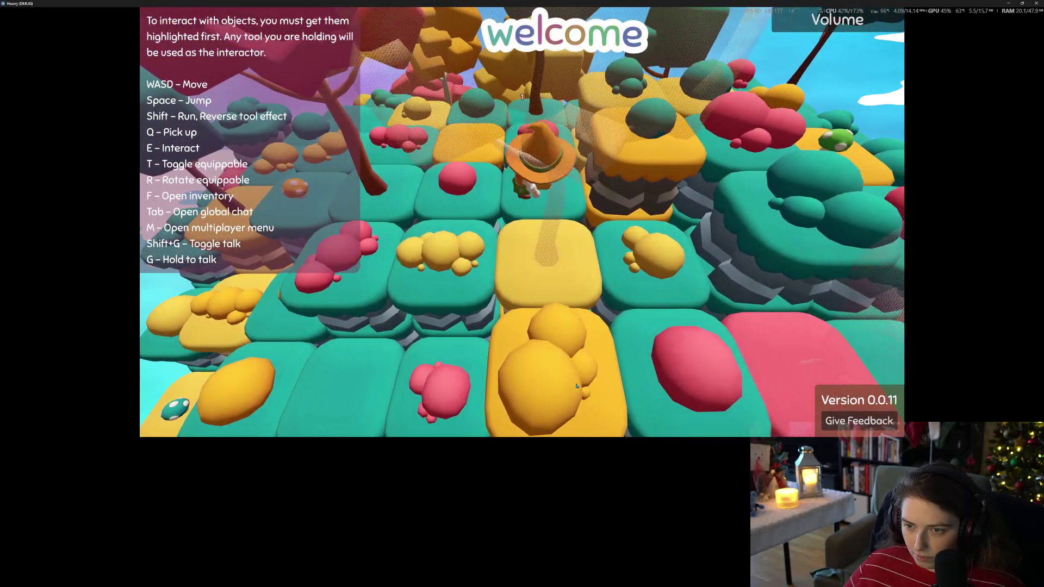
Step: Equip the shovel from the player inventory
{"action": "key", "text": "f"}
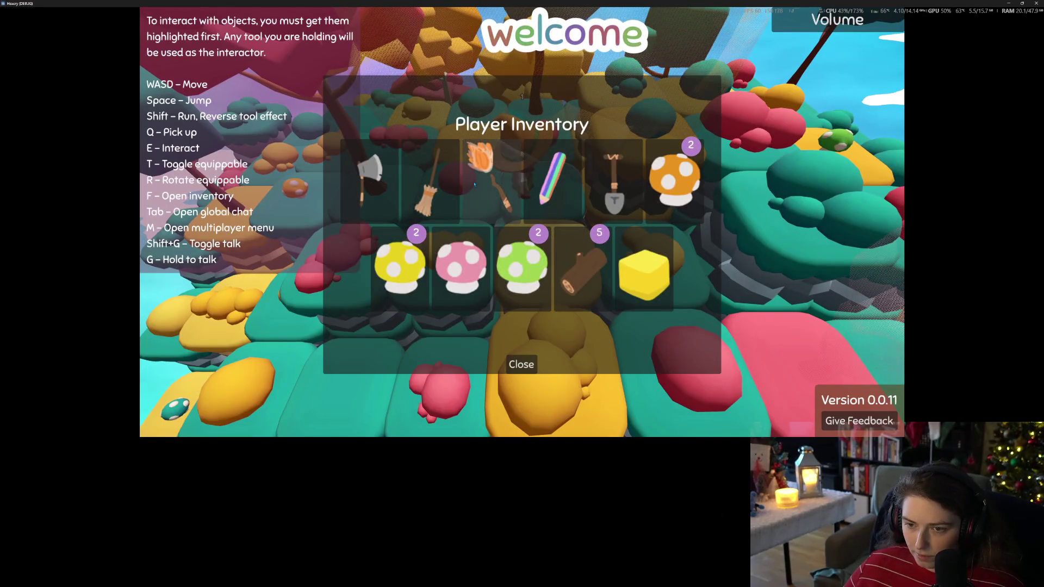
{"action": "left_click", "coordinate": [605, 193]}
{"action": "left_click", "coordinate": [518, 365]}
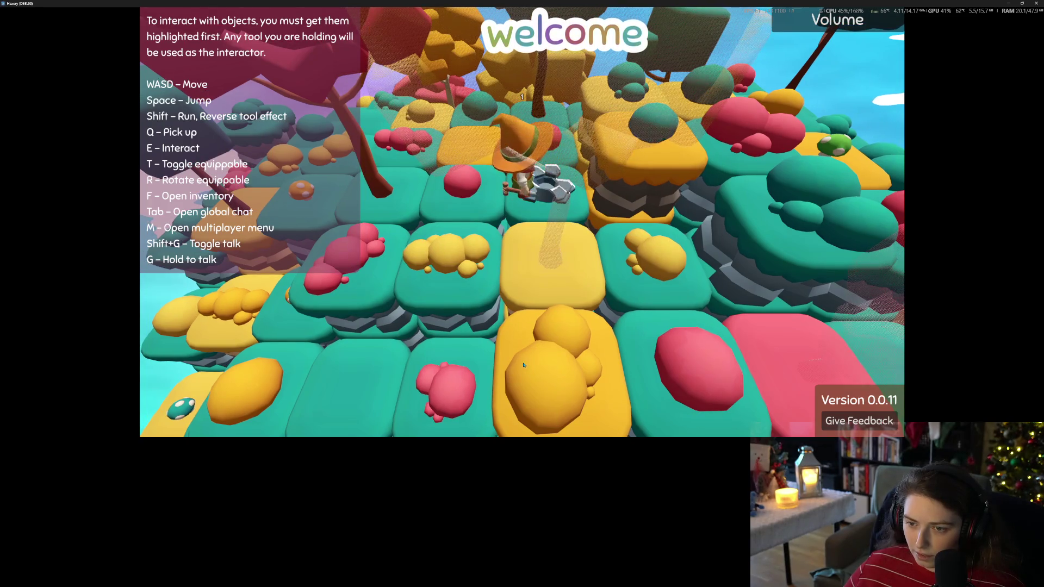
Step: Switch the held item to the Tree Seed, then stop the running game
{"action": "key", "text": "f"}
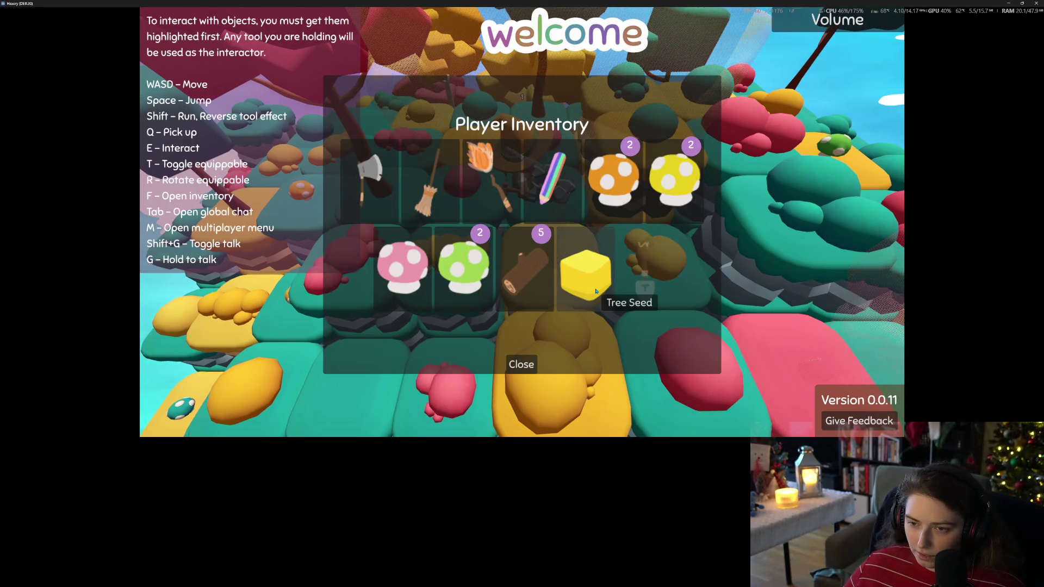
{"action": "left_click", "coordinate": [595, 292]}
{"action": "left_click", "coordinate": [520, 364]}
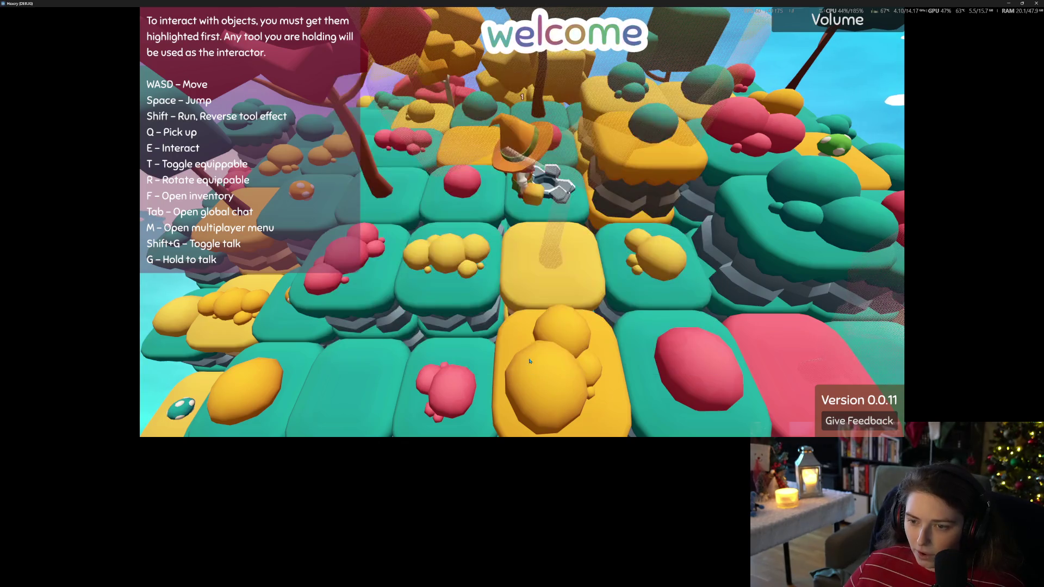
{"action": "left_click", "coordinate": [1036, 3]}
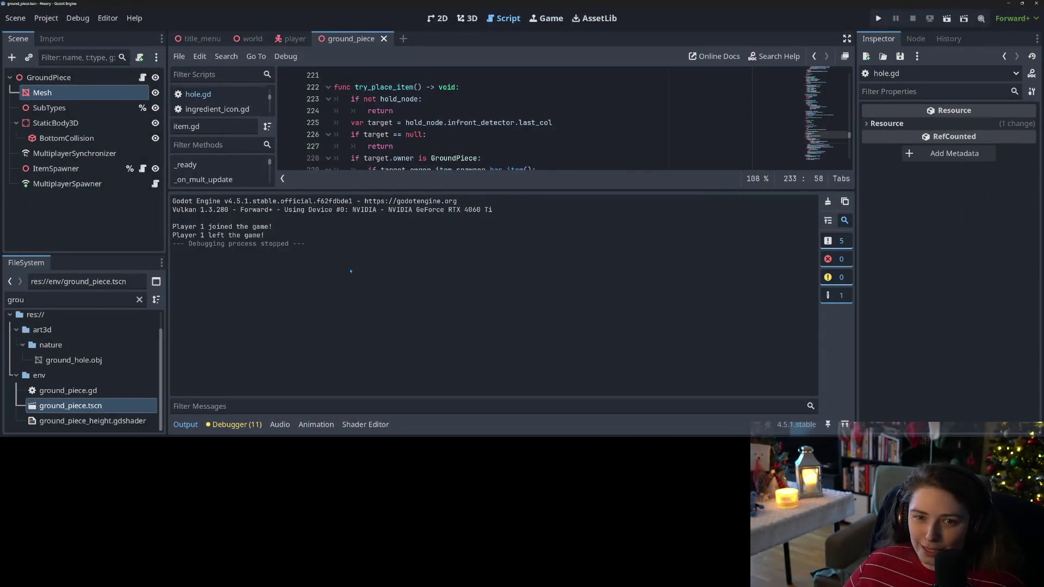
Step: Filter the FileSystem for 'seed' and open tree_seed.tscn and bush_seed.tscn
{"action": "double_click", "coordinate": [76, 300]}
{"action": "type", "text": "s"}
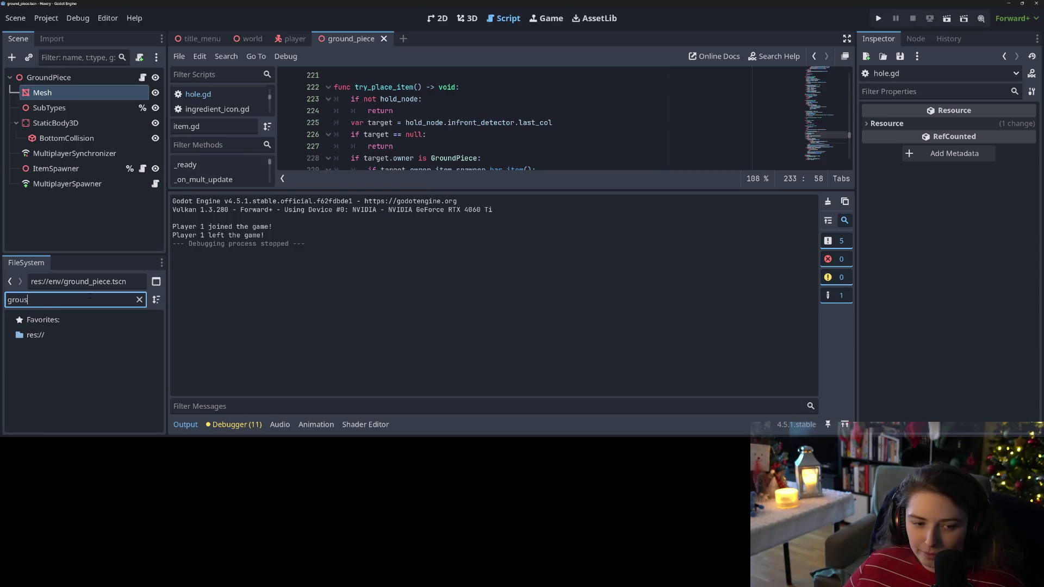
{"action": "type", "text": "eed"}
{"action": "scroll", "coordinate": [81, 372], "scroll_direction": "down", "scroll_amount": 5}
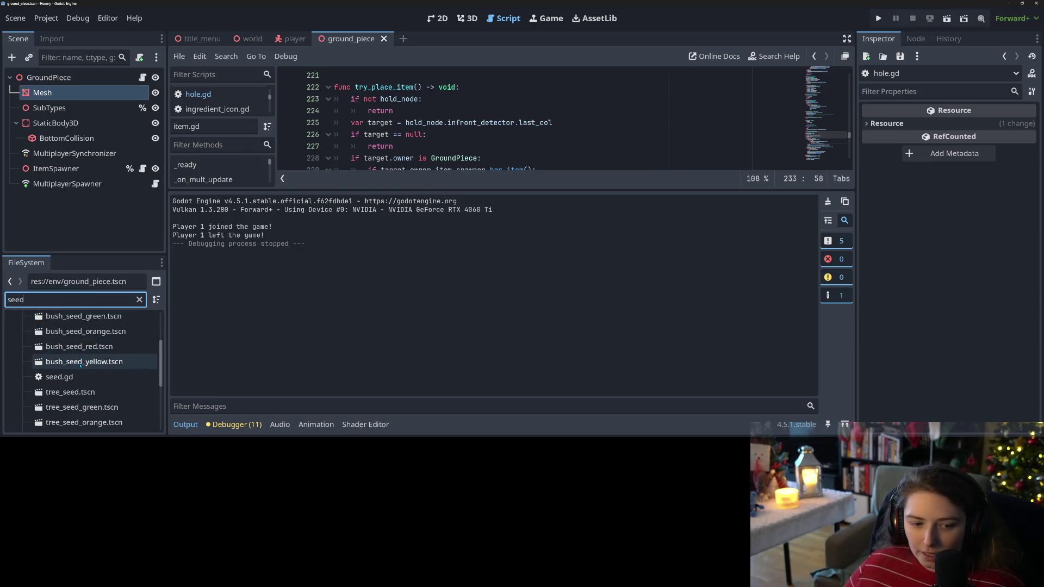
{"action": "scroll", "coordinate": [81, 373], "scroll_direction": "up", "scroll_amount": 4}
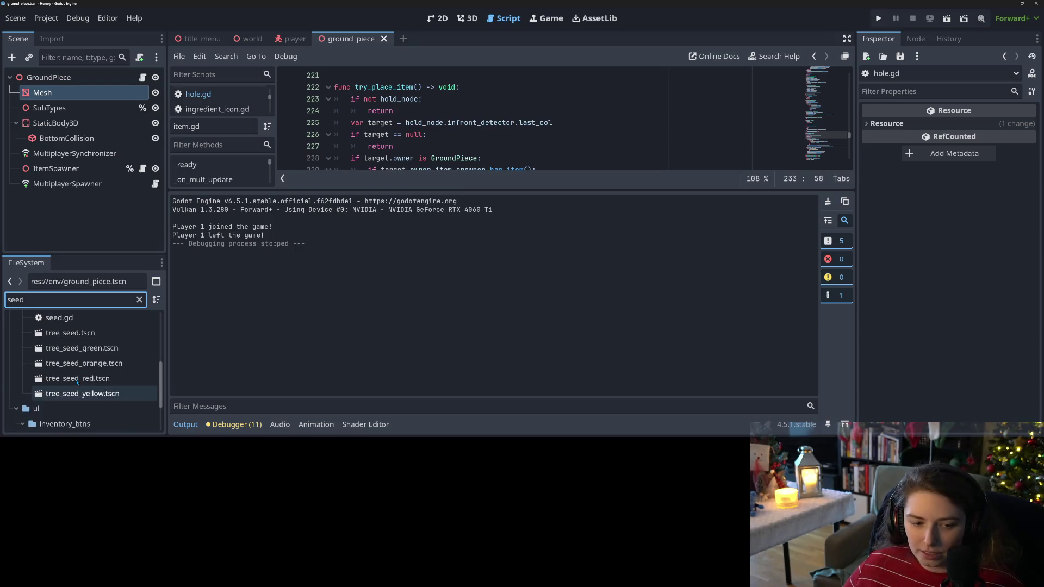
{"action": "scroll", "coordinate": [78, 383], "scroll_direction": "up", "scroll_amount": 3}
{"action": "double_click", "coordinate": [71, 378]}
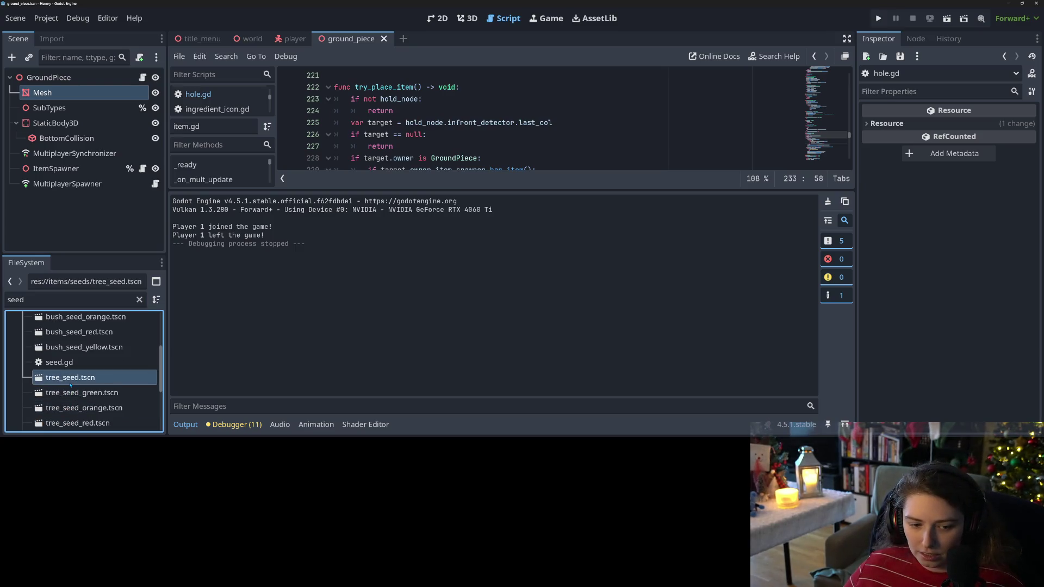
{"action": "scroll", "coordinate": [71, 359], "scroll_direction": "up", "scroll_amount": 5}
{"action": "double_click", "coordinate": [71, 359]}
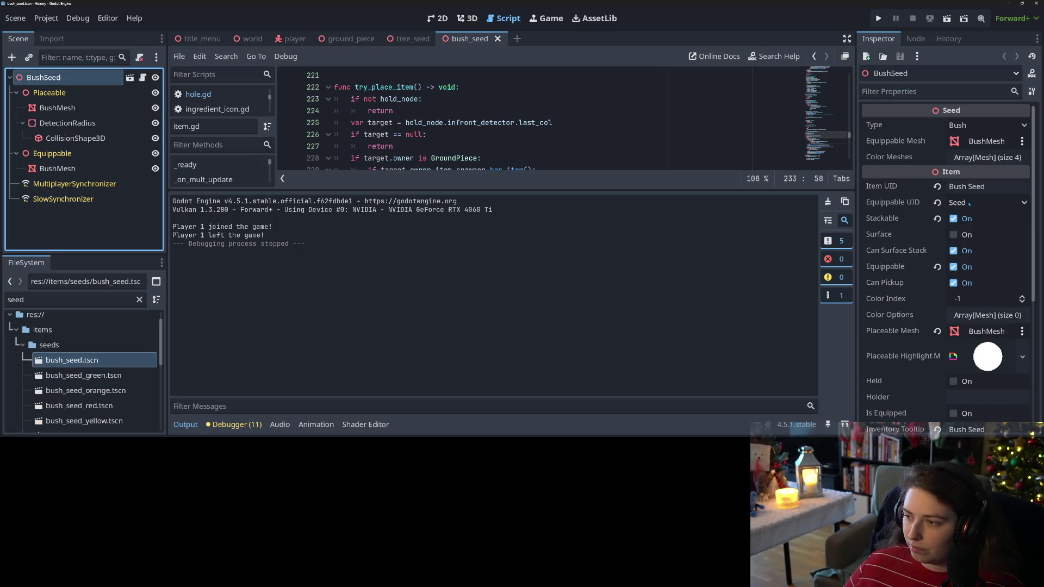
Step: Turn off Equippable on the bush seed, save it, and reset its Equippable UID to None
{"action": "left_click", "coordinate": [941, 270]}
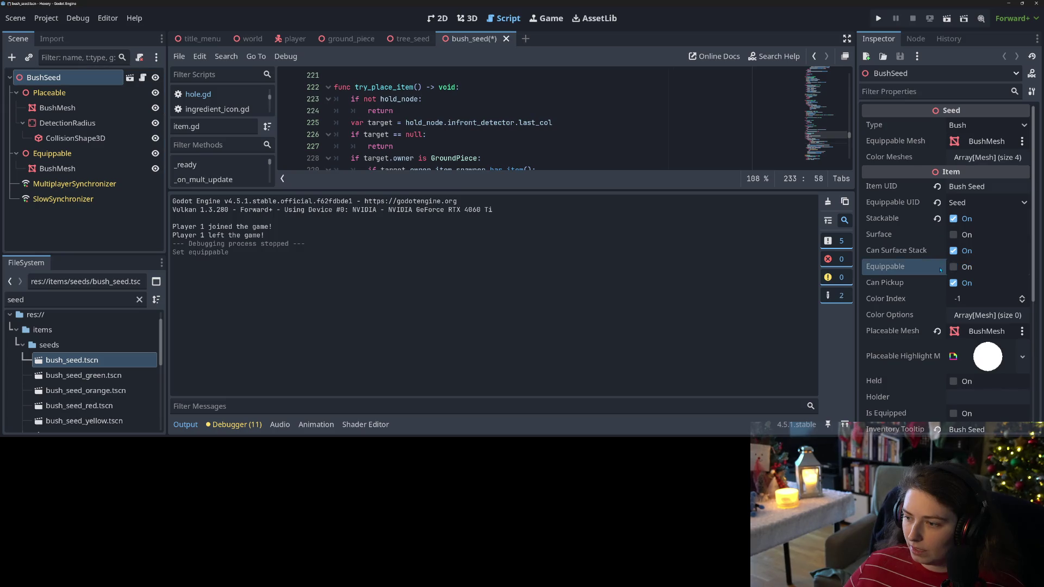
{"action": "key", "text": "ctrl+s"}
{"action": "left_click", "coordinate": [937, 202]}
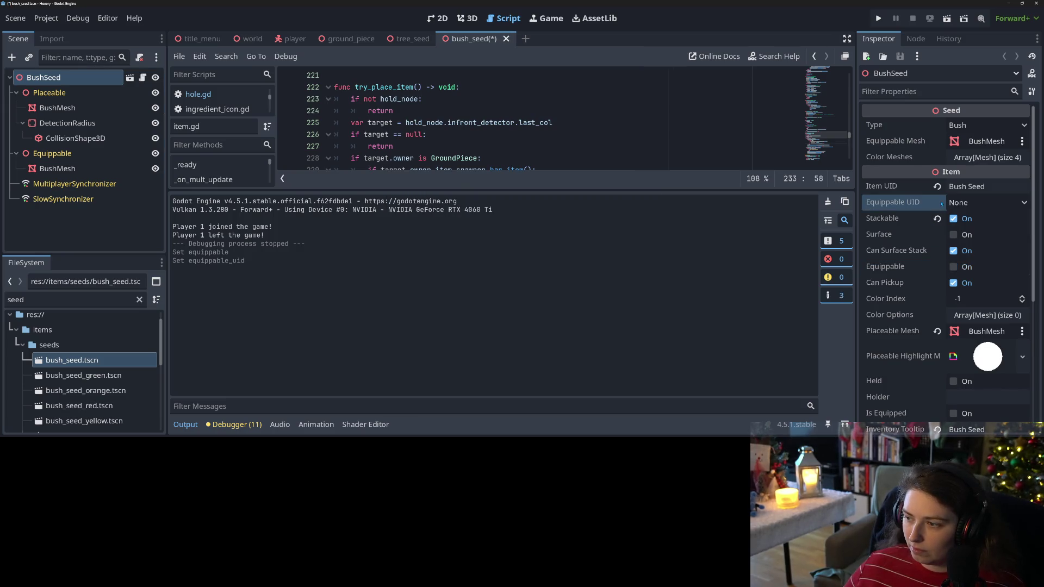
Step: Set the TreeSeed's Equippable UID to None and Equippable off, save, and launch the game
{"action": "left_click", "coordinate": [412, 38]}
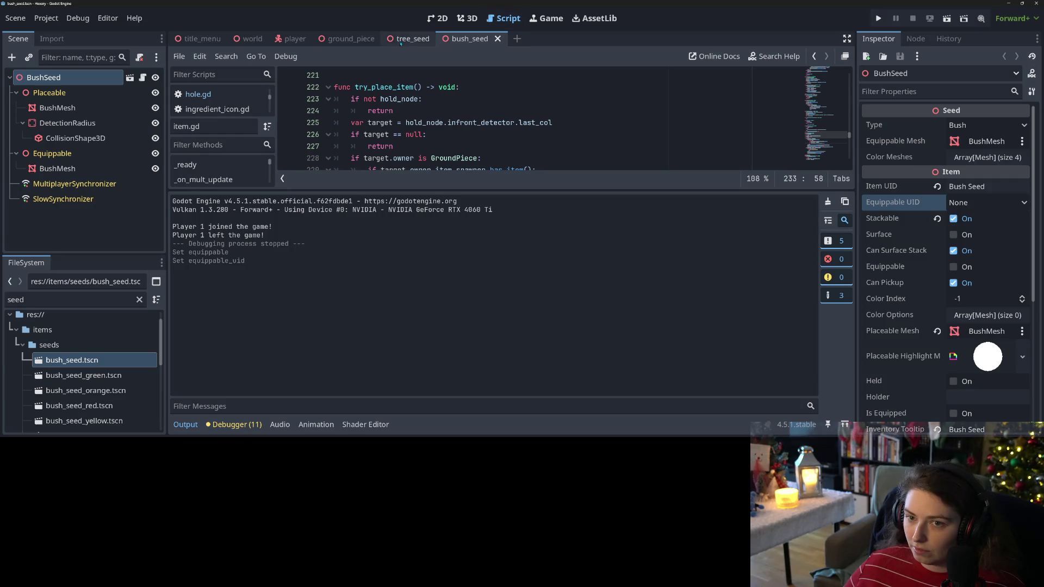
{"action": "left_click", "coordinate": [42, 77]}
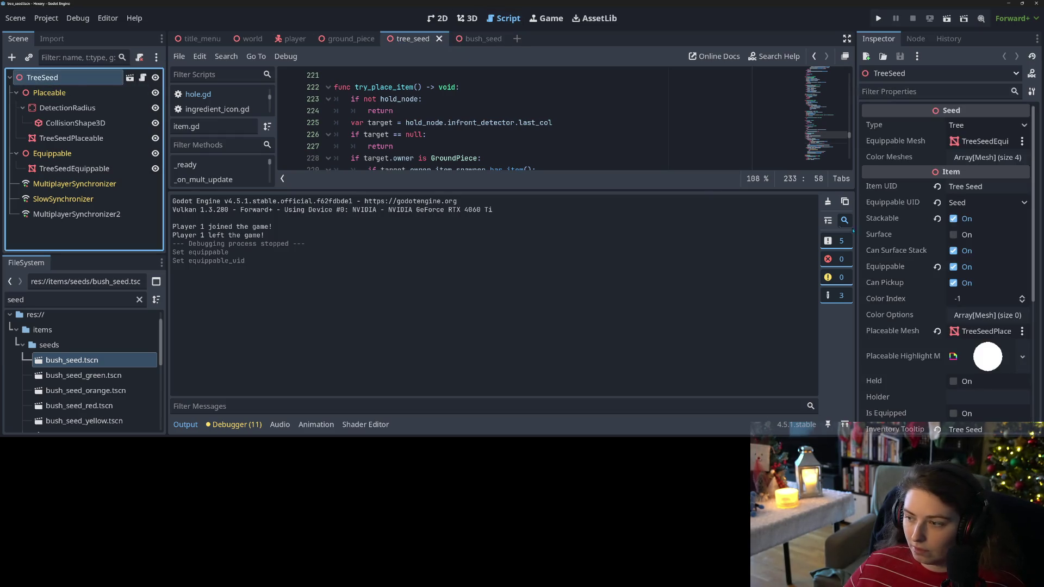
{"action": "left_click", "coordinate": [937, 202]}
{"action": "left_click", "coordinate": [937, 267]}
{"action": "key", "text": "ctrl+s"}
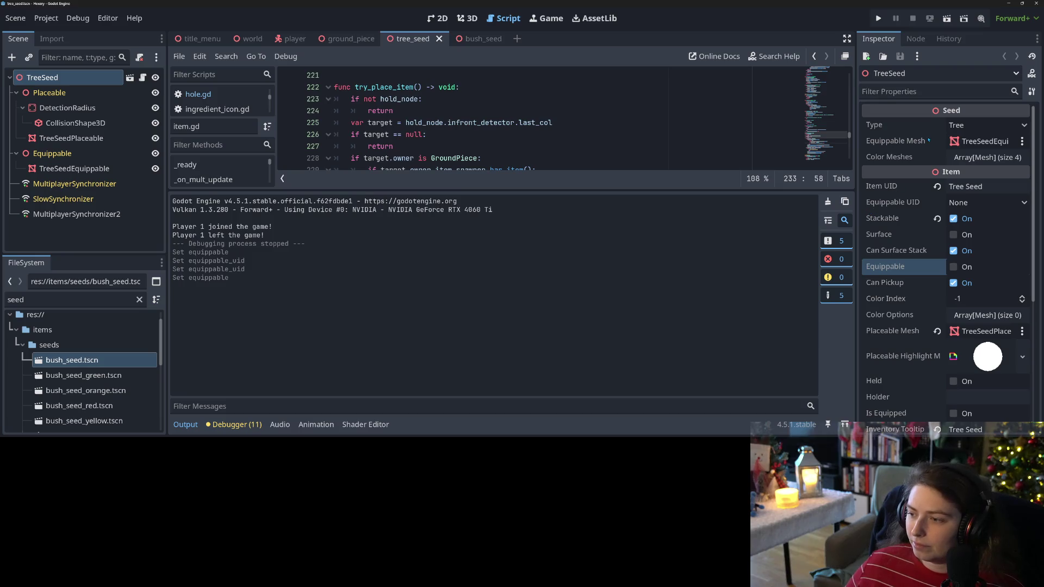
{"action": "left_click", "coordinate": [878, 18]}
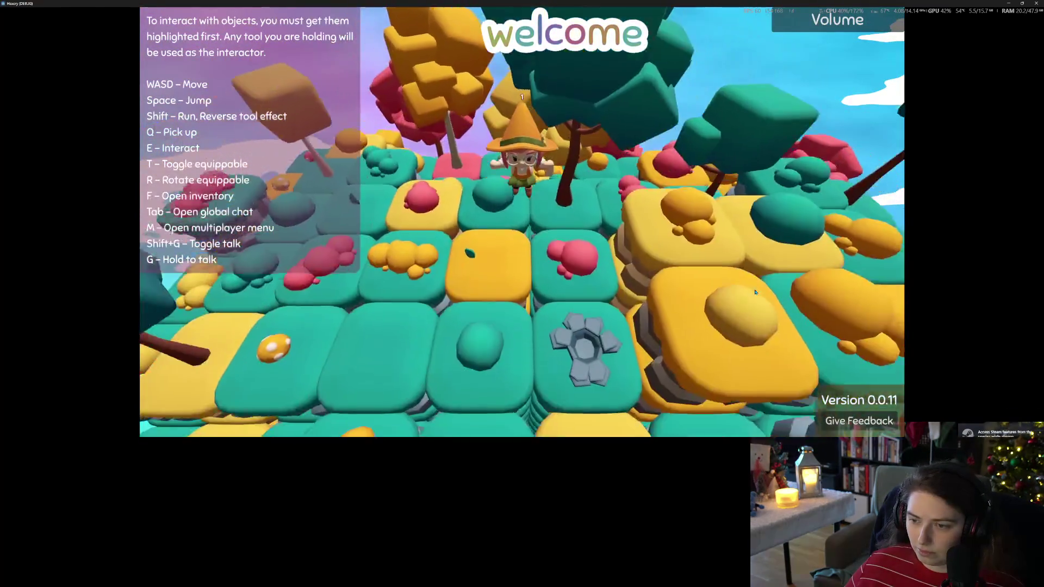
Step: Walk to the grey hole tile, check the inventory twice, stop the game, and collapse the output log
{"action": "key", "text": "s"}
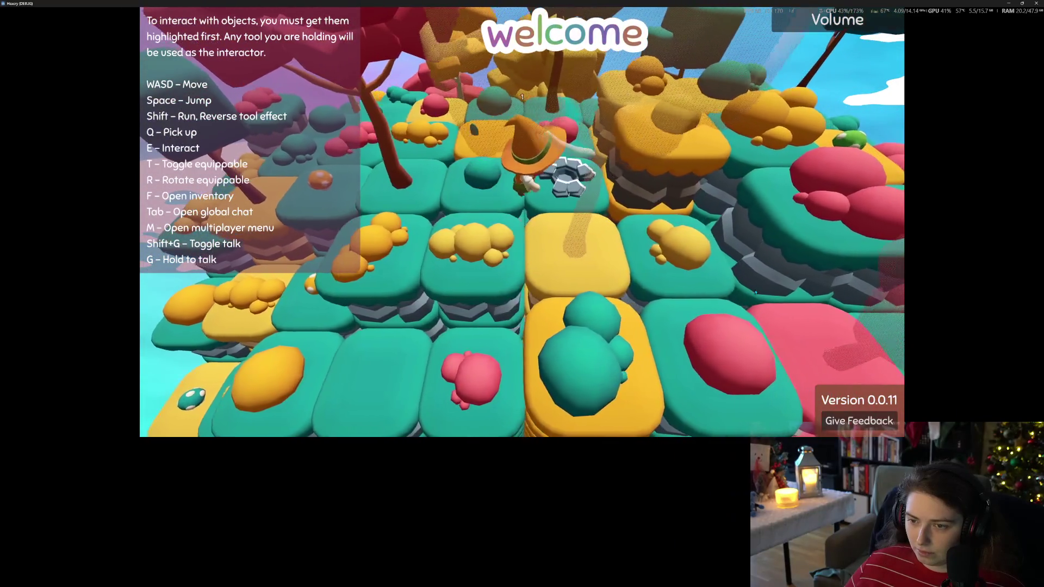
{"action": "key", "text": "f"}
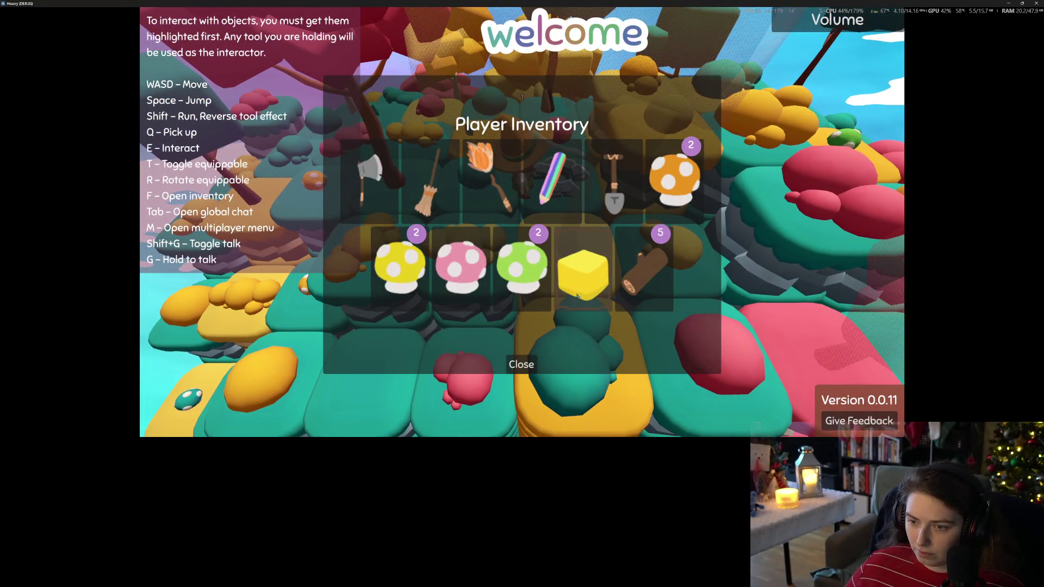
{"action": "left_click", "coordinate": [522, 361]}
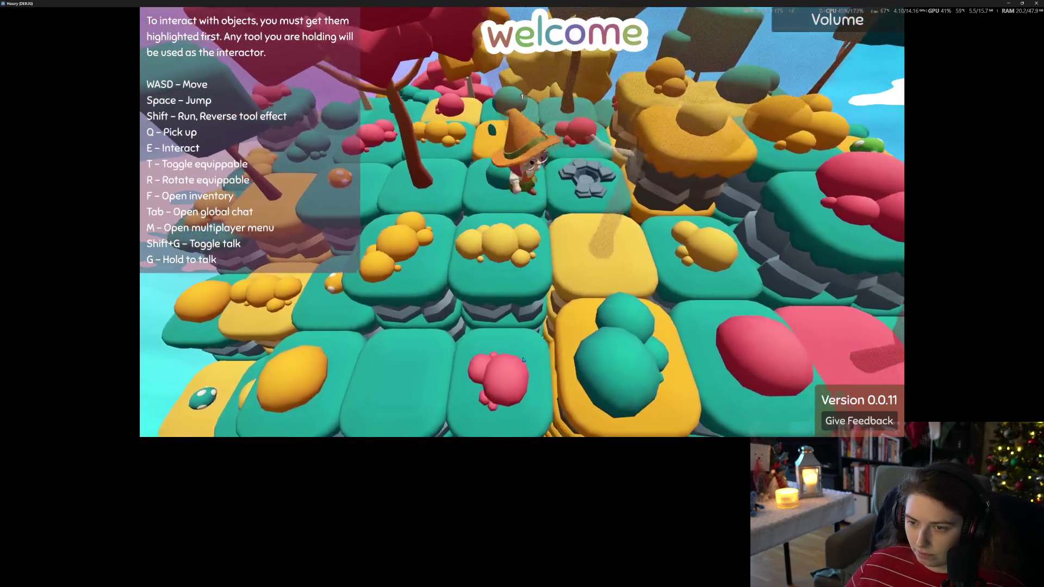
{"action": "key", "text": "f"}
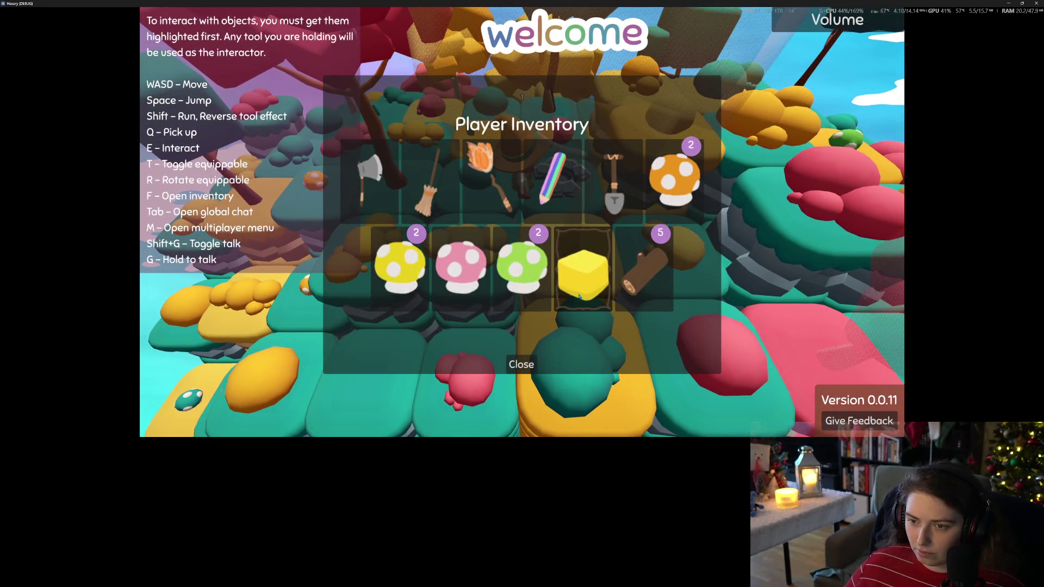
{"action": "left_click", "coordinate": [533, 366]}
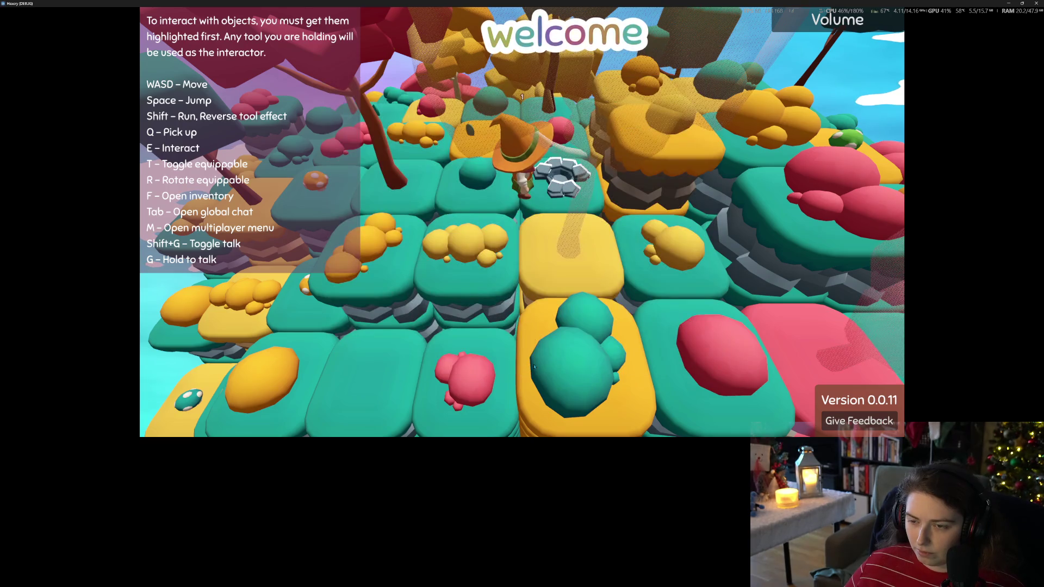
{"action": "left_click", "coordinate": [1037, 3]}
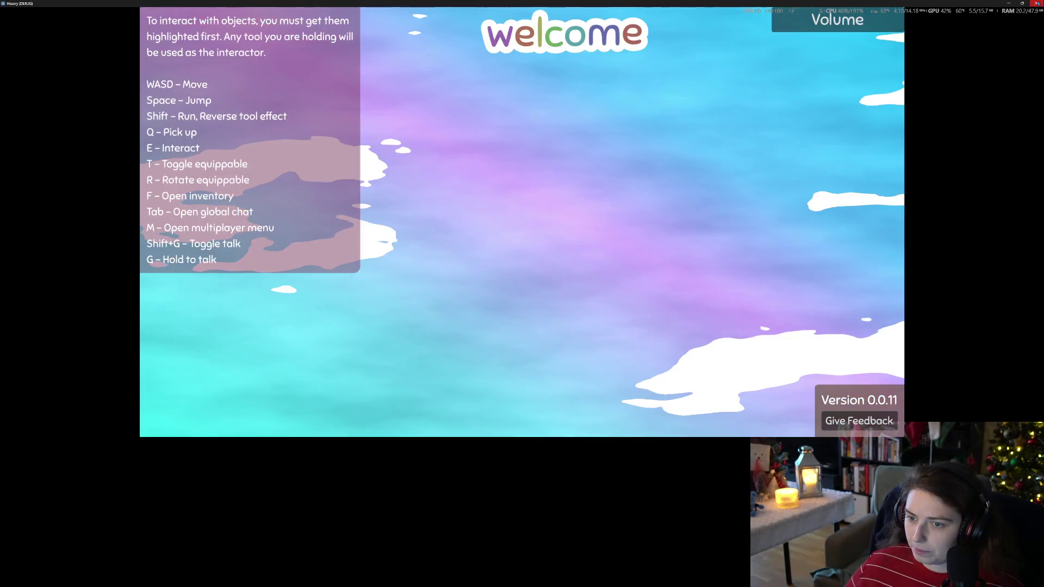
{"action": "left_click", "coordinate": [185, 424]}
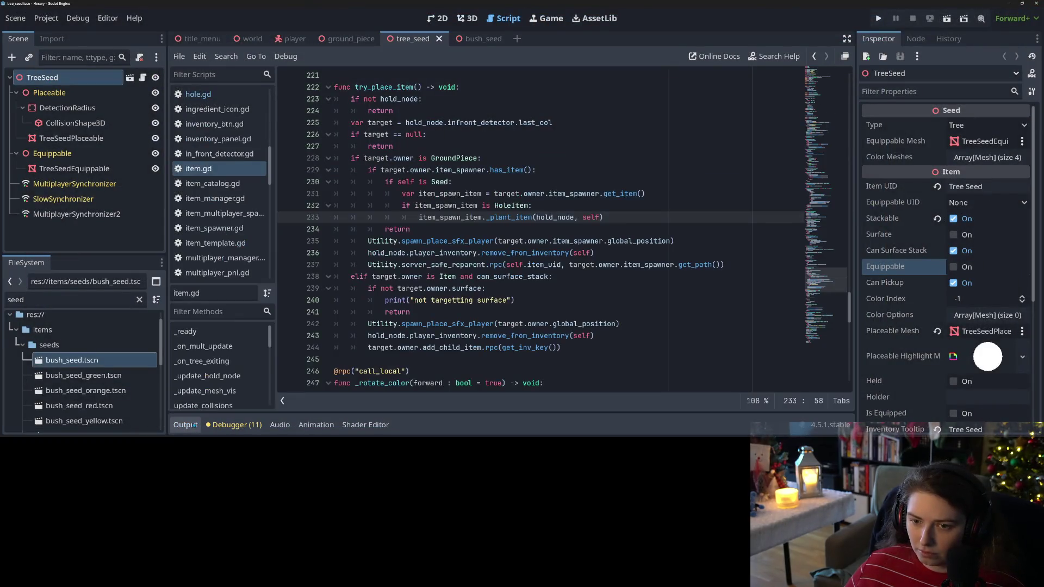
Step: Review the GroundPiece planting code around lines 228–235 of try_place_item
{"action": "left_click", "coordinate": [521, 240]}
{"action": "left_click", "coordinate": [530, 217]}
{"action": "key", "text": "Up"}
{"action": "key", "text": "Up"}
{"action": "key", "text": "Up"}
{"action": "scroll", "coordinate": [457, 195], "scroll_direction": "up", "scroll_amount": 1}
{"action": "double_click", "coordinate": [457, 194]}
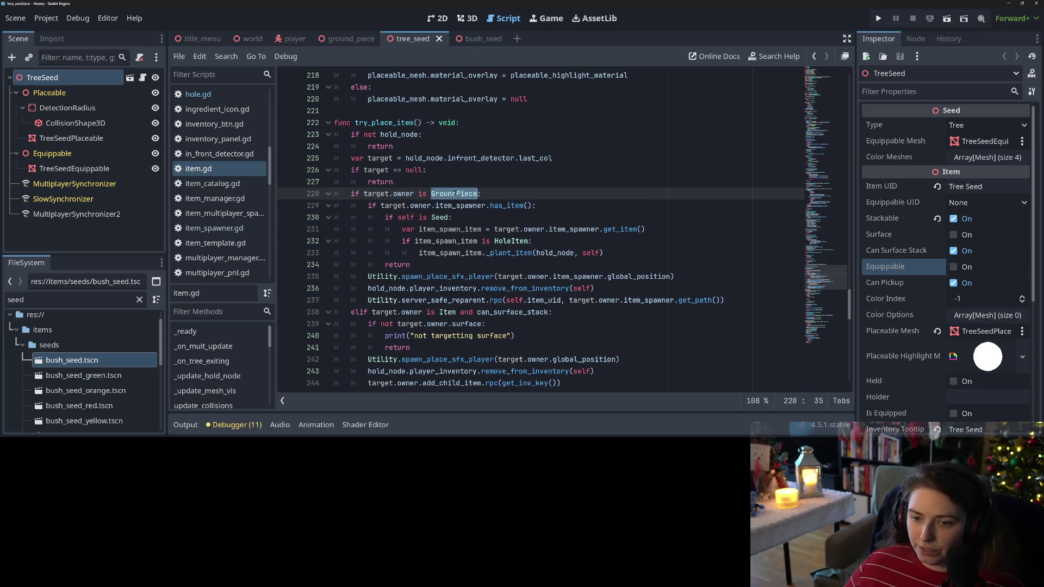
{"action": "left_click", "coordinate": [376, 229]}
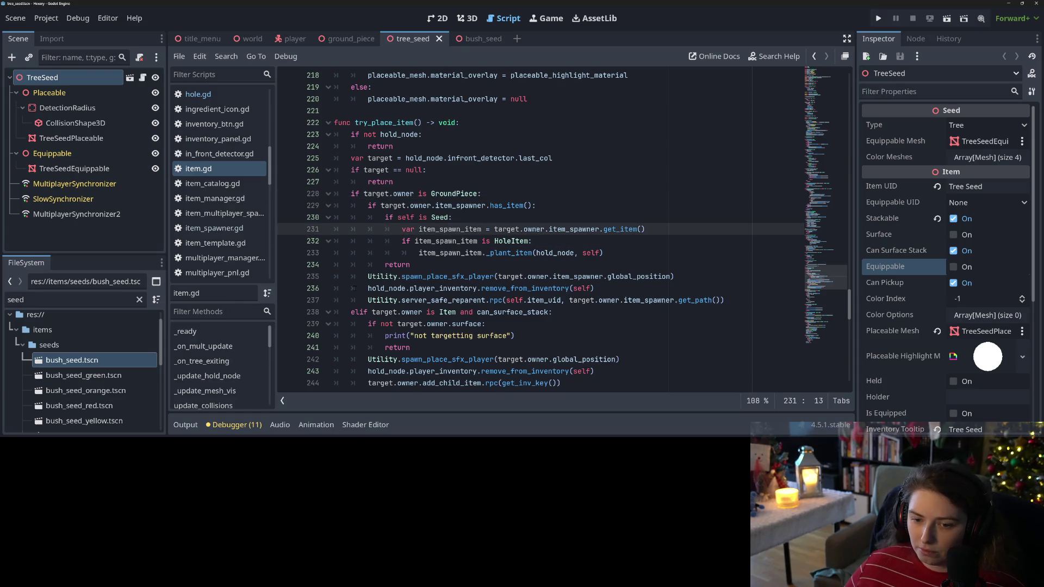
Step: Add an 'elif target.owner is HoleItem and self is Seed:' condition above the existing elif
{"action": "left_click", "coordinate": [353, 312]}
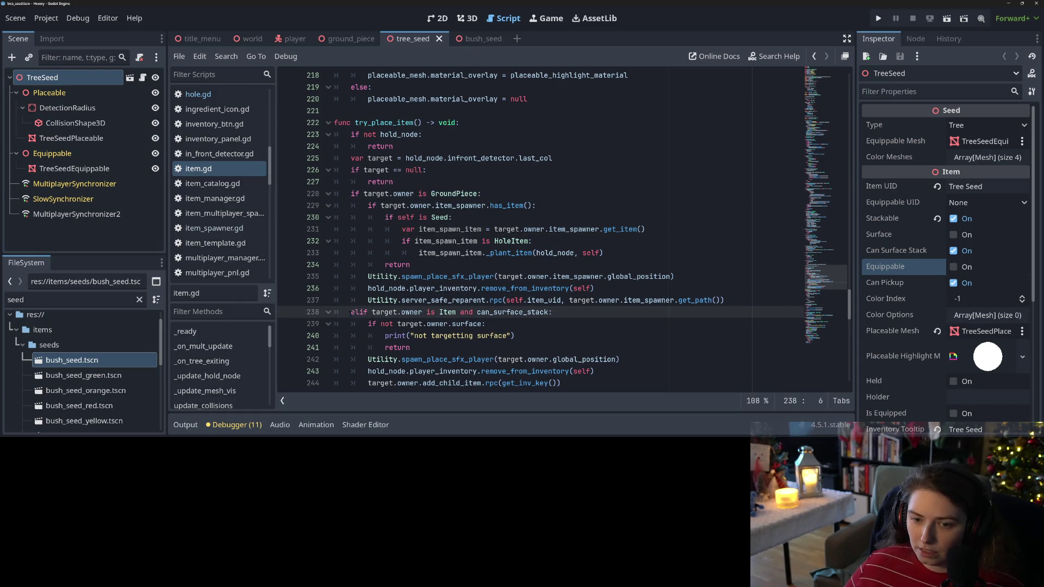
{"action": "key", "text": "Return"}
{"action": "key", "text": "Up"}
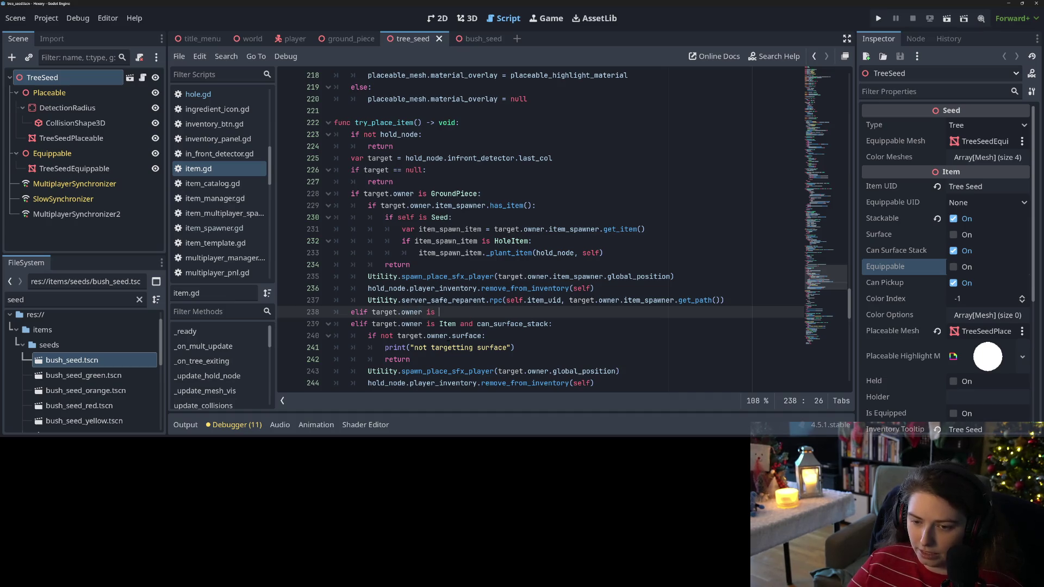
{"action": "key", "text": "Return"}
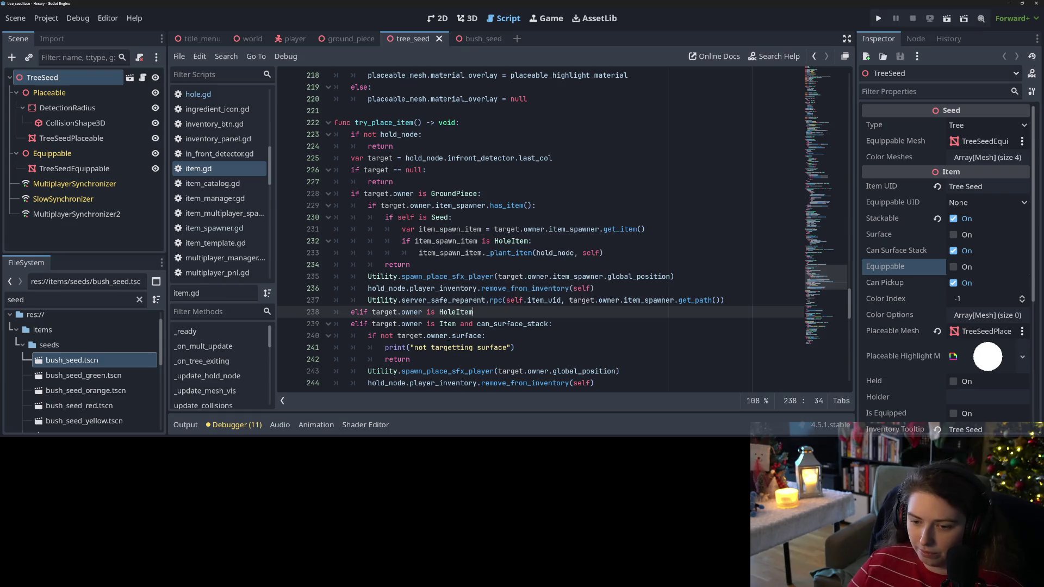
{"action": "key", "text": "Return"}
{"action": "left_click", "coordinate": [474, 312]}
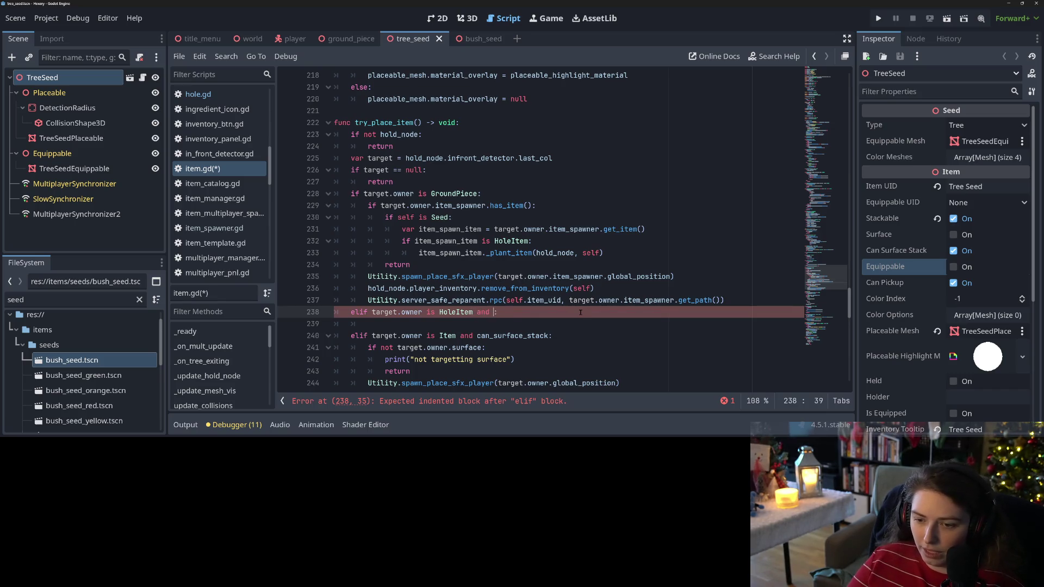
{"action": "type", "text": "self is Seed"}
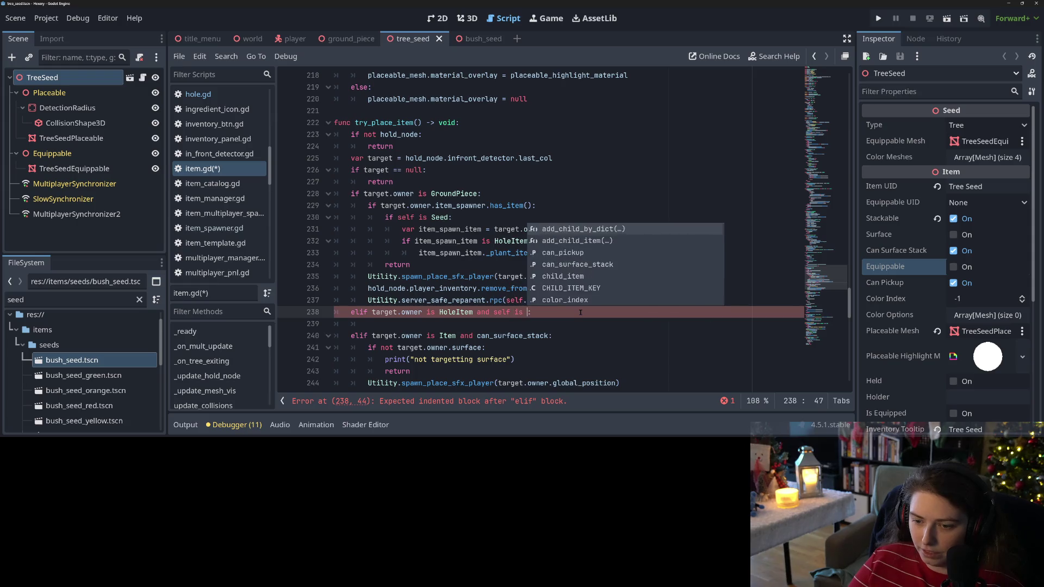
Step: Copy planting lines 231–233 into the new HoleItem branch and unindent the pasted if block
{"action": "left_click", "coordinate": [402, 241]}
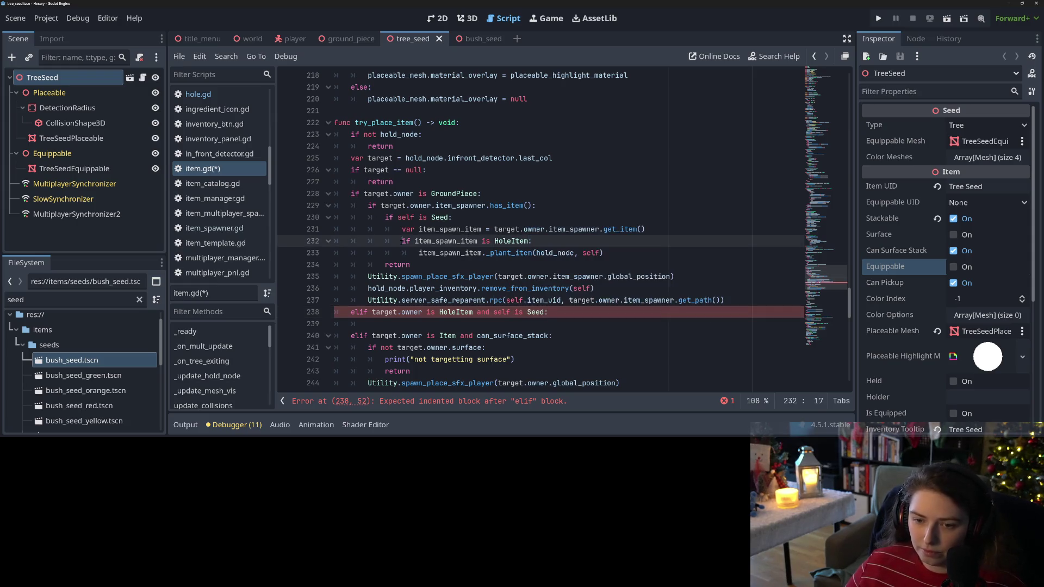
{"action": "left_click_drag", "start_coordinate": [402, 229], "coordinate": [603, 253]}
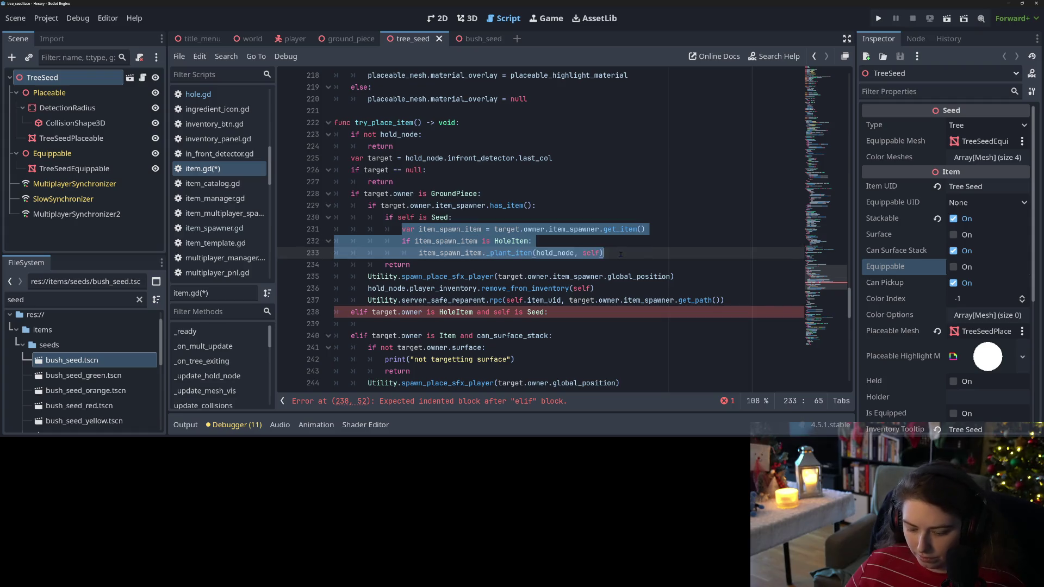
{"action": "key", "text": "ctrl+c"}
{"action": "left_click", "coordinate": [459, 312]}
{"action": "key", "text": "Down"}
{"action": "key", "text": "ctrl+v"}
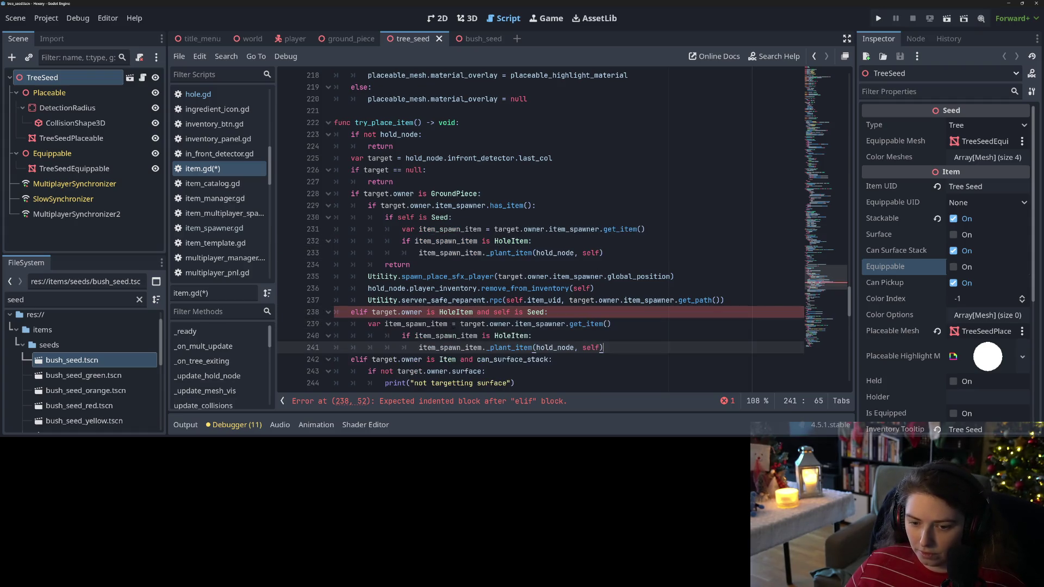
{"action": "left_click_drag", "start_coordinate": [405, 336], "coordinate": [447, 348]}
{"action": "key", "text": "shift+Tab"}
{"action": "key", "text": "shift+Tab"}
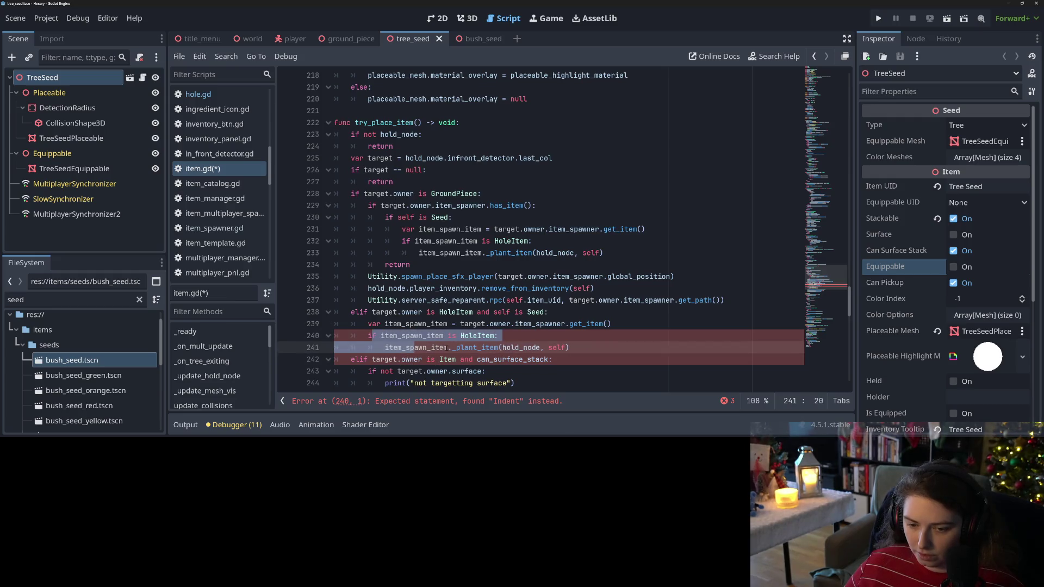
{"action": "left_click", "coordinate": [411, 336]}
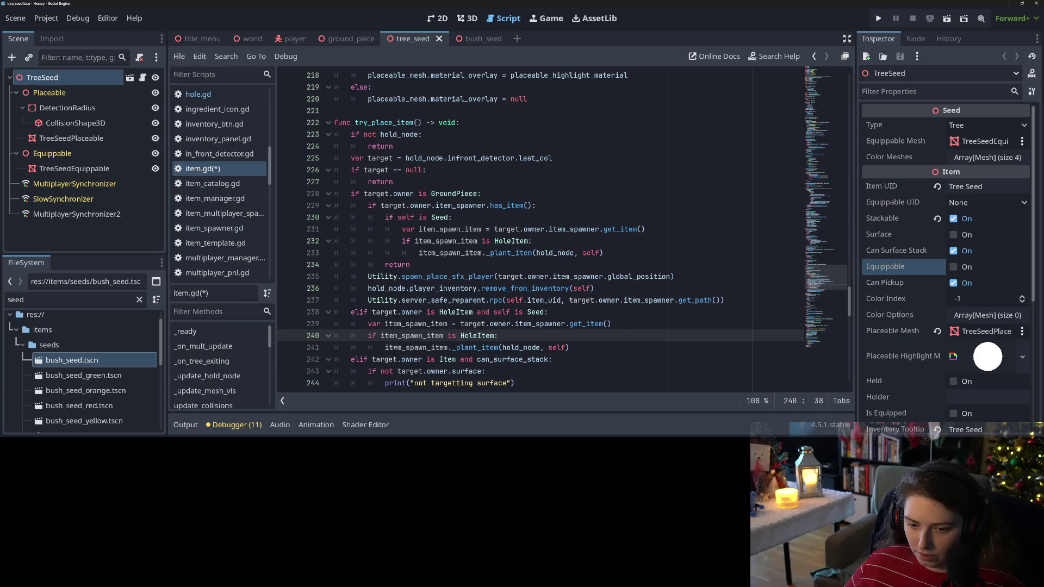
Step: Drop the spawn lookup so the branch calls target.owner._plant_item(hold_node, self), then save and run
{"action": "left_click_drag", "start_coordinate": [385, 348], "coordinate": [368, 324]}
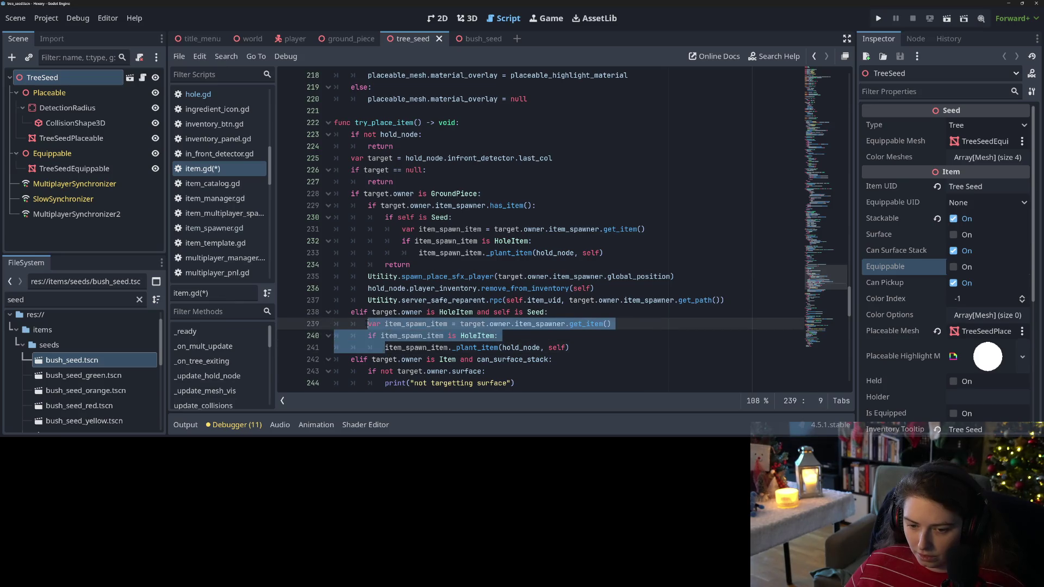
{"action": "key", "text": "BackSpace"}
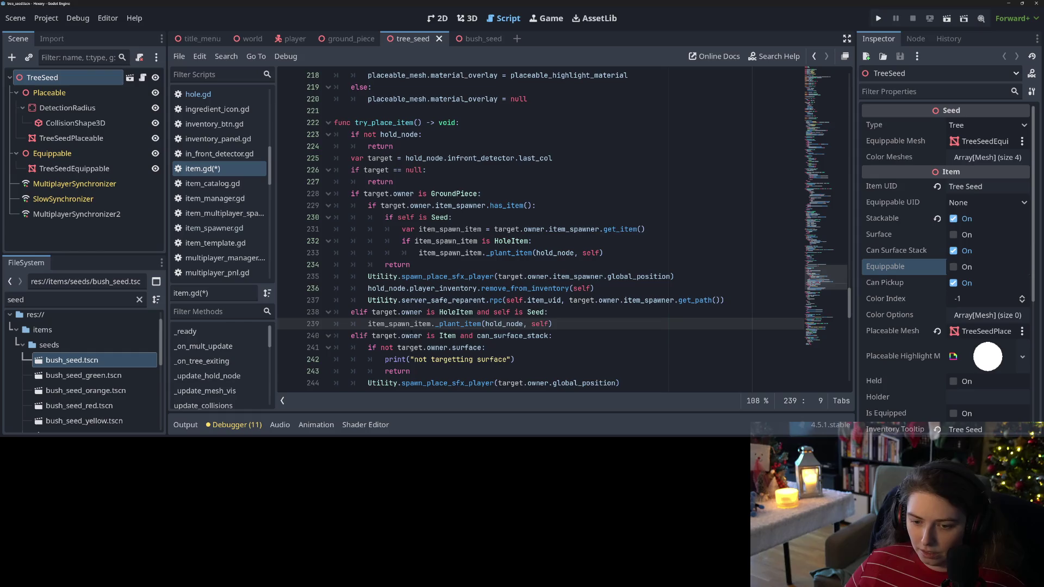
{"action": "left_click_drag", "start_coordinate": [372, 311], "coordinate": [422, 311]}
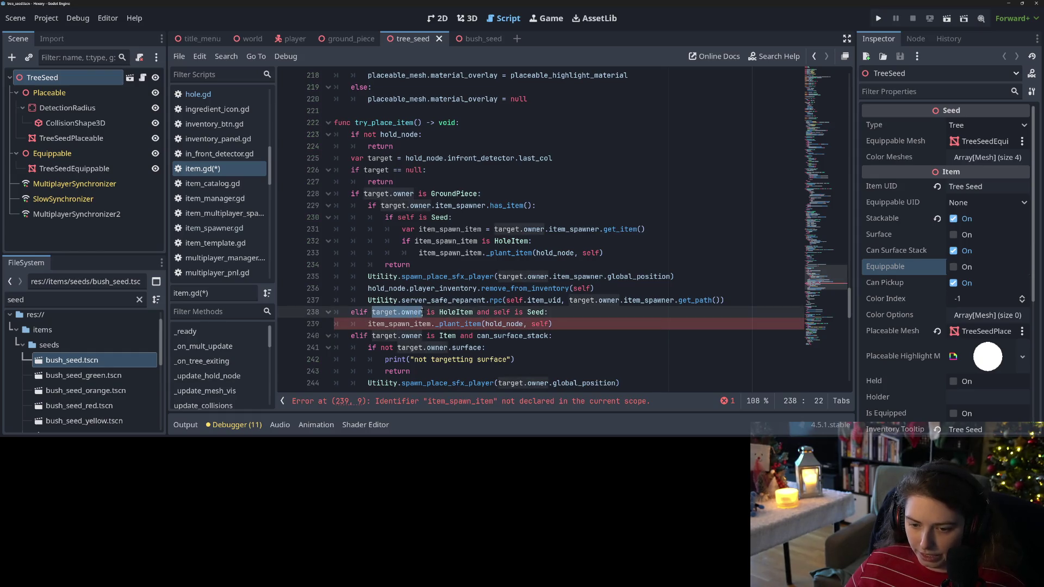
{"action": "key", "text": "ctrl+c"}
{"action": "double_click", "coordinate": [405, 324]}
{"action": "key", "text": "ctrl+v"}
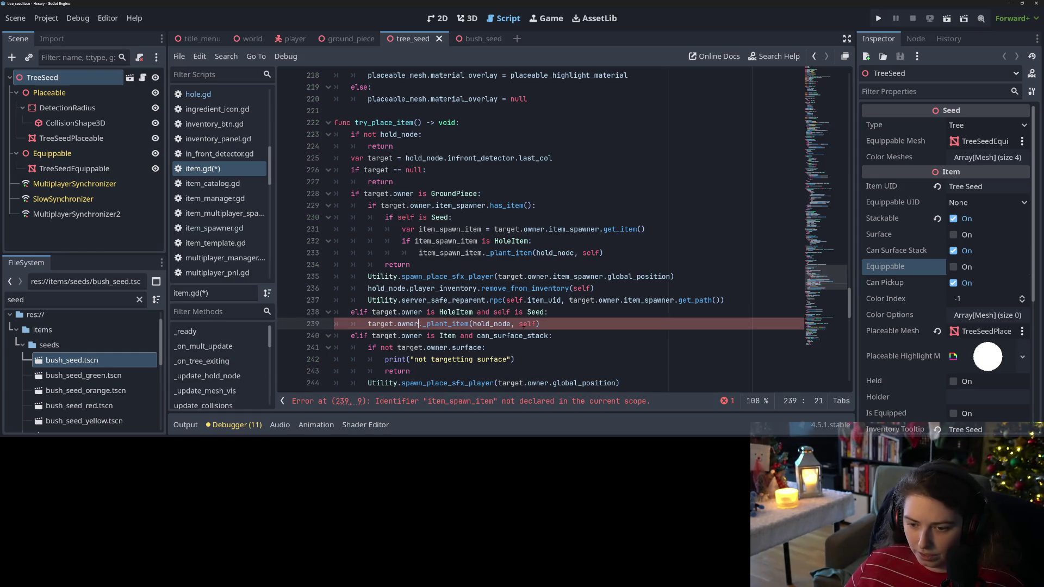
{"action": "left_click", "coordinate": [488, 324]}
{"action": "key", "text": "ctrl+s"}
{"action": "left_click", "coordinate": [877, 18]}
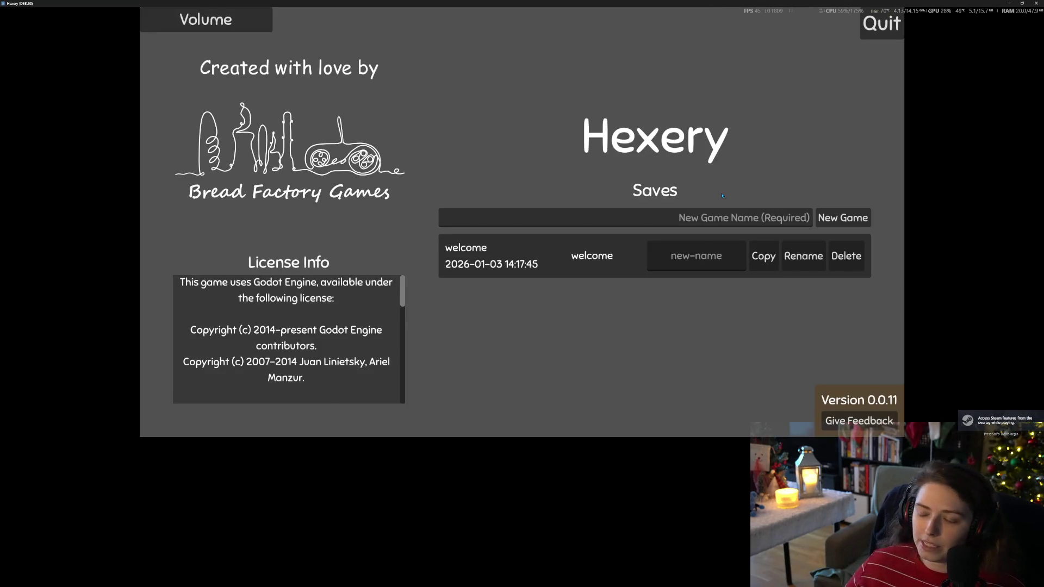
Step: Load the welcome save, check the inventory, chop down the adjacent tree, and quit with Alt+F4
{"action": "left_click", "coordinate": [554, 263]}
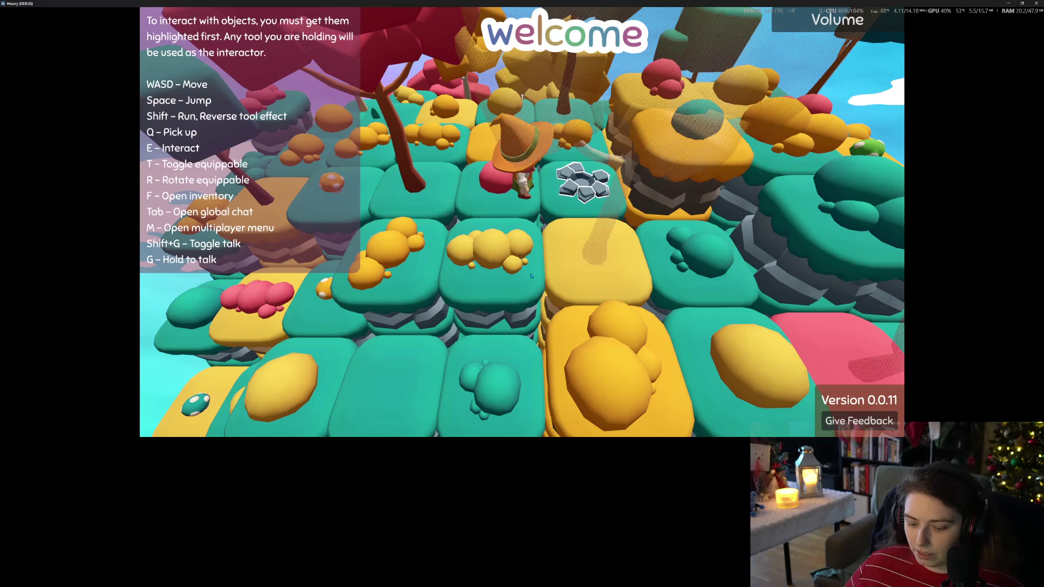
{"action": "key", "text": "f"}
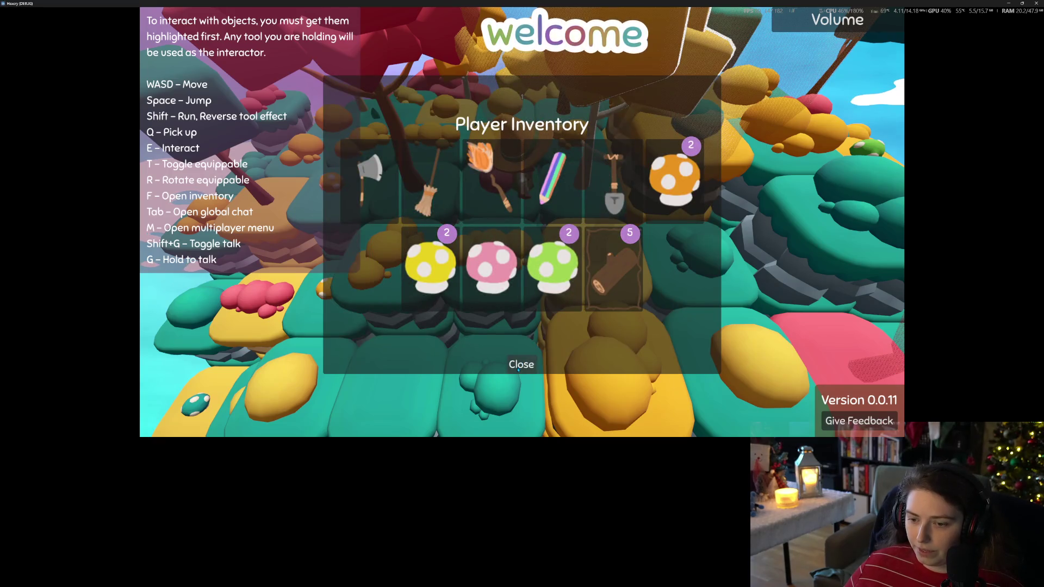
{"action": "left_click", "coordinate": [519, 365]}
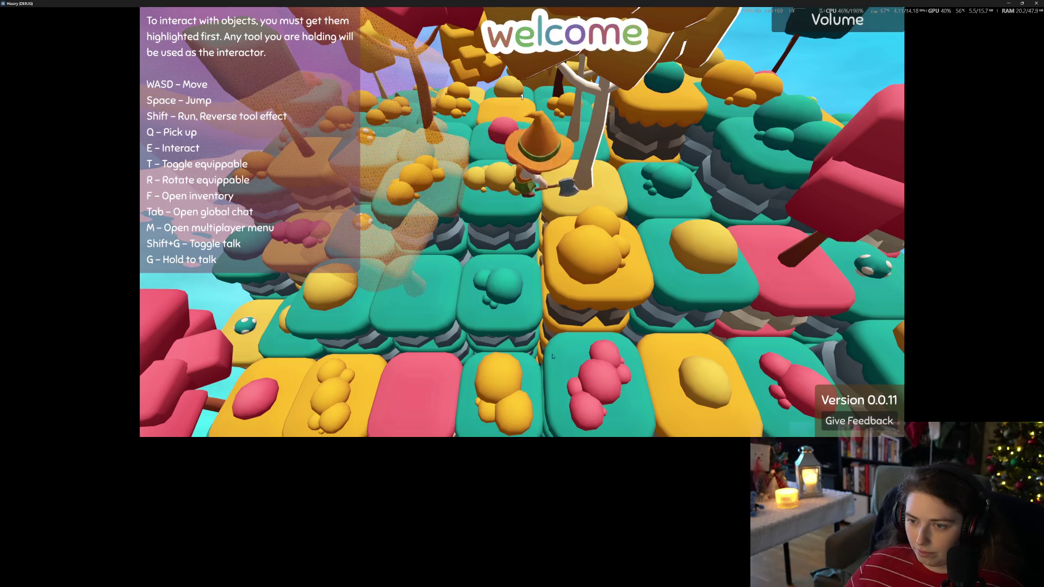
{"action": "key", "text": "e"}
{"action": "key", "text": "d"}
{"action": "key", "text": "d"}
{"action": "scroll", "coordinate": [552, 357], "scroll_direction": "down", "scroll_amount": 5}
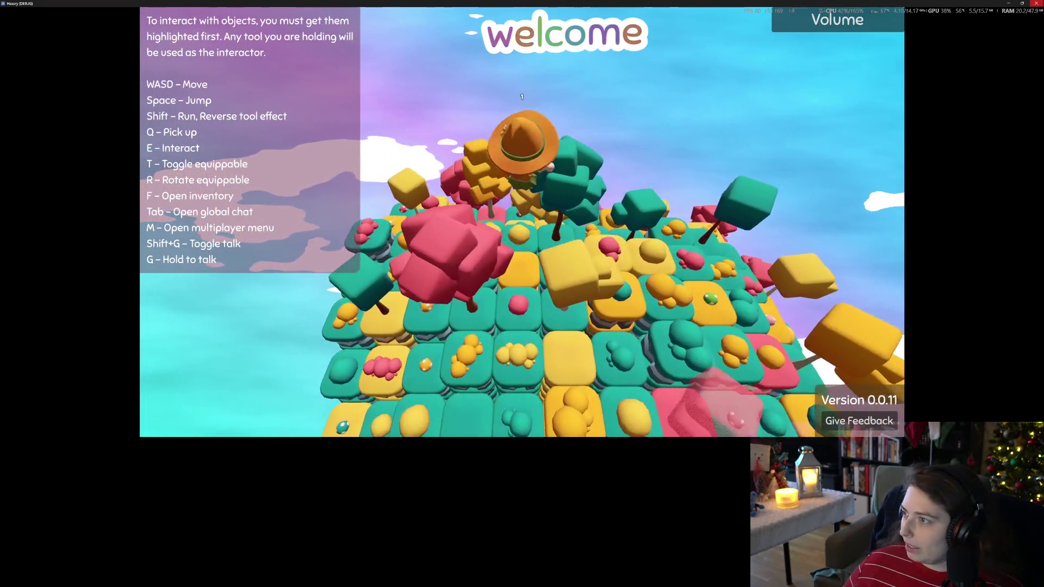
{"action": "key", "text": "alt+F4"}
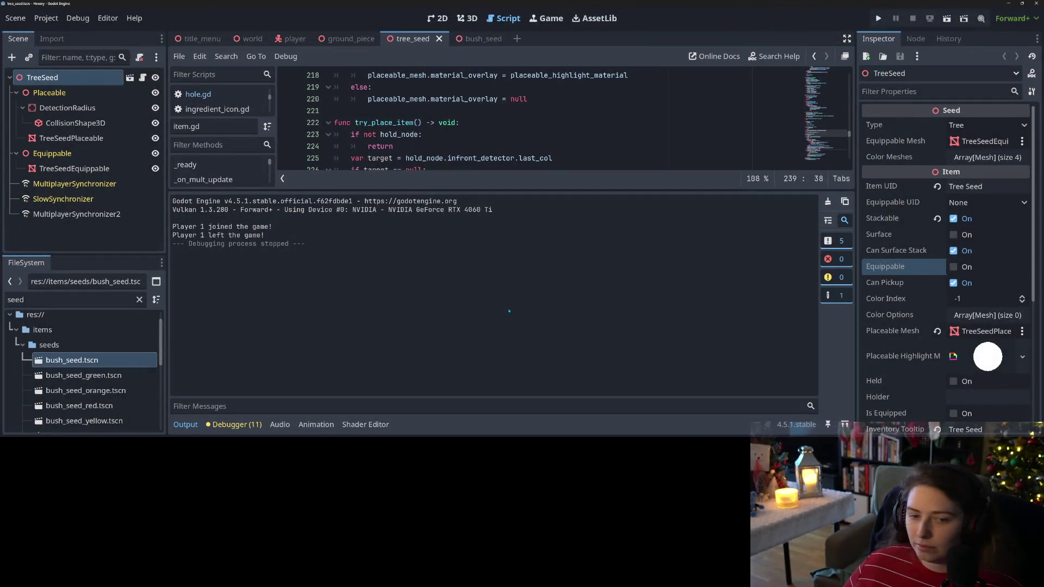
Step: Collapse the output log and review the new HoleItem branch on line 238
{"action": "left_click", "coordinate": [186, 424]}
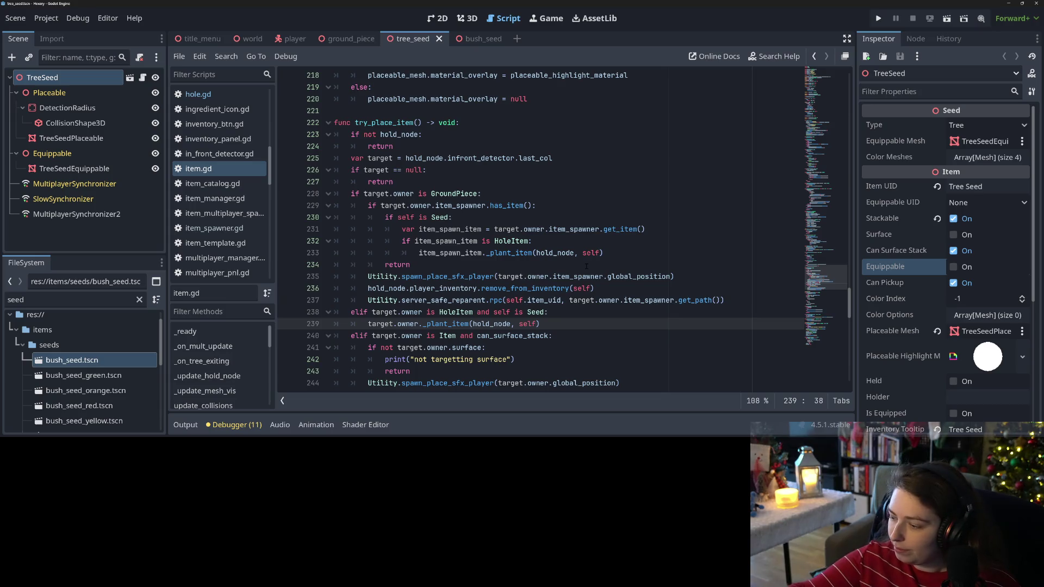
{"action": "key", "text": "Up"}
{"action": "key", "text": "Up"}
{"action": "scroll", "coordinate": [415, 369], "scroll_direction": "up", "scroll_amount": 1}
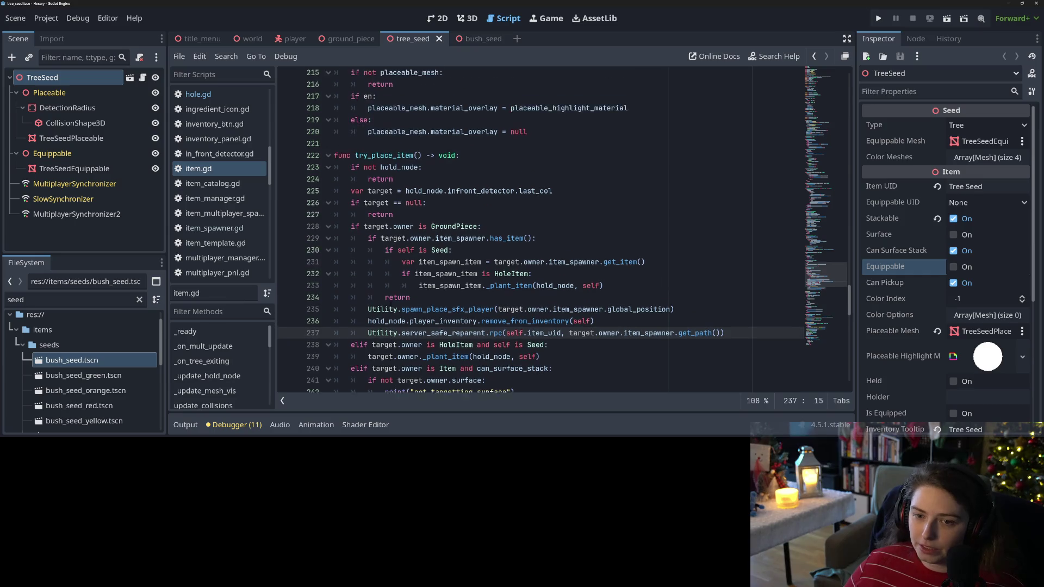
{"action": "double_click", "coordinate": [456, 347]}
{"action": "double_click", "coordinate": [518, 347]}
{"action": "left_click", "coordinate": [542, 347]}
{"action": "scroll", "coordinate": [538, 347], "scroll_direction": "up", "scroll_amount": 12}
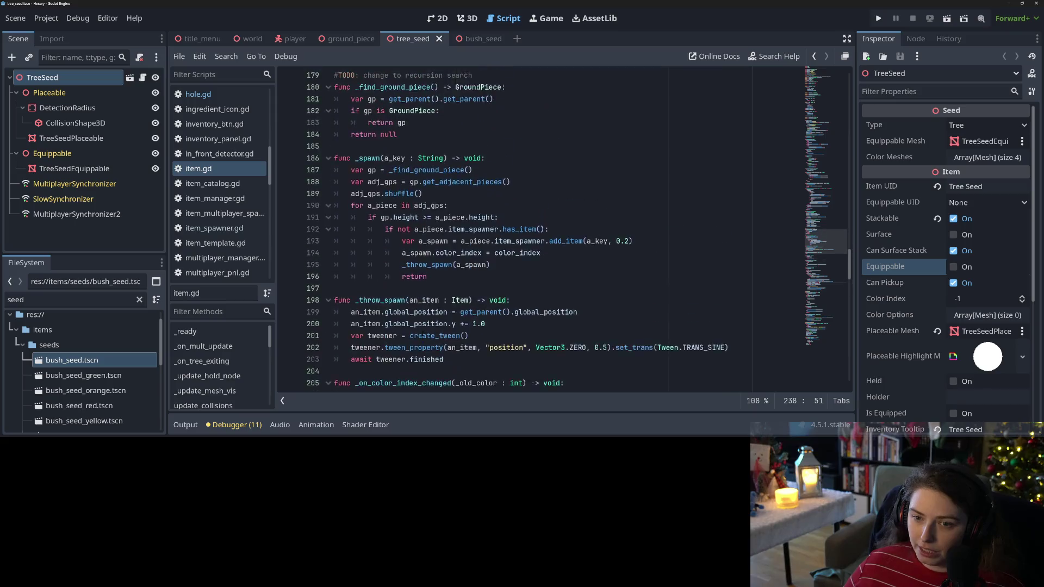
{"action": "scroll", "coordinate": [538, 347], "scroll_direction": "up", "scroll_amount": 13}
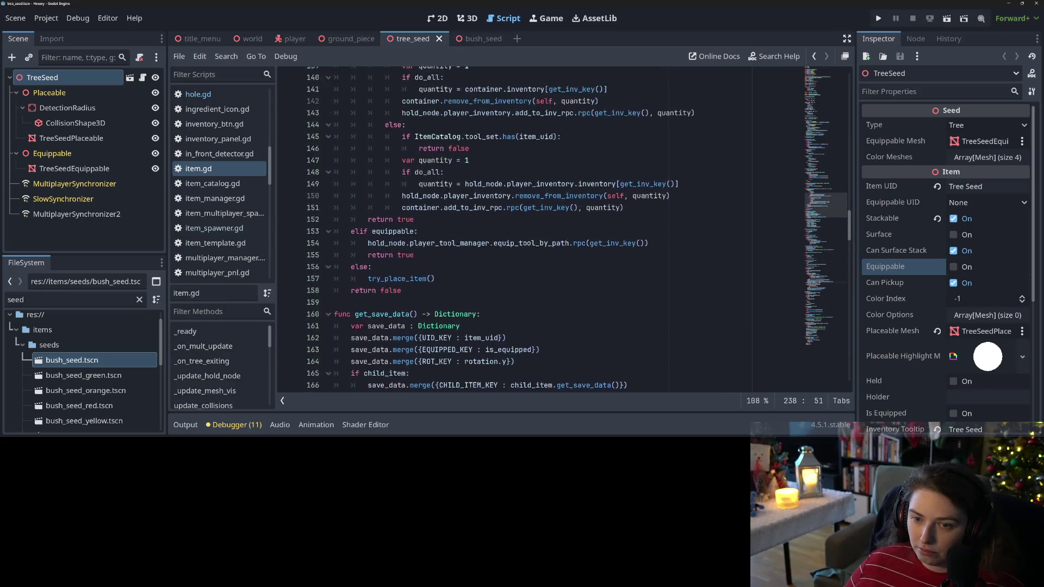
{"action": "scroll", "coordinate": [538, 348], "scroll_direction": "up", "scroll_amount": 5}
{"action": "scroll", "coordinate": [423, 329], "scroll_direction": "down", "scroll_amount": 6}
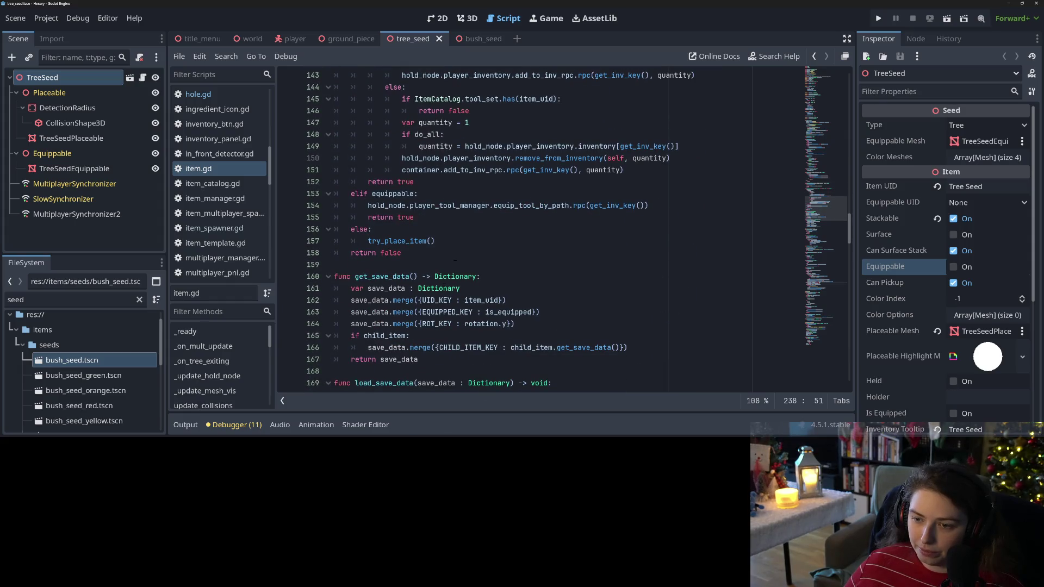
Step: Look over the return statements around lines 151–155, then scroll back to try_place_item
{"action": "left_click", "coordinate": [468, 205]}
{"action": "left_click", "coordinate": [469, 215]}
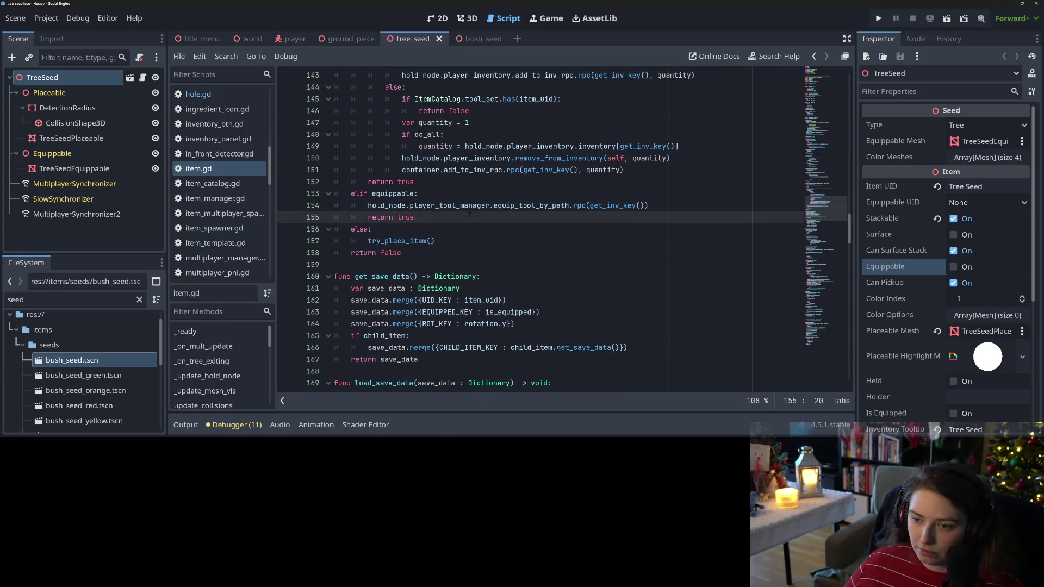
{"action": "scroll", "coordinate": [469, 215], "scroll_direction": "up", "scroll_amount": 5}
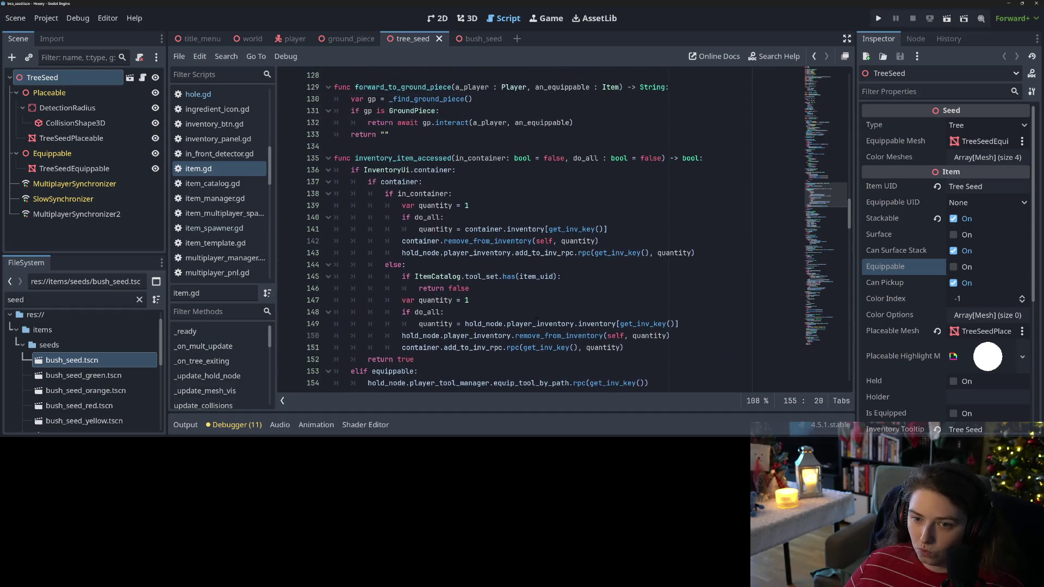
{"action": "scroll", "coordinate": [535, 321], "scroll_direction": "down", "scroll_amount": 1}
{"action": "left_click", "coordinate": [535, 315]}
{"action": "scroll", "coordinate": [533, 324], "scroll_direction": "down", "scroll_amount": 13}
{"action": "scroll", "coordinate": [530, 328], "scroll_direction": "down", "scroll_amount": 16}
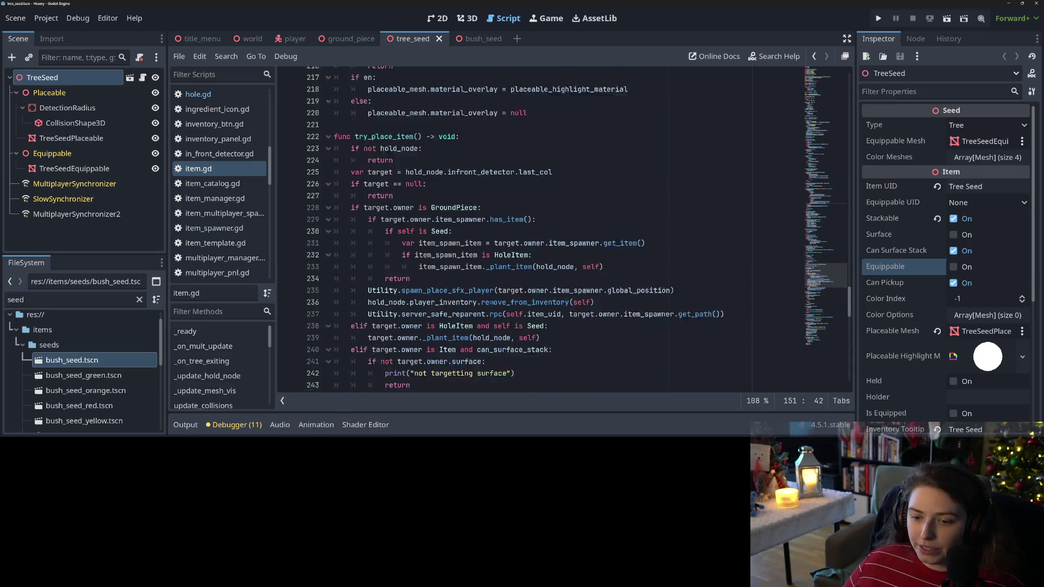
{"action": "scroll", "coordinate": [530, 272], "scroll_direction": "down", "scroll_amount": 1}
Step: Delete the 'if self is Seed' planting block on lines 230–234 and save item.gd
{"action": "left_click", "coordinate": [411, 264]}
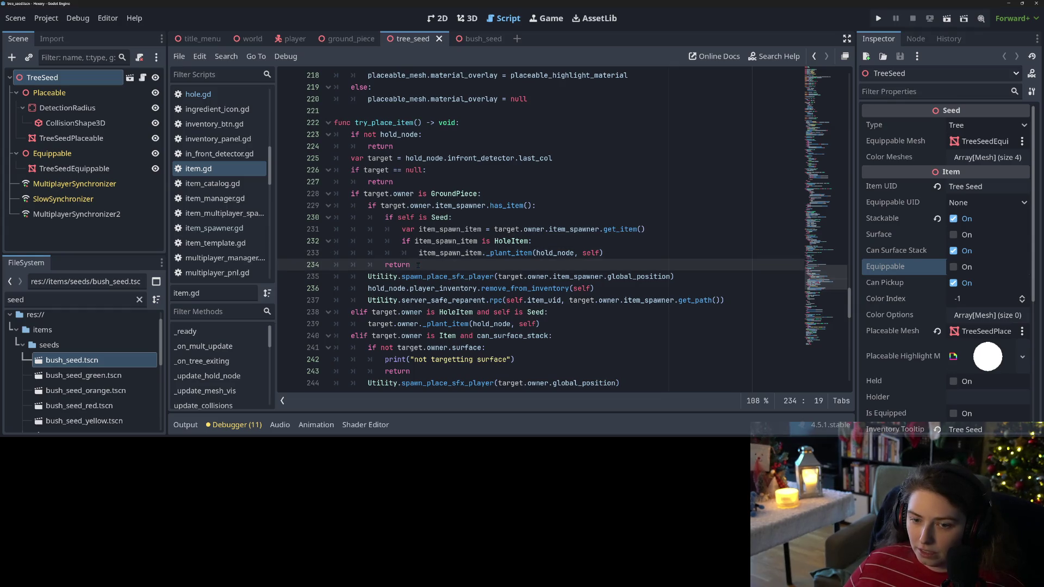
{"action": "mouse_move", "coordinate": [417, 265]}
{"action": "left_mouse_down"}
{"action": "mouse_move", "coordinate": [370, 260]}
{"action": "mouse_move", "coordinate": [321, 233]}
{"action": "left_mouse_up"}
{"action": "left_click_drag", "start_coordinate": [604, 253], "coordinate": [294, 217]}
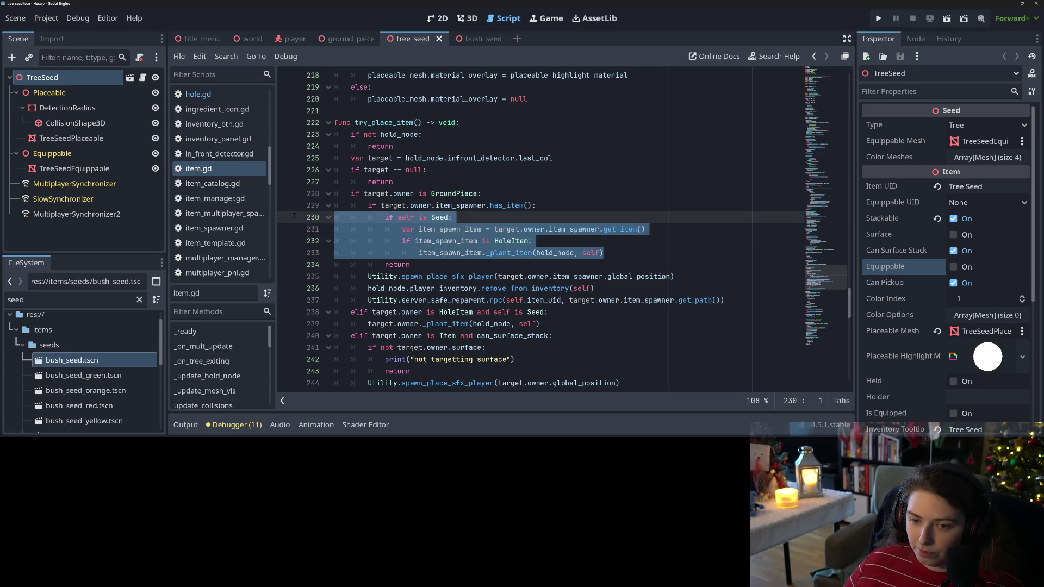
{"action": "key", "text": "BackSpace"}
{"action": "key", "text": "BackSpace"}
{"action": "key", "text": "ctrl+s"}
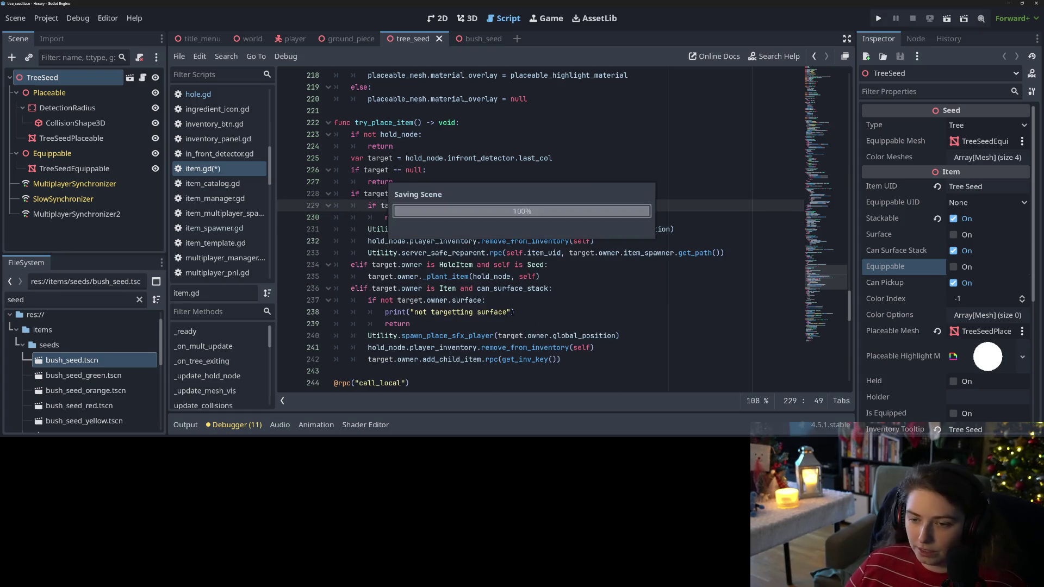
{"action": "scroll", "coordinate": [510, 325], "scroll_direction": "down", "scroll_amount": 4}
{"action": "scroll", "coordinate": [510, 325], "scroll_direction": "up", "scroll_amount": 2}
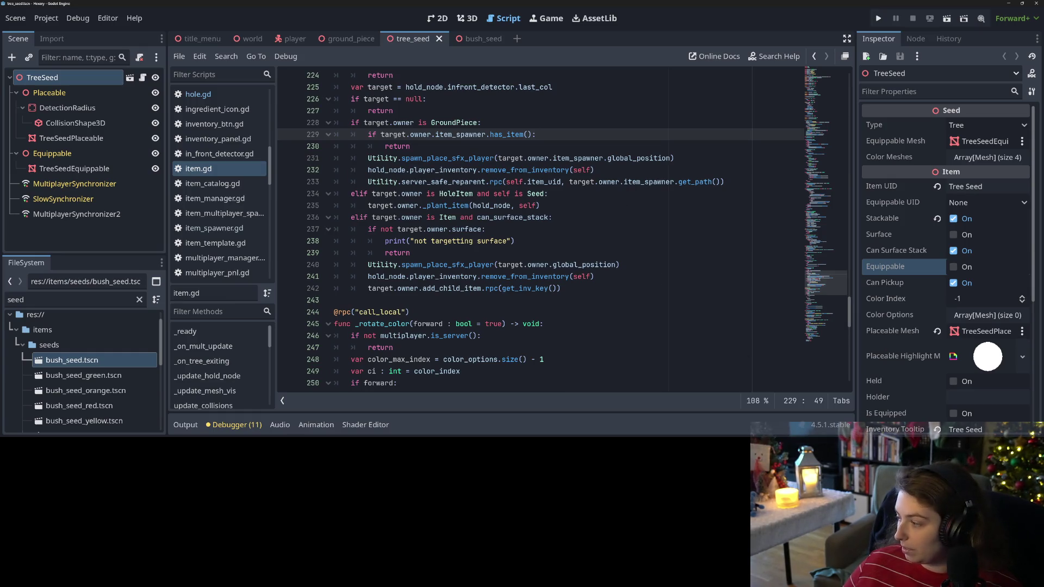
Step: Switch to GitHub Desktop and view the hole.gd diff among the 5 changed files
{"action": "key", "text": "alt+Tab"}
{"action": "left_click", "coordinate": [565, 155]}
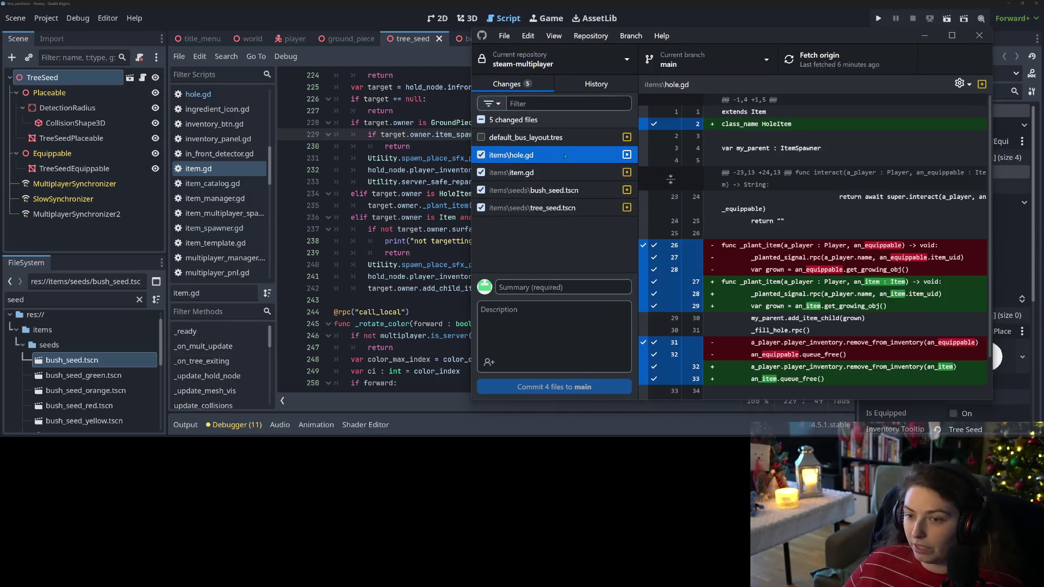
Step: Review the item.gd, bush_seed.tscn and tree_seed.tscn diffs
{"action": "left_click", "coordinate": [562, 172]}
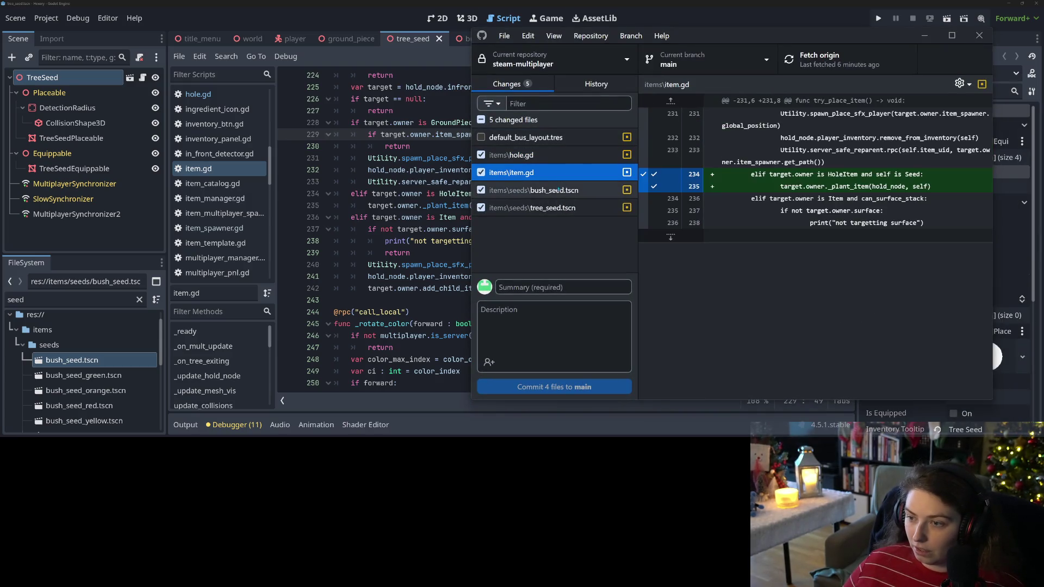
{"action": "left_click", "coordinate": [558, 190]}
{"action": "left_click", "coordinate": [559, 207]}
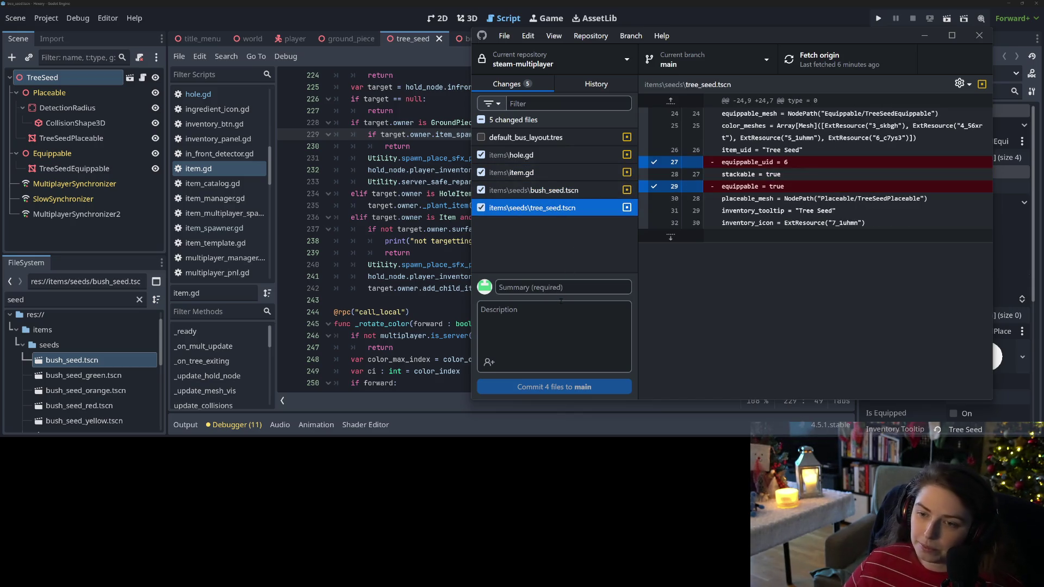
Step: Commit the four files to main with a summary about planting seeds in front of holes, and push
{"action": "left_click", "coordinate": [571, 288]}
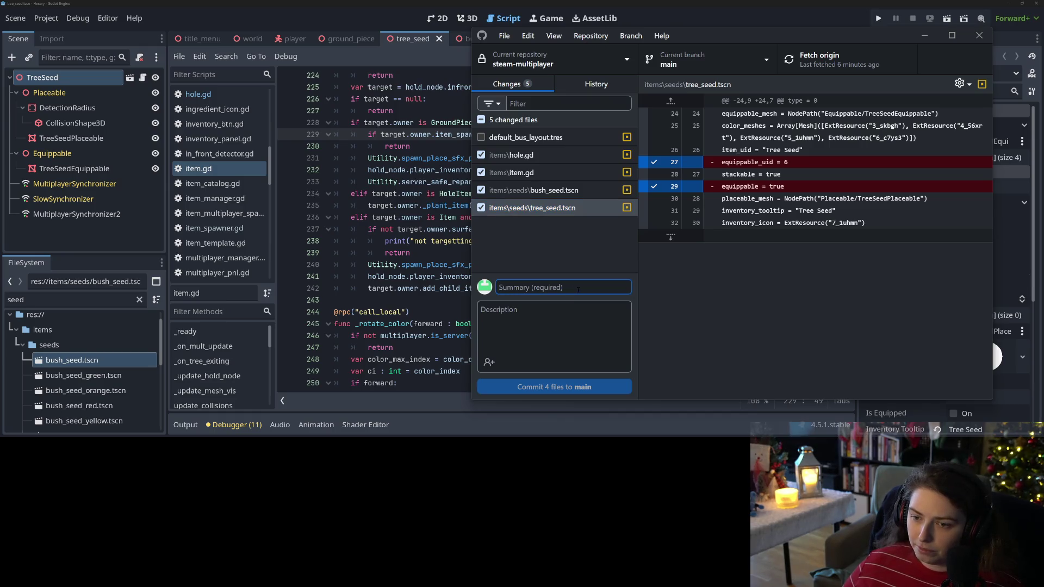
{"action": "type", "text": "sets "}
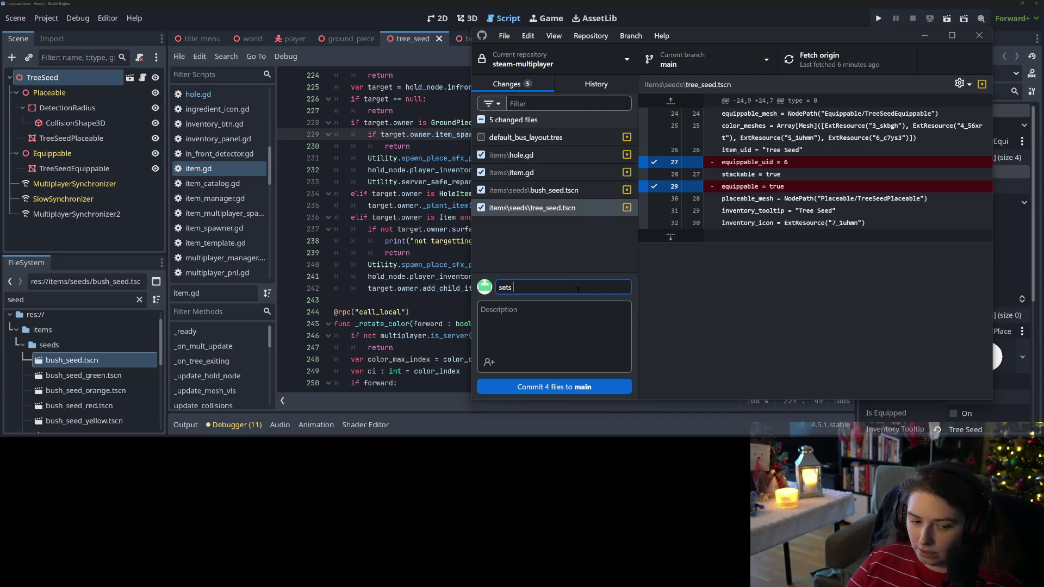
{"action": "type", "text": "planting as "}
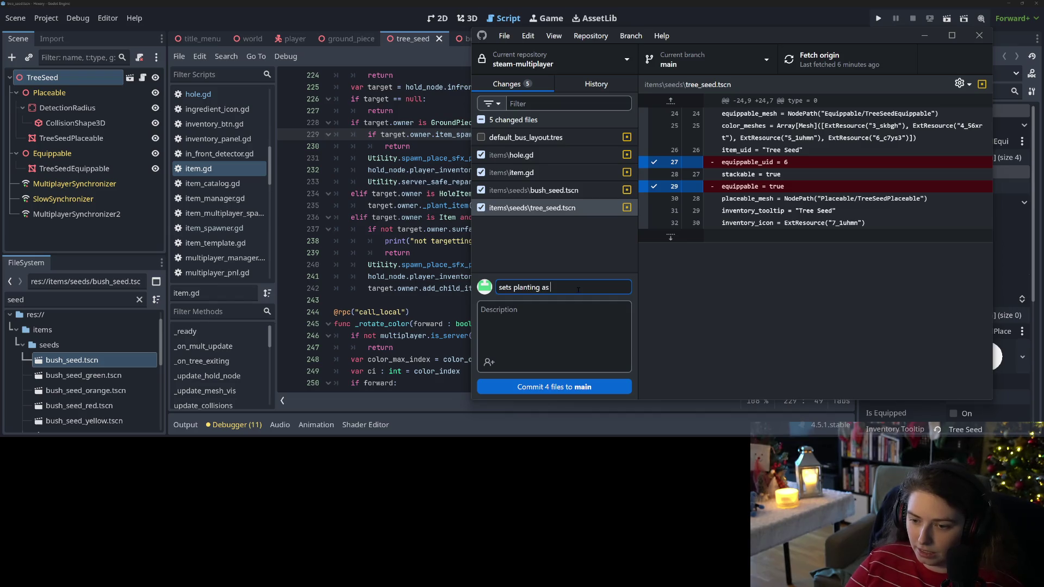
{"action": "type", "text": "the sfault when hol"}
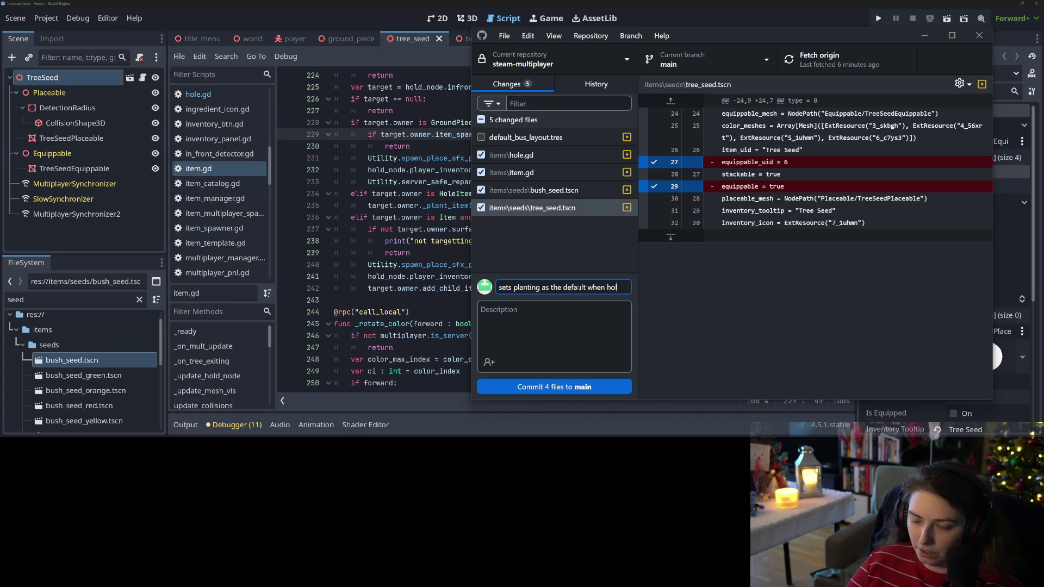
{"action": "key", "text": "BackSpace"}
{"action": "type", "text": "cking seed"}
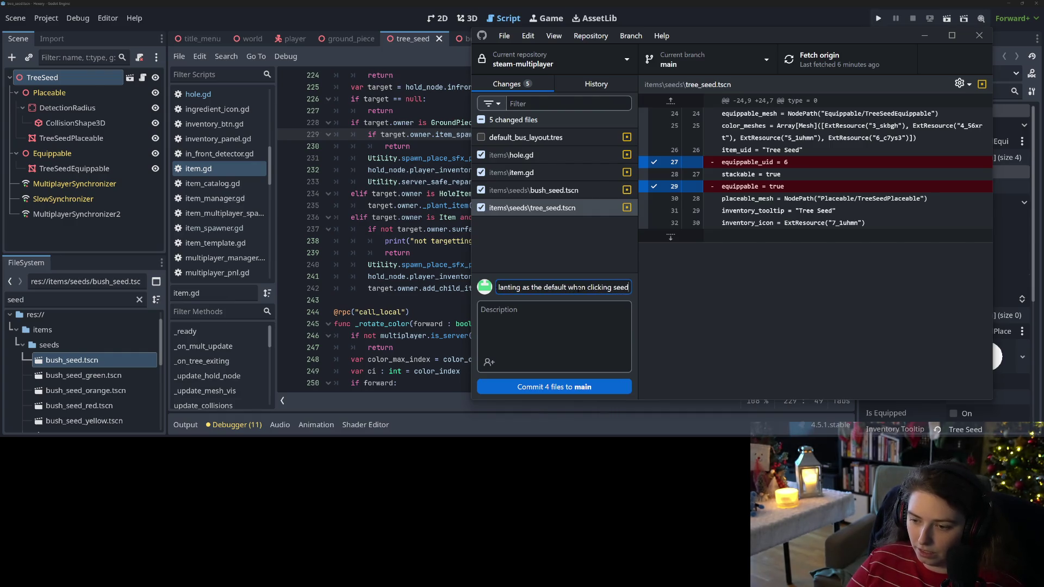
{"action": "type", "text": " in front of"}
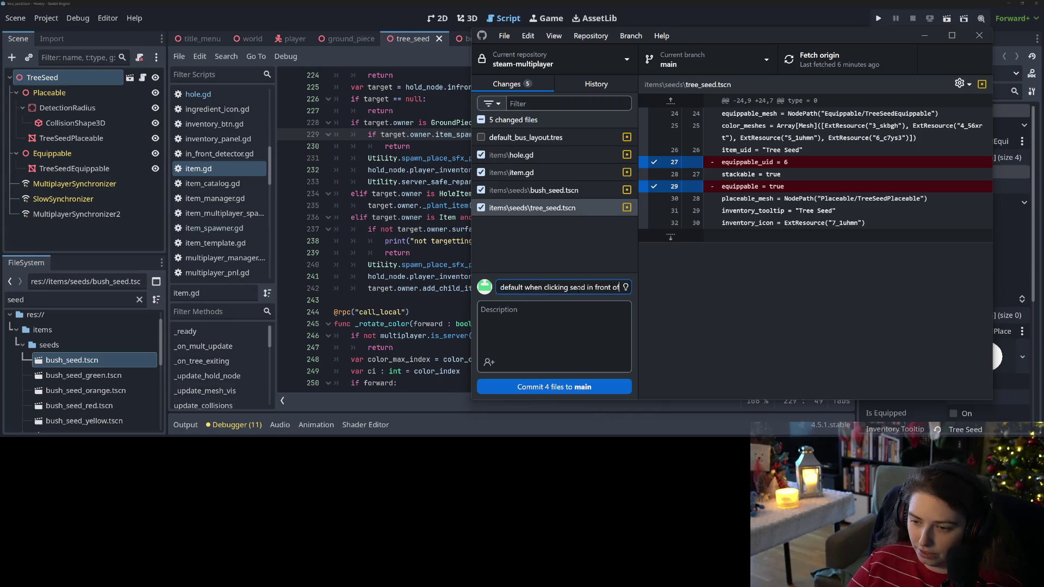
{"action": "type", "text": " hole"}
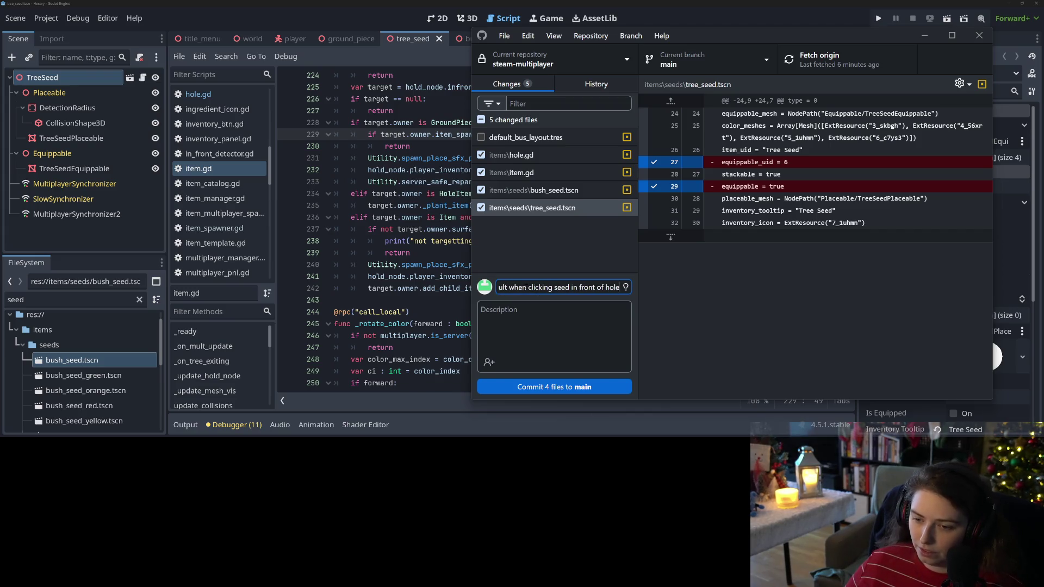
{"action": "key", "text": "ctrl+Left"}
{"action": "key", "text": "ctrl+Left"}
{"action": "key", "text": "ctrl+Left"}
{"action": "type", "text": "inv"}
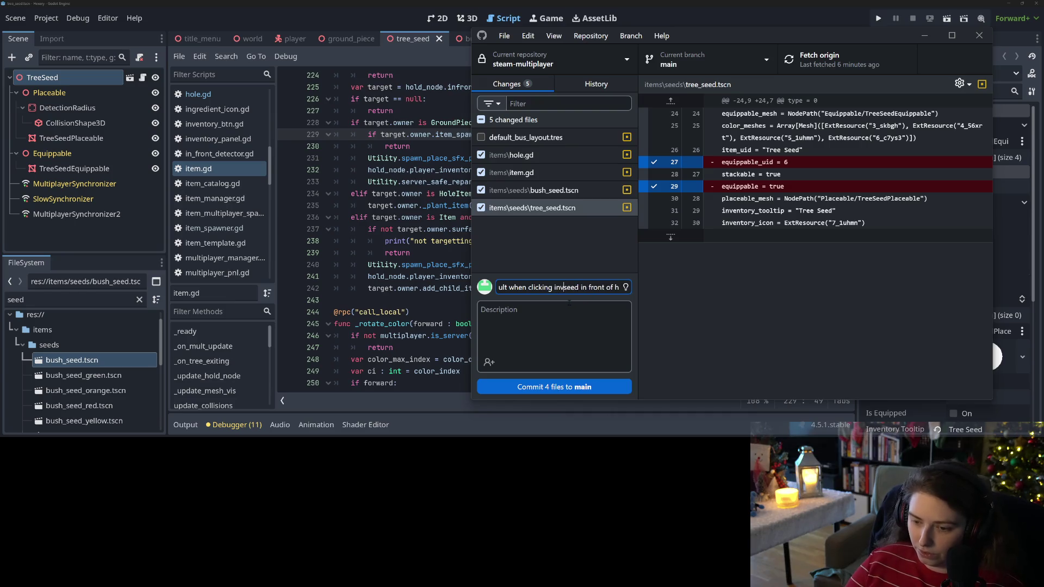
{"action": "key", "text": "ctrl+Return"}
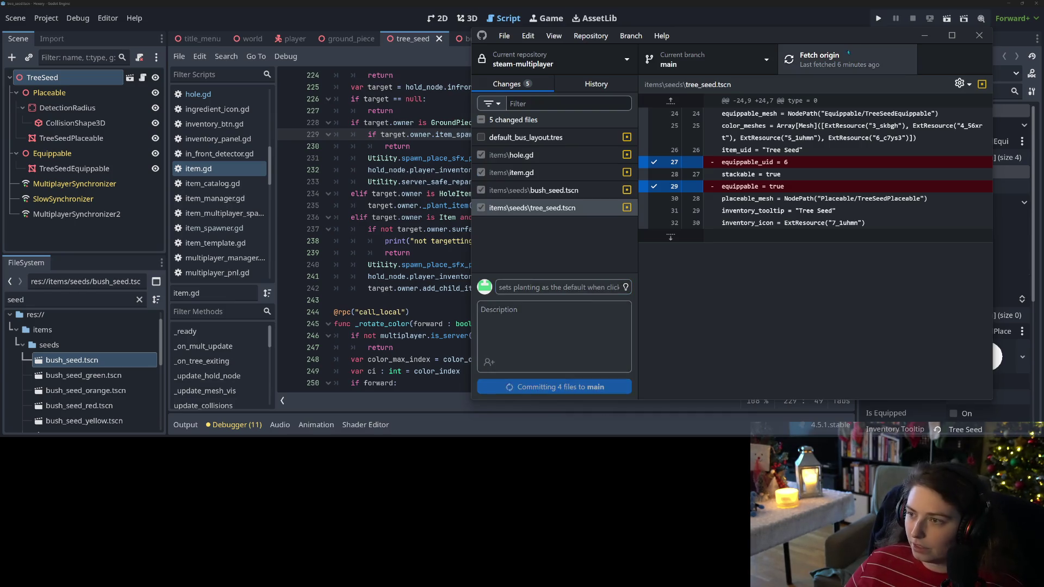
{"action": "key", "text": "ctrl+p"}
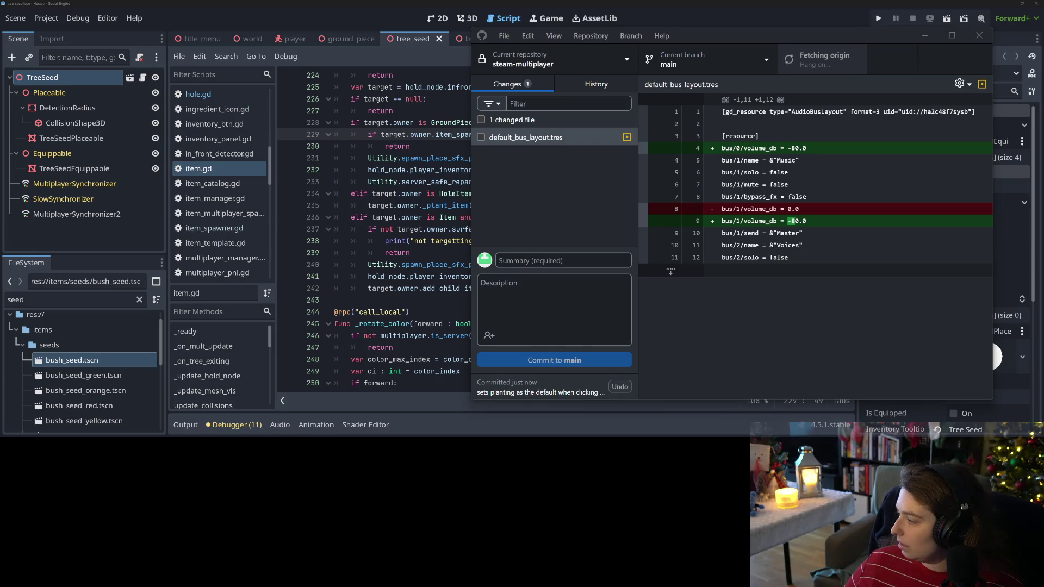
{"action": "key", "text": "alt+Tab"}
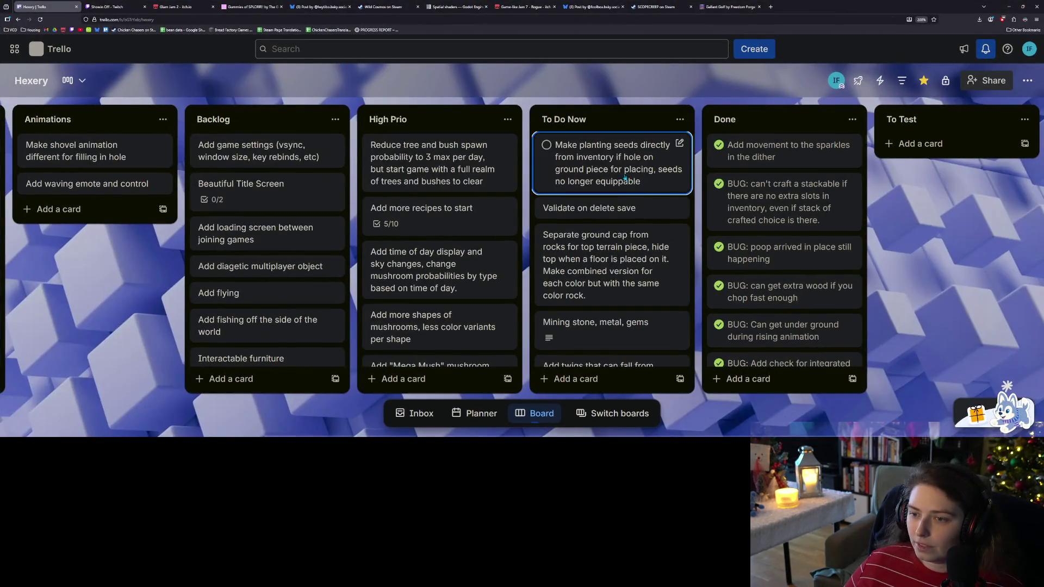
Step: Move the 'Make planting seeds directly…' card to the top of Done, skim the list, and minimize the browser
{"action": "left_click_drag", "start_coordinate": [621, 177], "coordinate": [783, 163]}
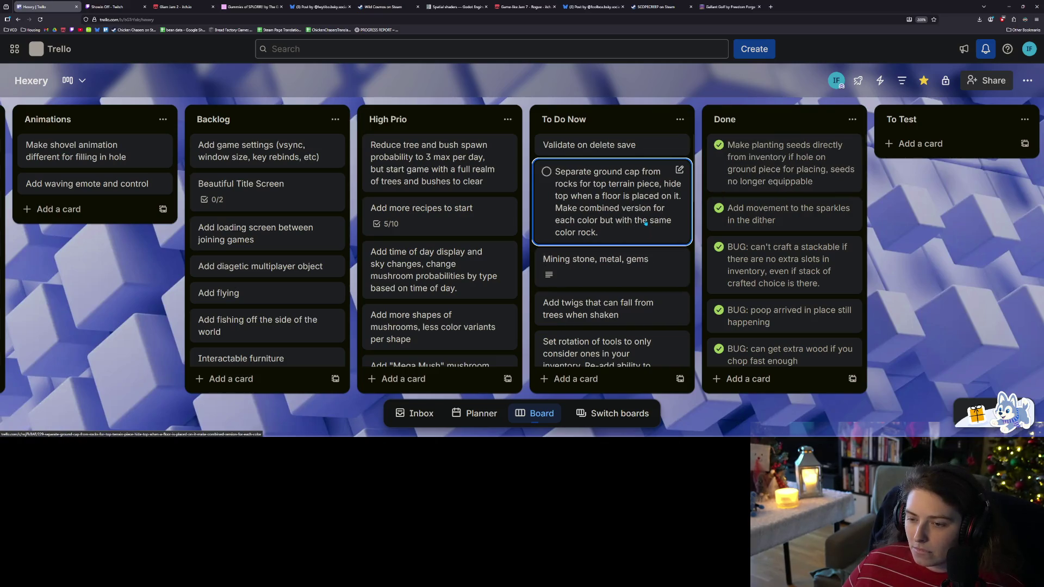
{"action": "scroll", "coordinate": [661, 261], "scroll_direction": "down", "scroll_amount": 3}
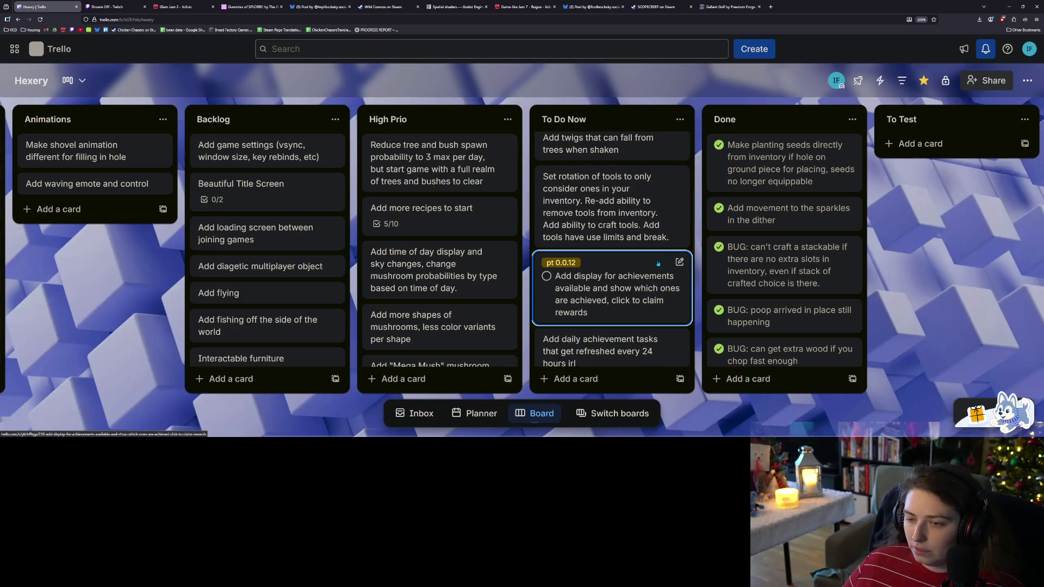
{"action": "scroll", "coordinate": [655, 267], "scroll_direction": "down", "scroll_amount": 2}
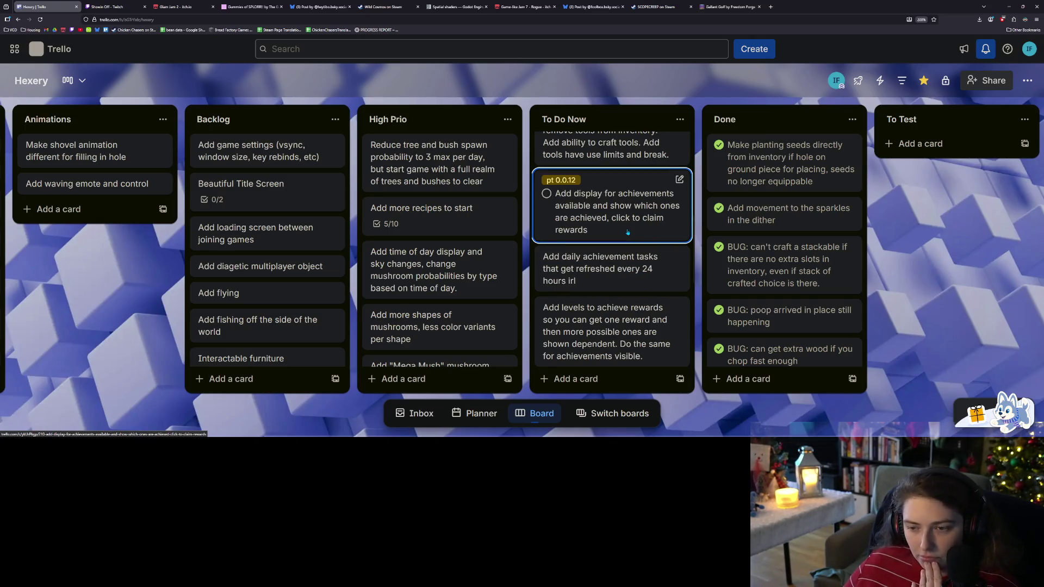
{"action": "scroll", "coordinate": [628, 235], "scroll_direction": "down", "scroll_amount": 2}
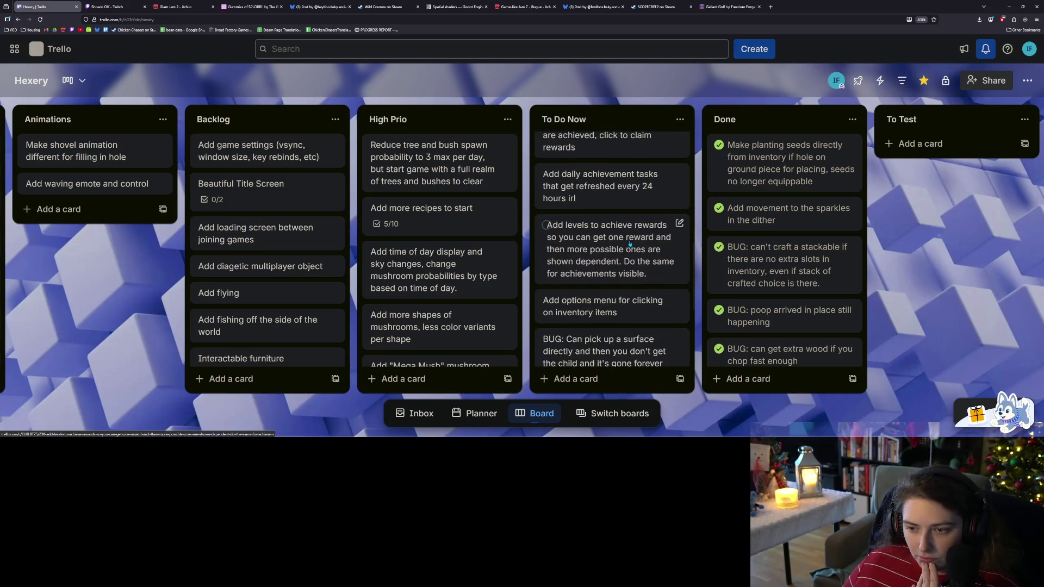
{"action": "scroll", "coordinate": [629, 246], "scroll_direction": "down", "scroll_amount": 3}
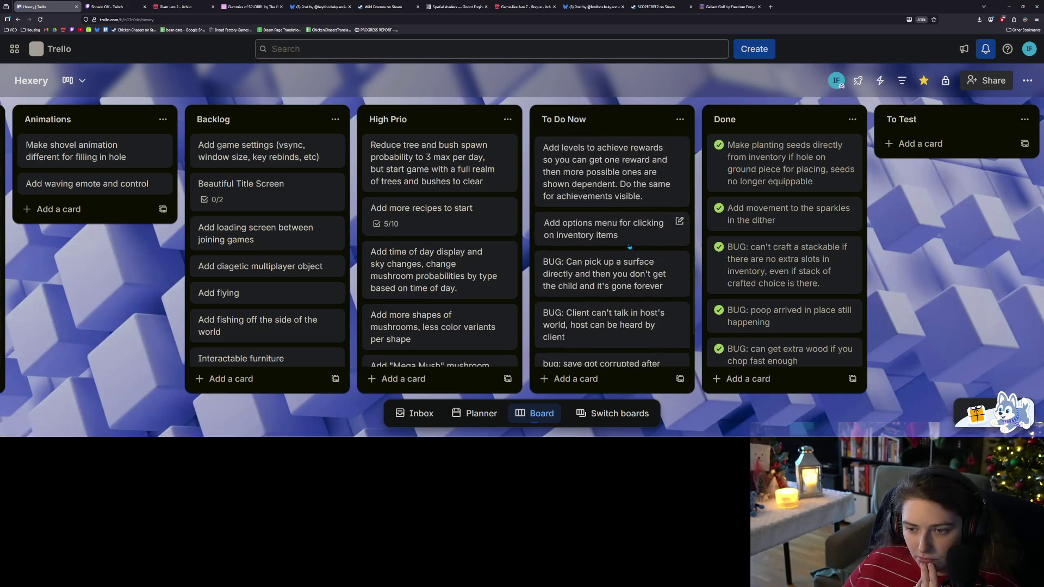
{"action": "scroll", "coordinate": [612, 217], "scroll_direction": "up", "scroll_amount": 1}
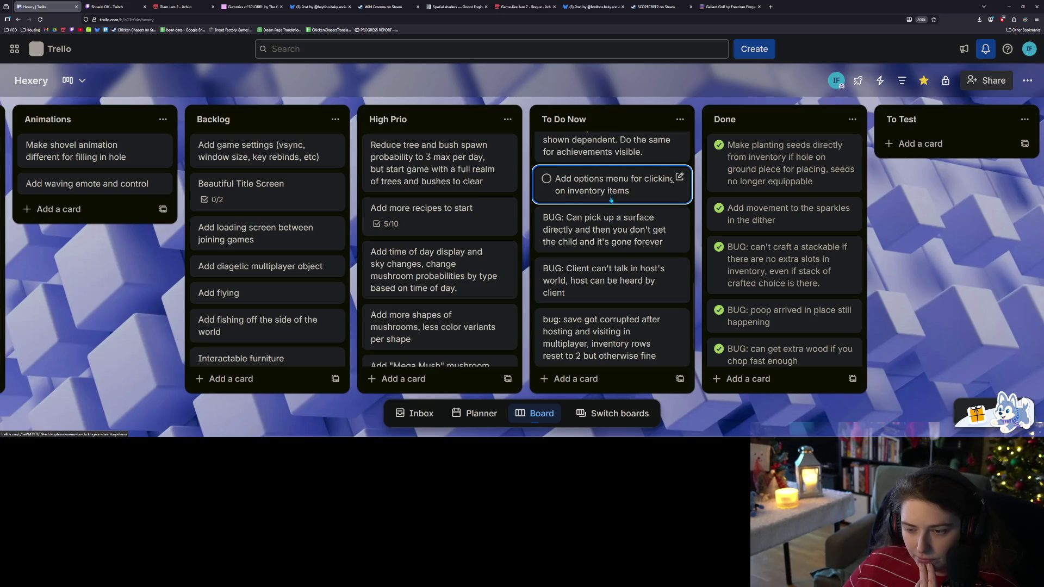
{"action": "scroll", "coordinate": [649, 304], "scroll_direction": "down", "scroll_amount": 2}
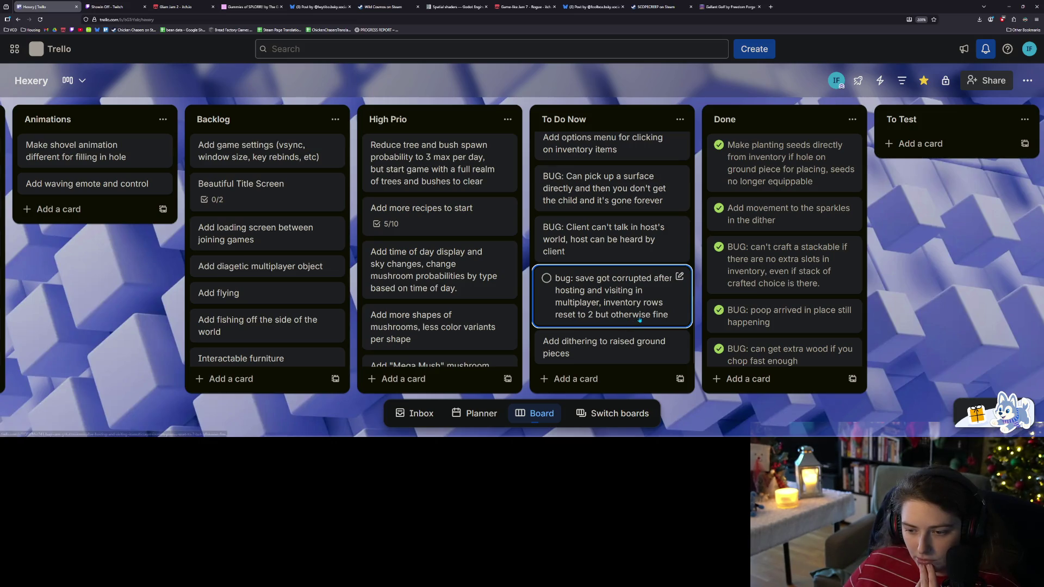
{"action": "scroll", "coordinate": [636, 350], "scroll_direction": "up", "scroll_amount": 10}
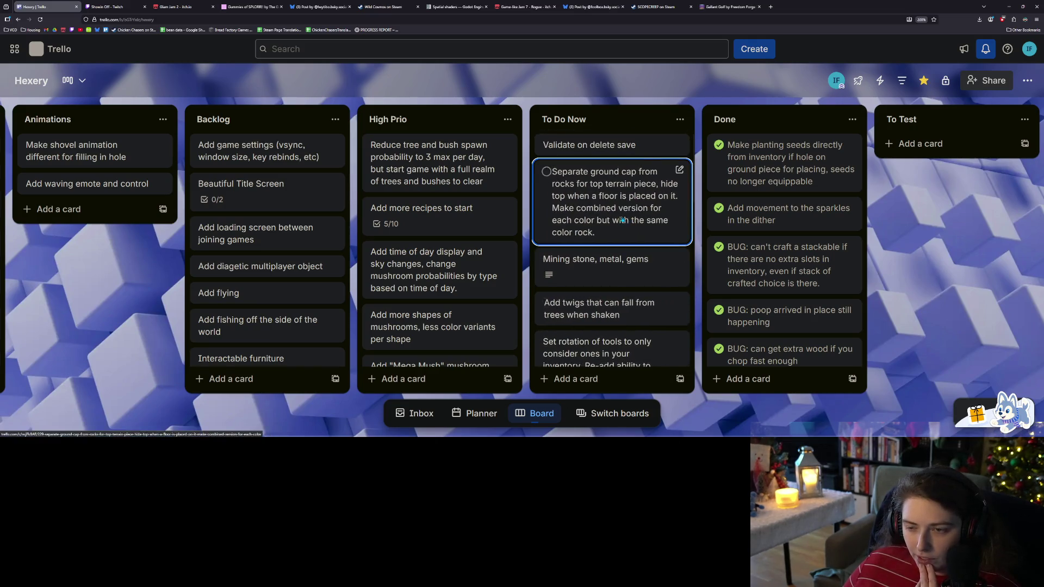
{"action": "left_click", "coordinate": [1009, 8]}
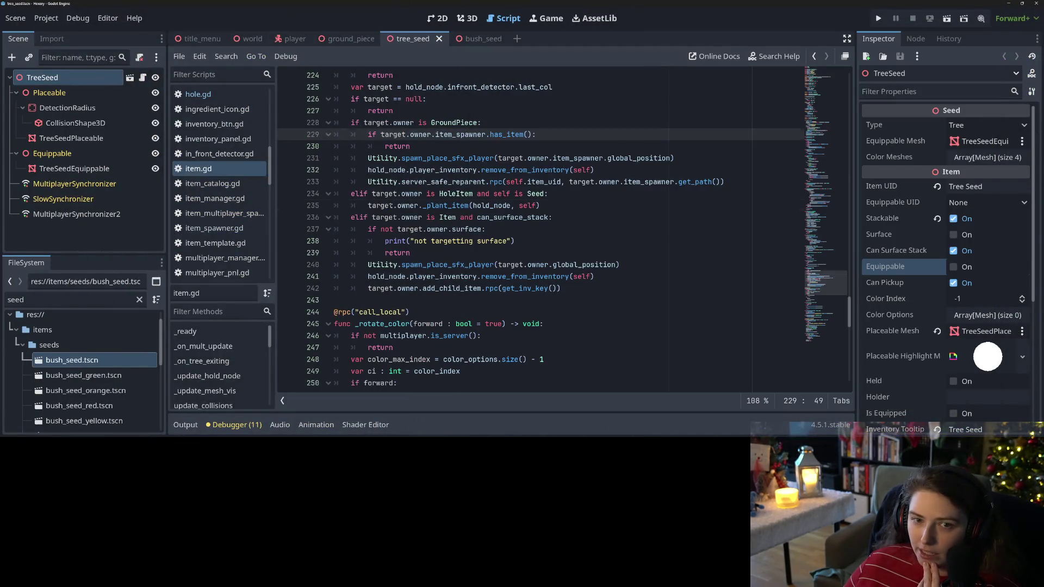
Step: Close the tree_seed, bush_seed, ground_piece and player scenes, leaving title_menu shown in 2D
{"action": "left_click", "coordinate": [414, 205]}
{"action": "left_click", "coordinate": [438, 39]}
{"action": "left_click", "coordinate": [433, 39]}
{"action": "left_click", "coordinate": [442, 38]}
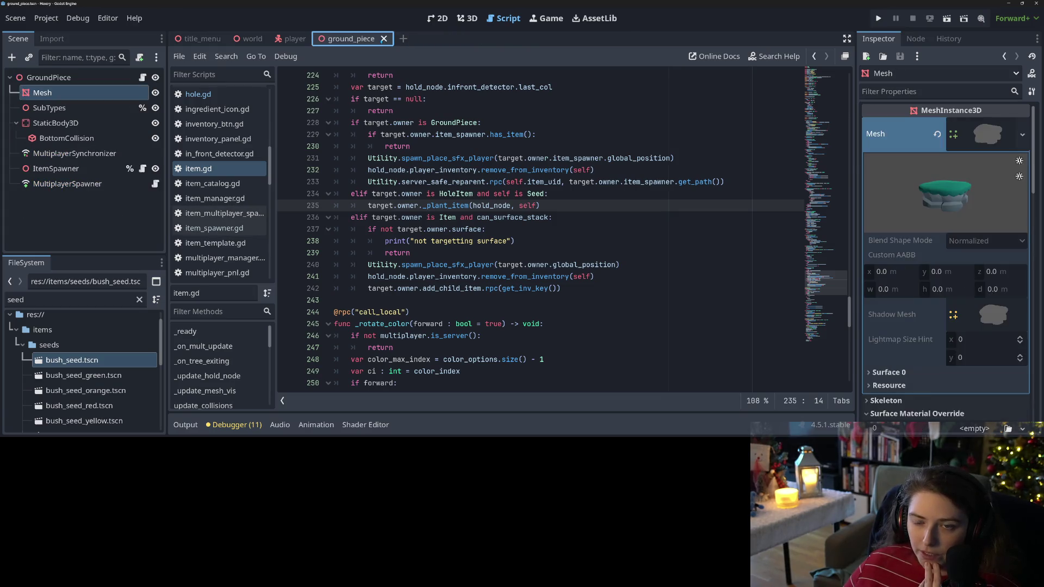
{"action": "left_click", "coordinate": [384, 39]}
{"action": "left_click", "coordinate": [314, 38]}
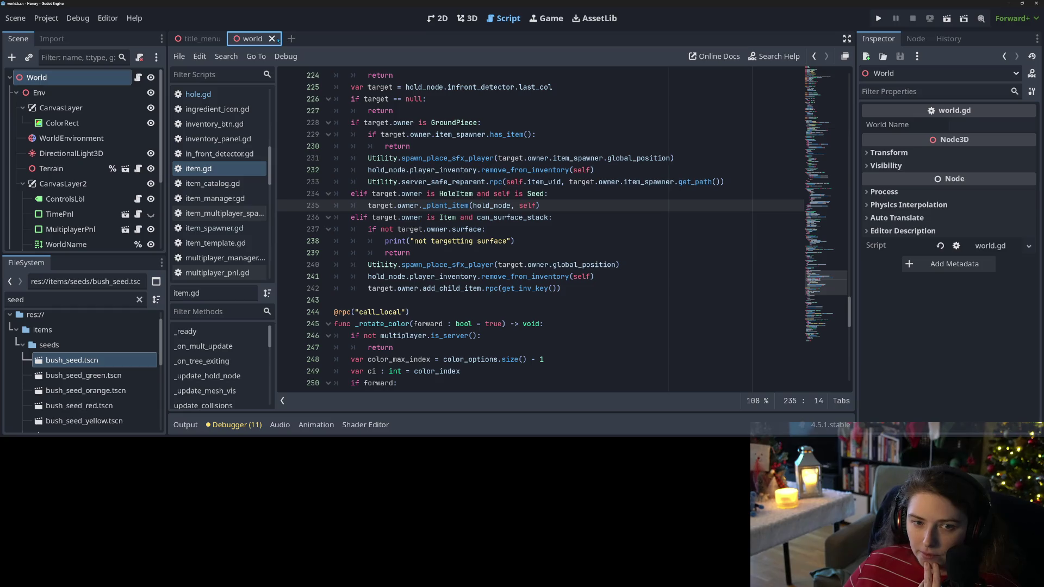
{"action": "left_click", "coordinate": [201, 39]}
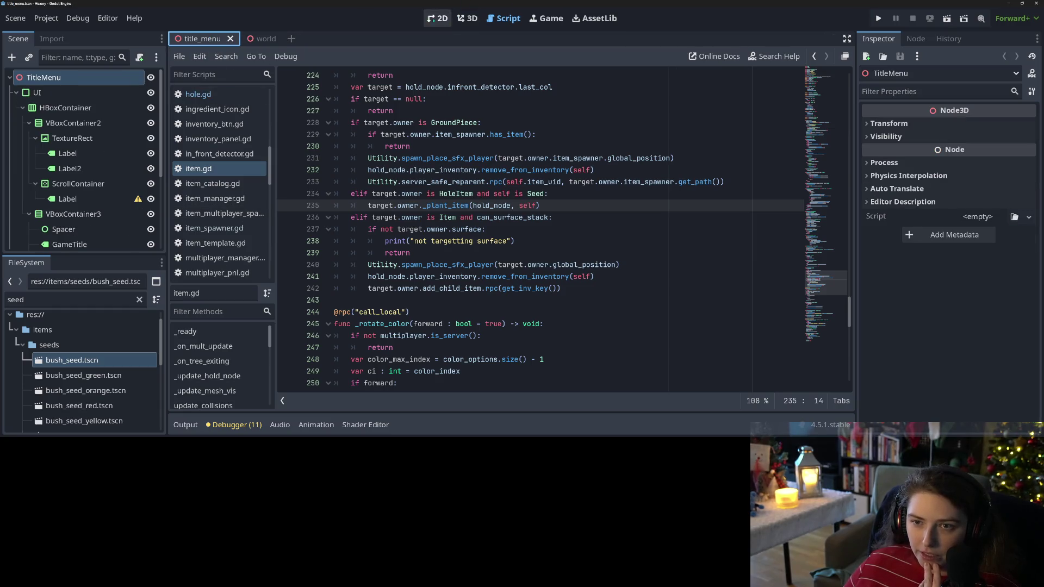
{"action": "left_click", "coordinate": [438, 18]}
{"action": "scroll", "coordinate": [597, 194], "scroll_direction": "up", "scroll_amount": 3}
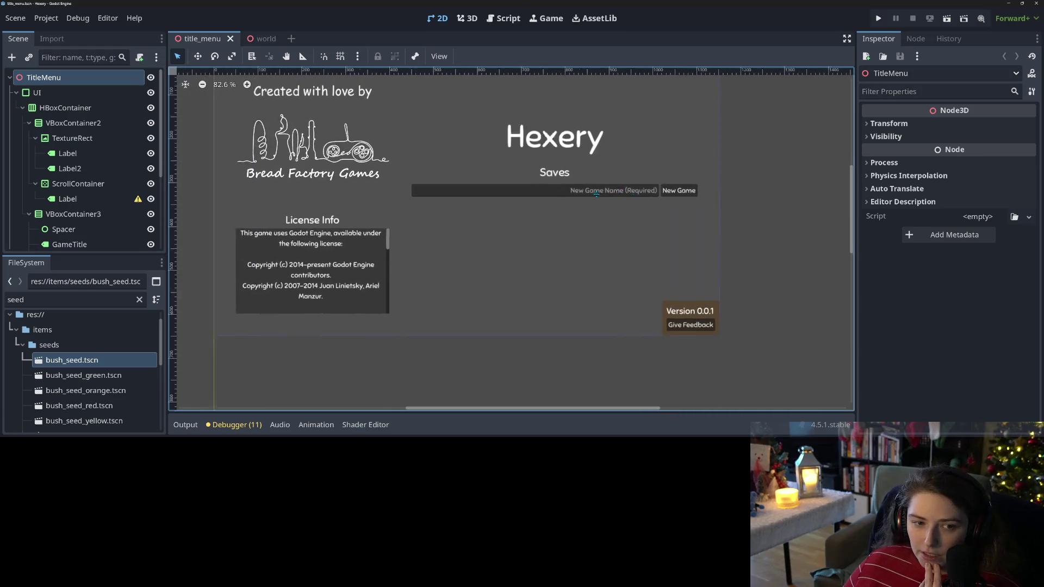
{"action": "middle_click_drag", "start_coordinate": [597, 194], "coordinate": [628, 202]}
Step: Filter the FileSystem for 'save' and open the save_data_panel scene
{"action": "double_click", "coordinate": [70, 300]}
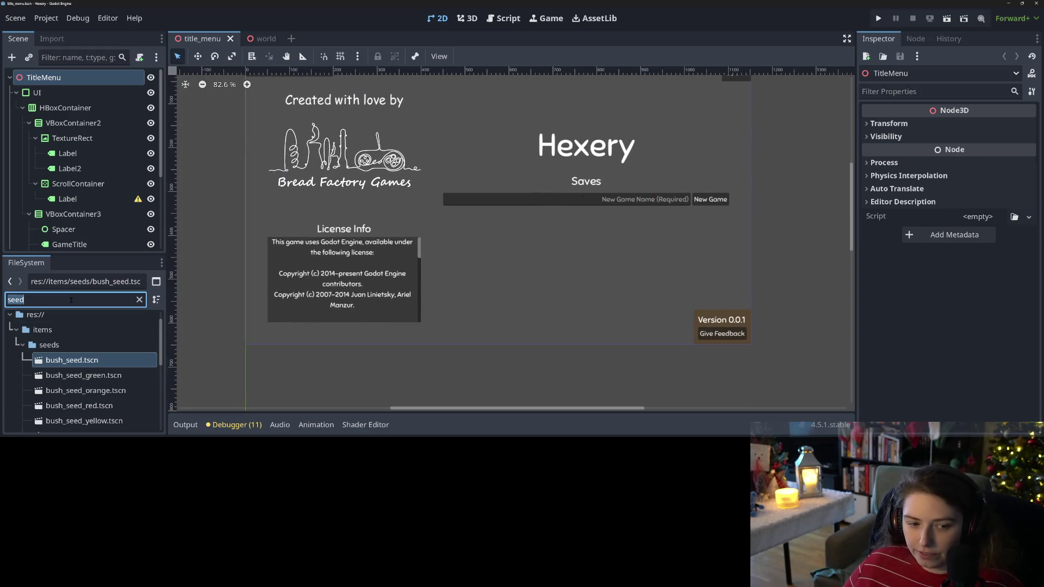
{"action": "type", "text": "a"}
{"action": "key", "text": "BackSpace"}
{"action": "type", "text": "save"}
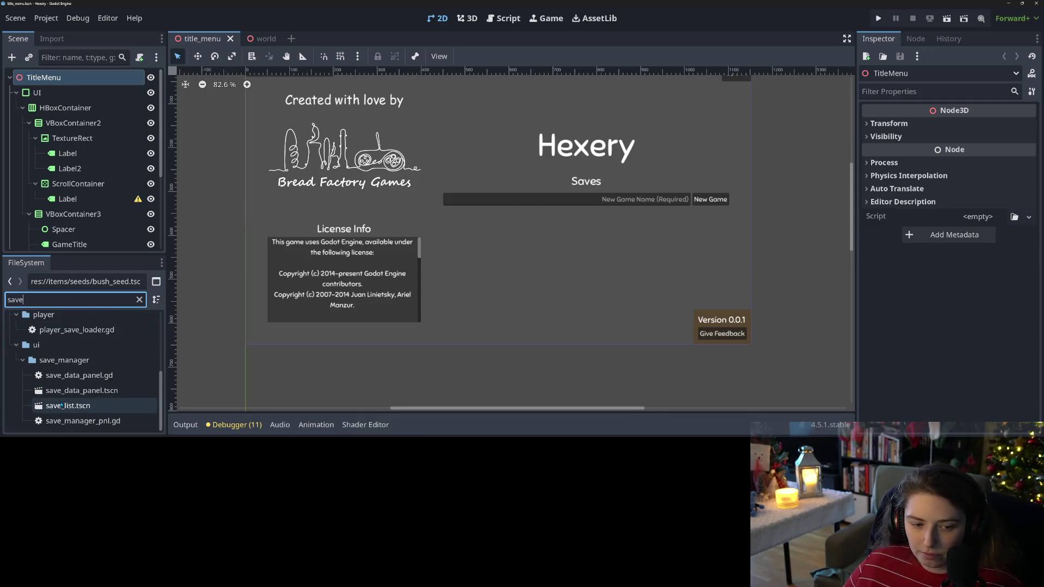
{"action": "double_click", "coordinate": [65, 391]}
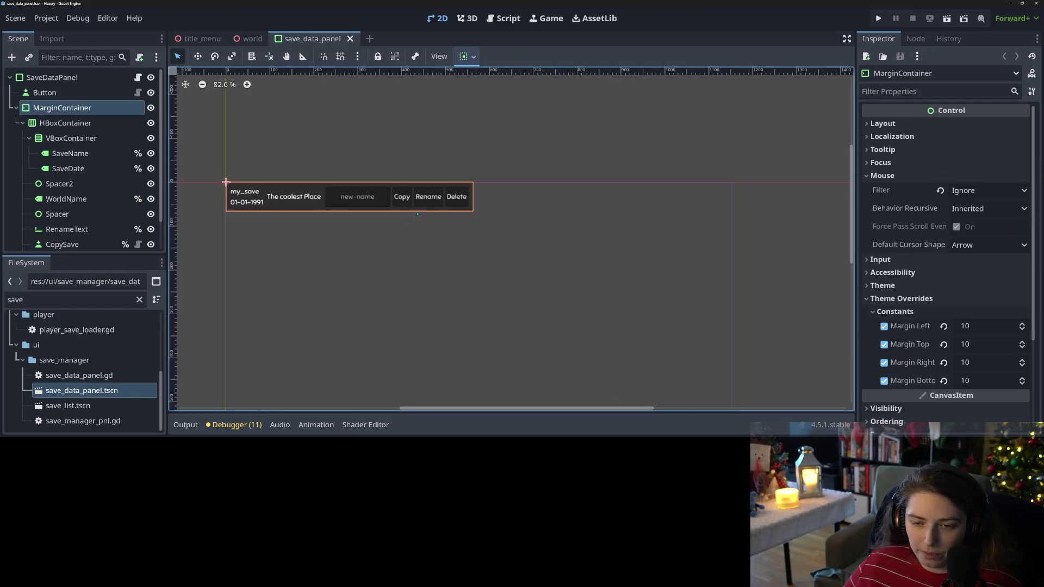
Step: Frame the DeleteSave button in the canvas, then bring up save_data_panel.gd
{"action": "left_click", "coordinate": [459, 199]}
{"action": "key", "text": "f"}
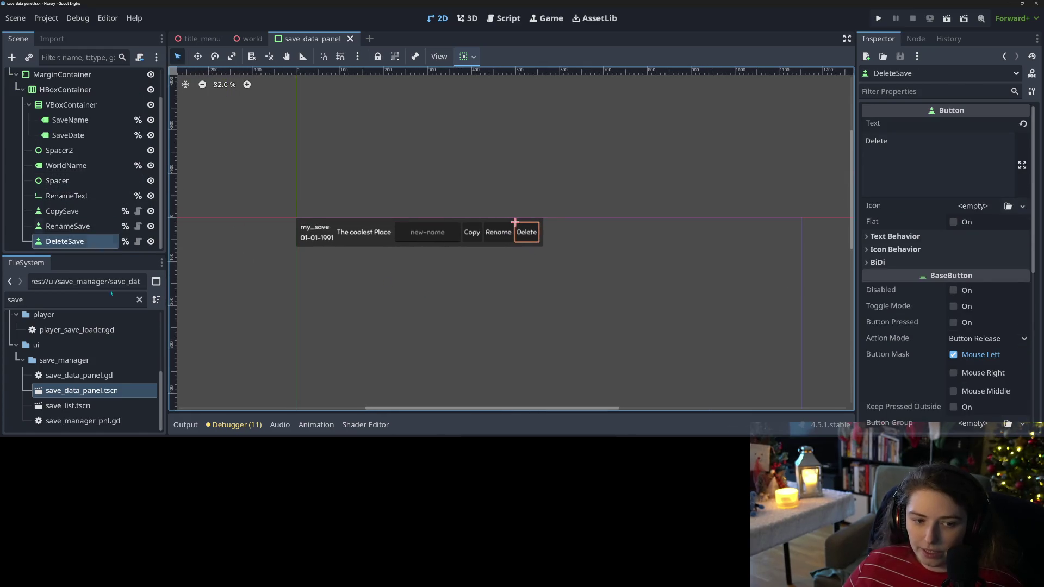
{"action": "left_click_drag", "start_coordinate": [109, 250], "coordinate": [101, 362]}
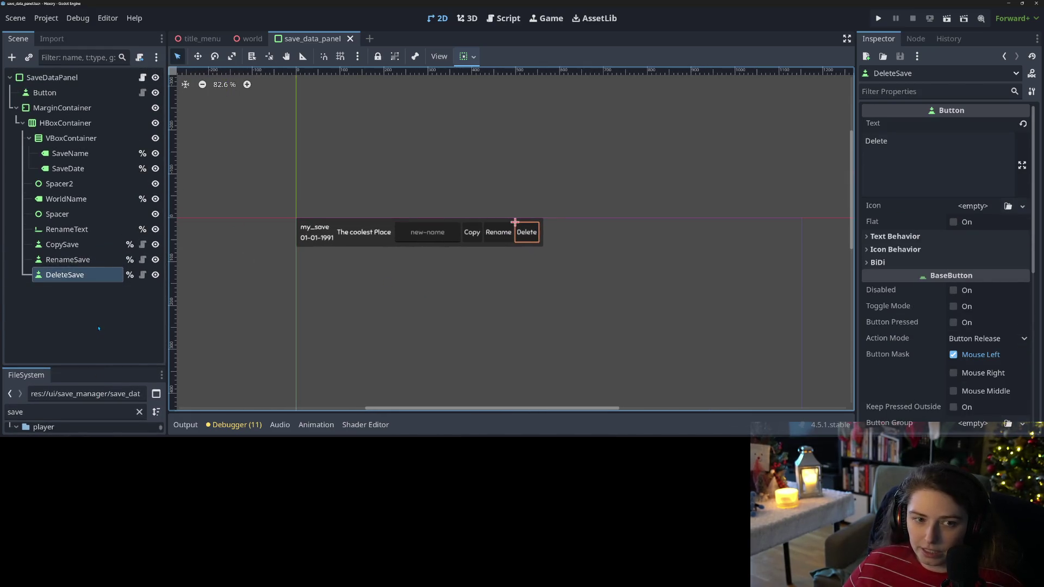
{"action": "scroll", "coordinate": [393, 315], "scroll_direction": "down", "scroll_amount": 3}
{"action": "mouse_move", "coordinate": [421, 337]}
{"action": "middle_mouse_down"}
{"action": "mouse_move", "coordinate": [476, 291]}
{"action": "mouse_move", "coordinate": [472, 318]}
{"action": "middle_mouse_up"}
{"action": "scroll", "coordinate": [476, 291], "scroll_direction": "up", "scroll_amount": 2}
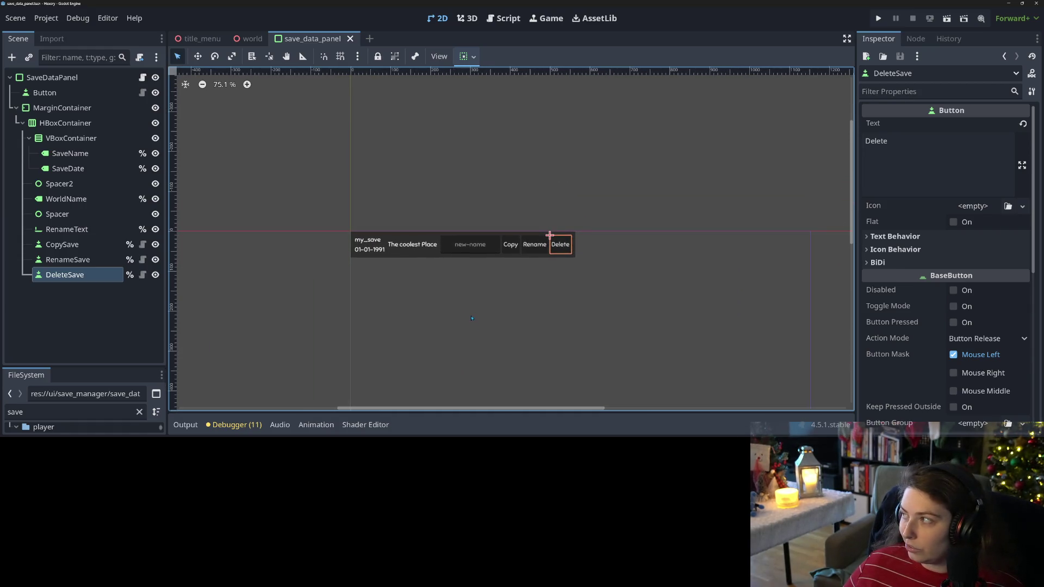
{"action": "middle_click_drag", "start_coordinate": [436, 258], "coordinate": [436, 269]}
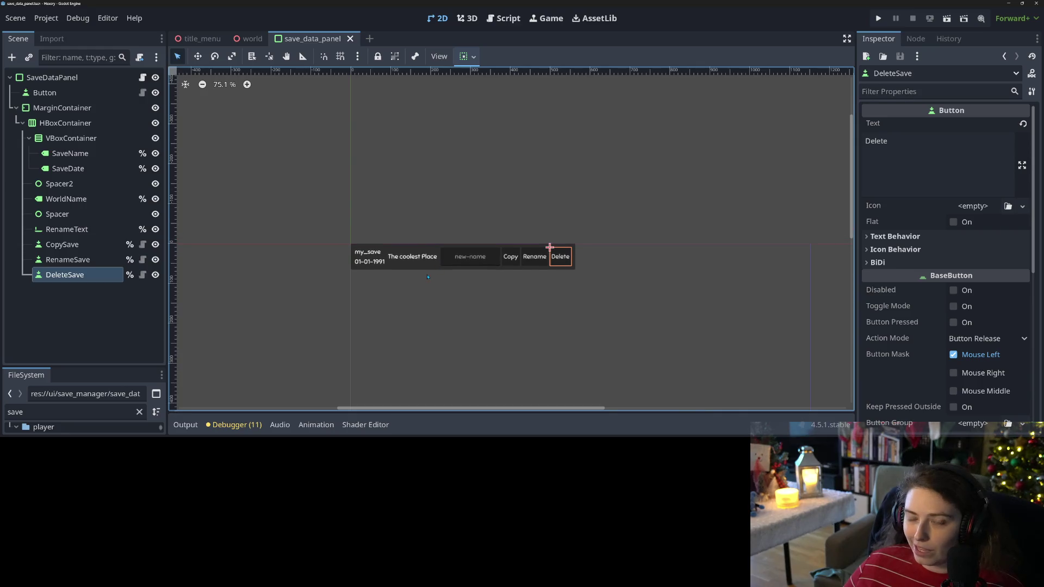
{"action": "left_click", "coordinate": [143, 78]}
{"action": "scroll", "coordinate": [455, 253], "scroll_direction": "down", "scroll_amount": 2}
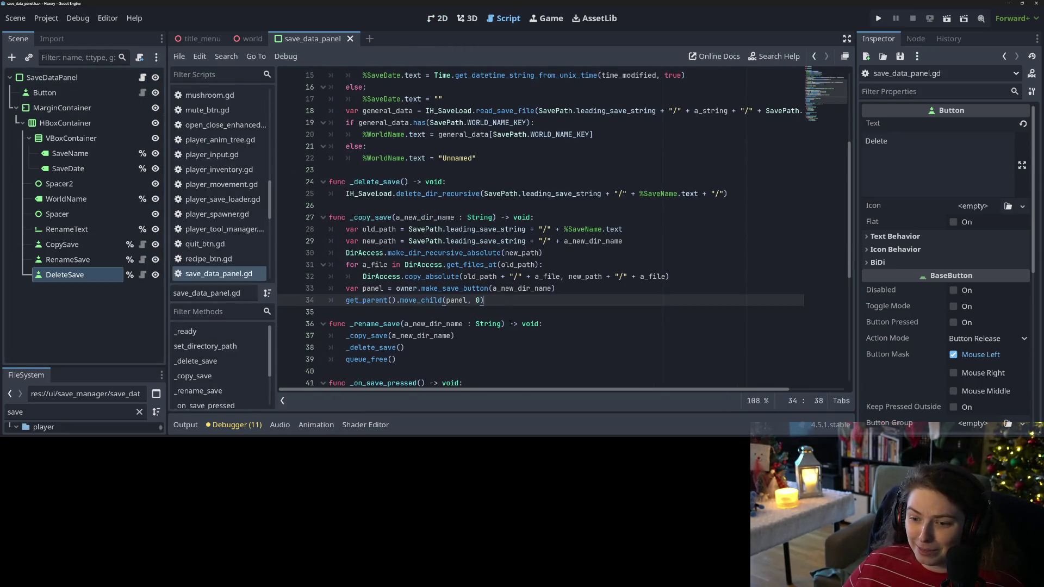
Step: Inspect the _delete_save function and its delete_dir_recursive call in save_data_panel.gd
{"action": "scroll", "coordinate": [456, 252], "scroll_direction": "down", "scroll_amount": 1}
{"action": "scroll", "coordinate": [455, 253], "scroll_direction": "up", "scroll_amount": 3}
{"action": "double_click", "coordinate": [426, 228]}
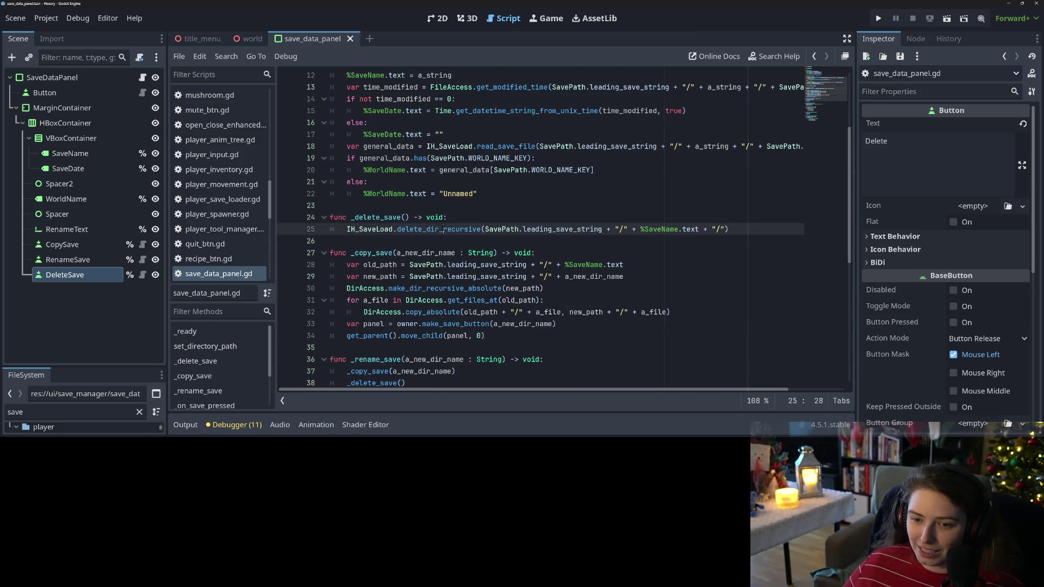
{"action": "left_click", "coordinate": [475, 217]}
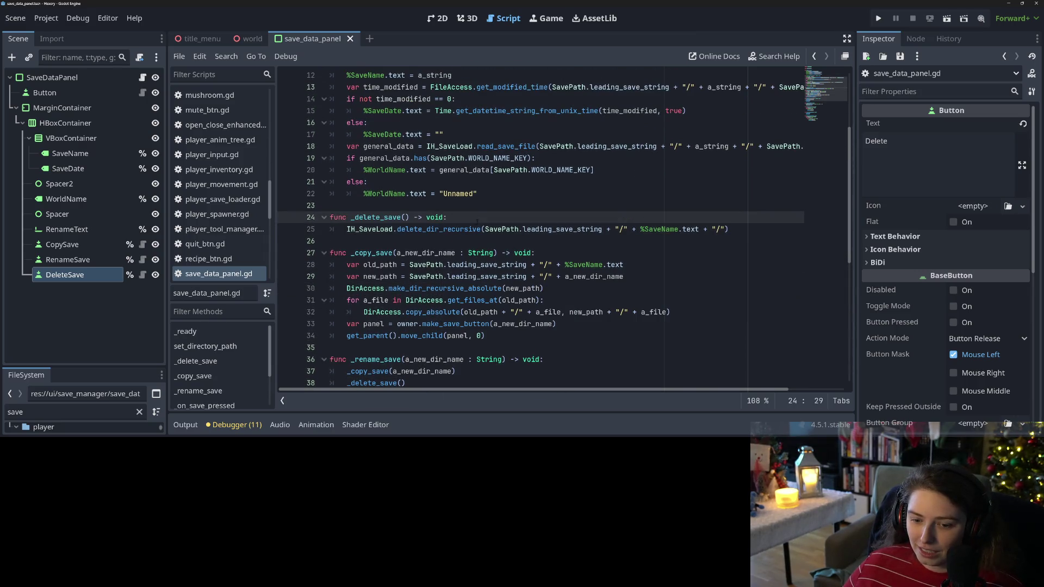
{"action": "scroll", "coordinate": [564, 230], "scroll_direction": "down", "scroll_amount": 1}
{"action": "double_click", "coordinate": [369, 193]}
{"action": "double_click", "coordinate": [375, 182]}
{"action": "scroll", "coordinate": [543, 218], "scroll_direction": "up", "scroll_amount": 1}
{"action": "scroll", "coordinate": [543, 228], "scroll_direction": "up", "scroll_amount": 3}
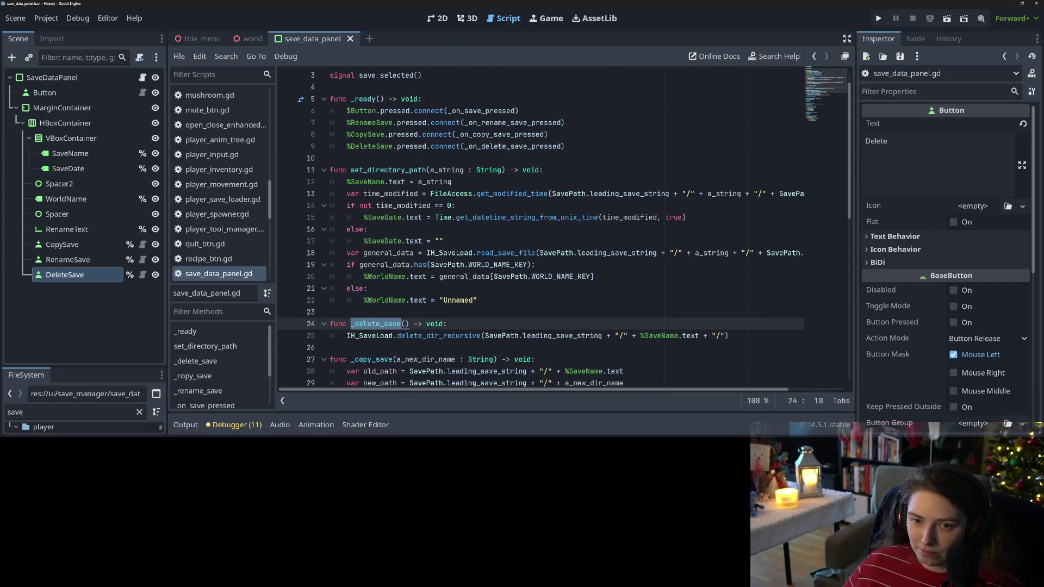
{"action": "scroll", "coordinate": [389, 353], "scroll_direction": "down", "scroll_amount": 6}
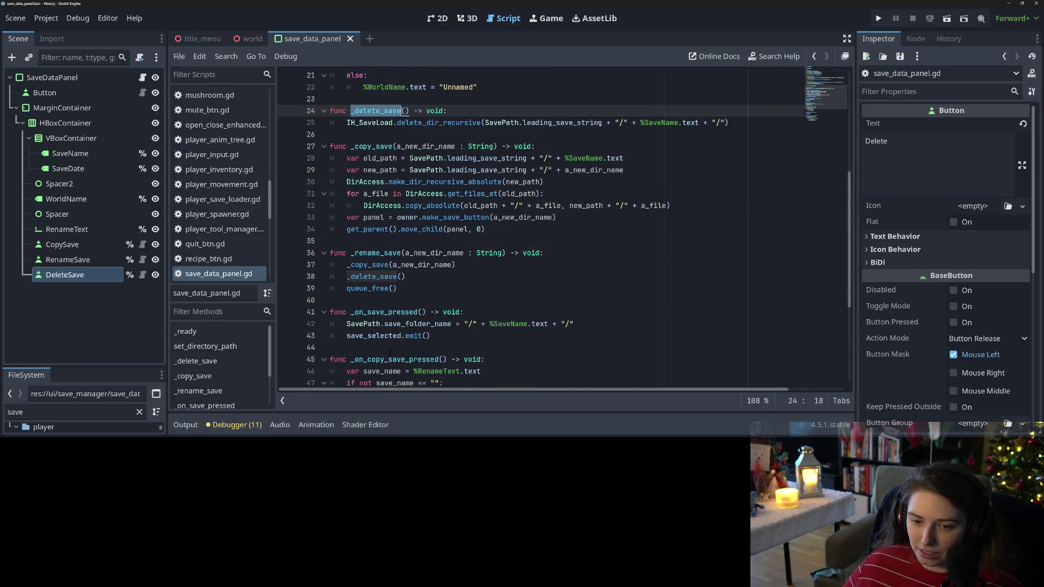
{"action": "scroll", "coordinate": [402, 343], "scroll_direction": "up", "scroll_amount": 6}
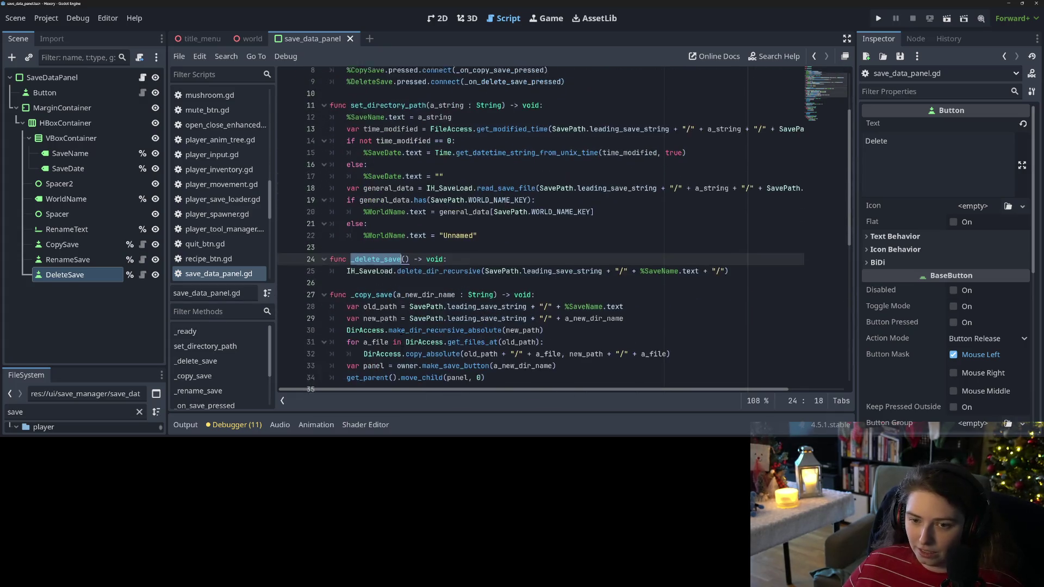
Step: Open blank lines above _delete_save, starting then discarding a new func line
{"action": "left_click", "coordinate": [360, 314]}
{"action": "key", "text": "Return"}
{"action": "key", "text": "Return"}
{"action": "key", "text": "Up"}
{"action": "type", "text": "func"}
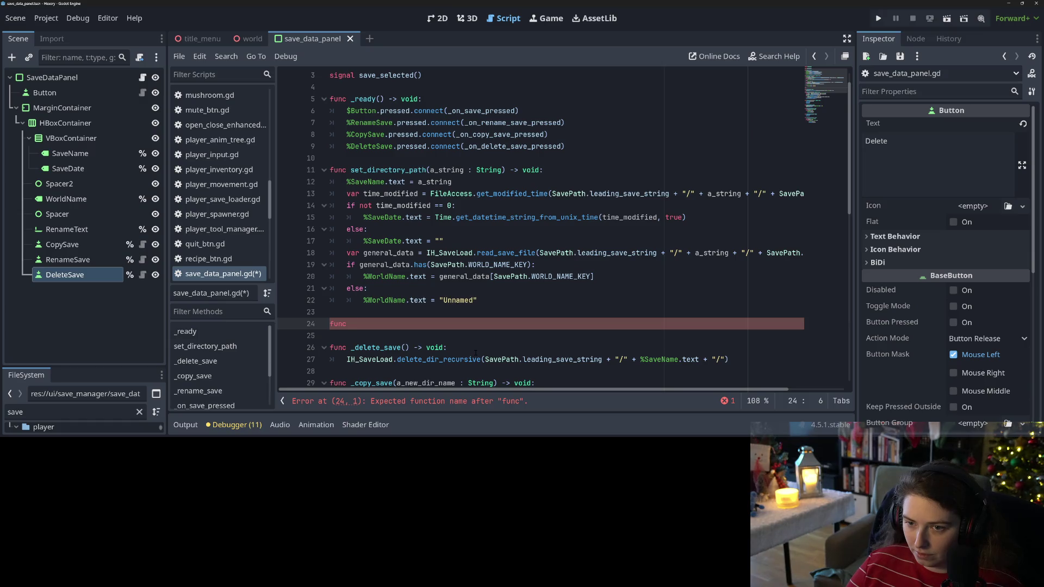
{"action": "key", "text": "BackSpace"}
{"action": "key", "text": "BackSpace"}
{"action": "key", "text": "BackSpace"}
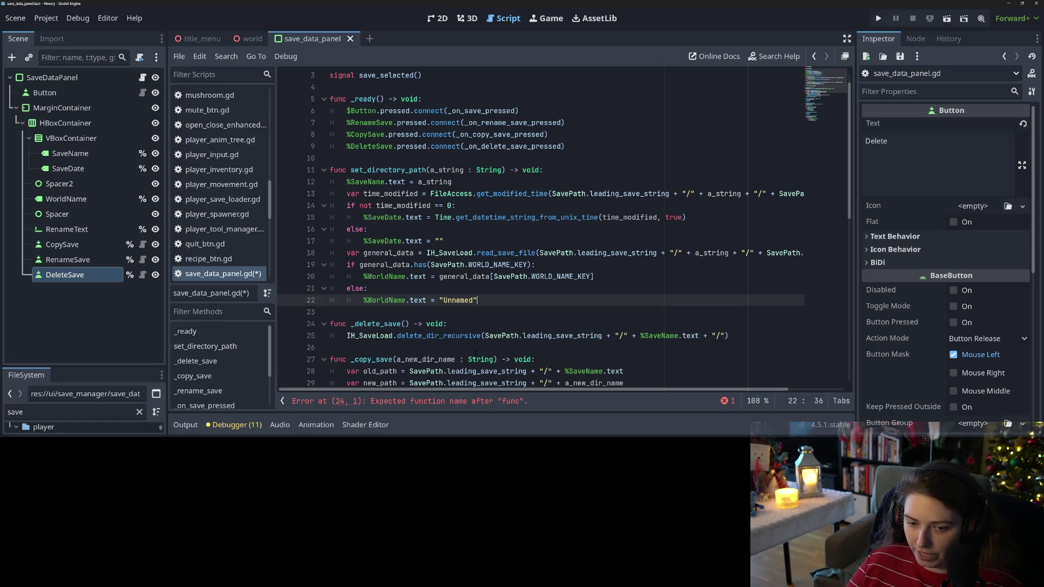
Step: Add indented blank lines after void: in _on_delete_save_pressed and save the script
{"action": "double_click", "coordinate": [536, 146]}
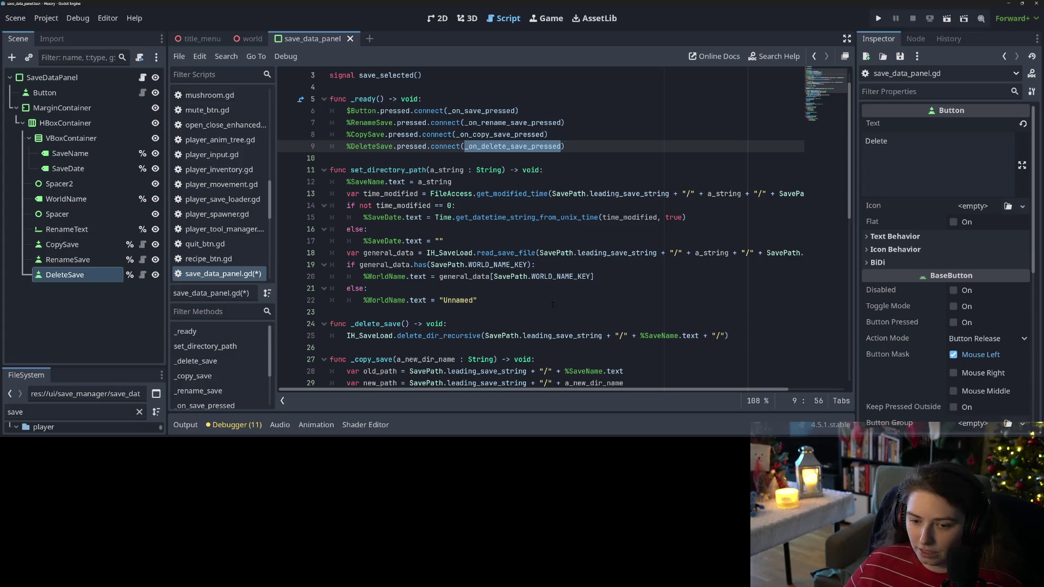
{"action": "scroll", "coordinate": [552, 304], "scroll_direction": "down", "scroll_amount": 10}
{"action": "left_click", "coordinate": [404, 253]}
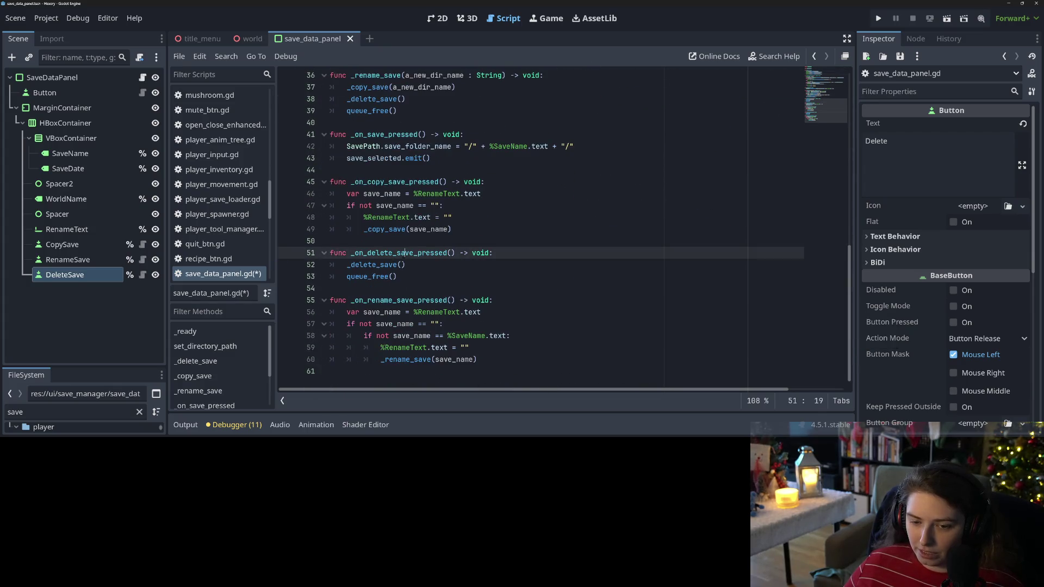
{"action": "left_click", "coordinate": [399, 265]}
{"action": "left_click", "coordinate": [397, 276]}
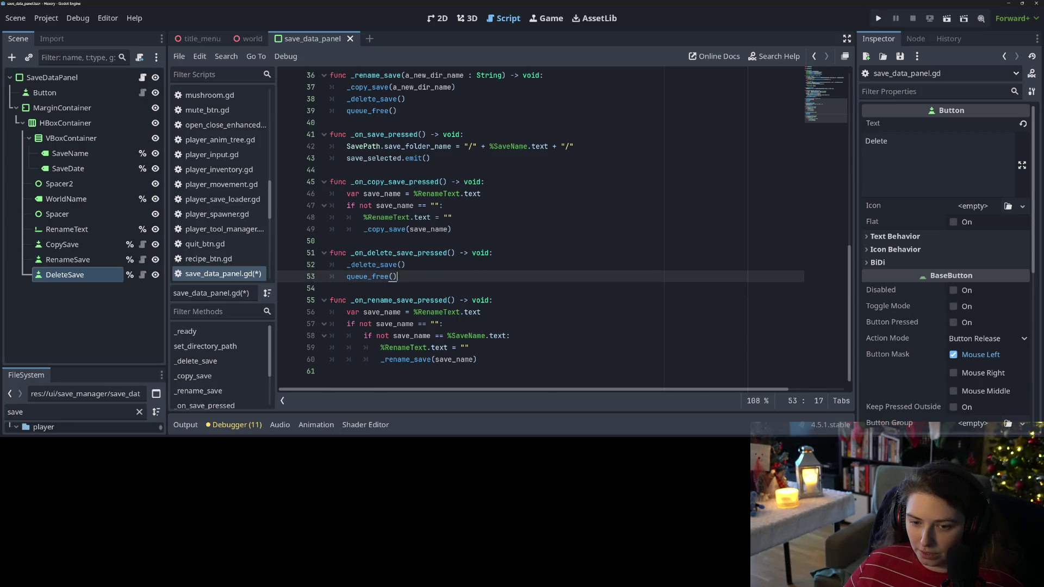
{"action": "left_click", "coordinate": [507, 254]}
{"action": "key", "text": "Return"}
{"action": "key", "text": "Return"}
{"action": "key", "text": "Up"}
{"action": "key", "text": "ctrl+s"}
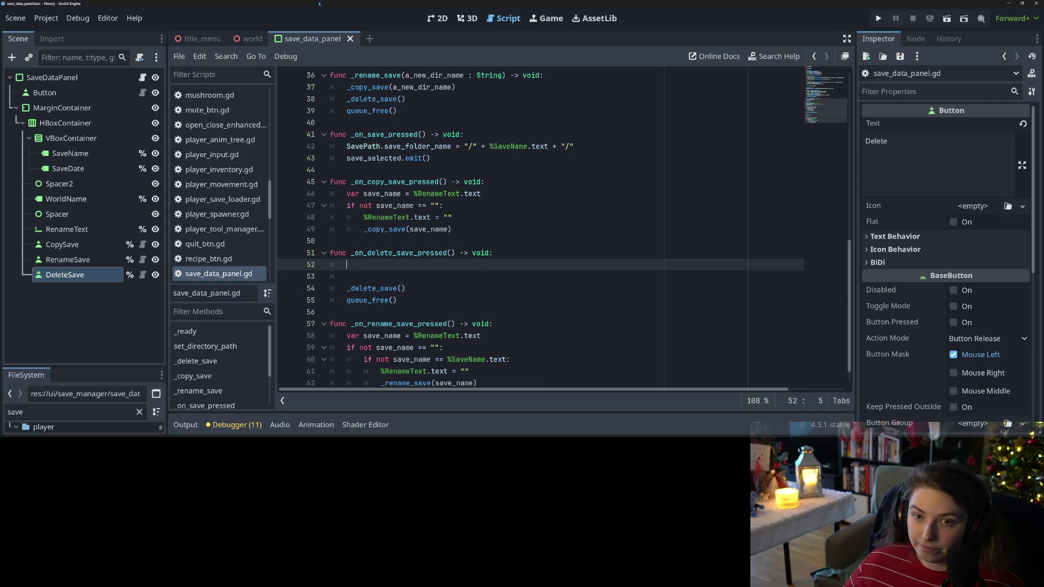
{"action": "left_click", "coordinate": [370, 38]}
Step: Create a ConfirmationDialog root from Other Node > Window > AcceptDialog after reading its description
{"action": "left_click", "coordinate": [89, 147]}
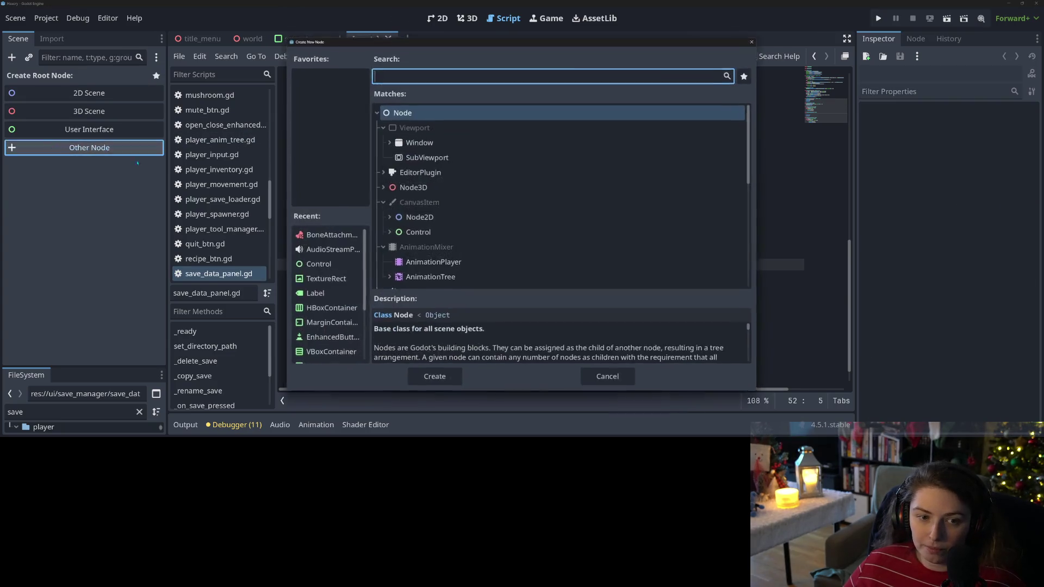
{"action": "left_click", "coordinate": [387, 142]}
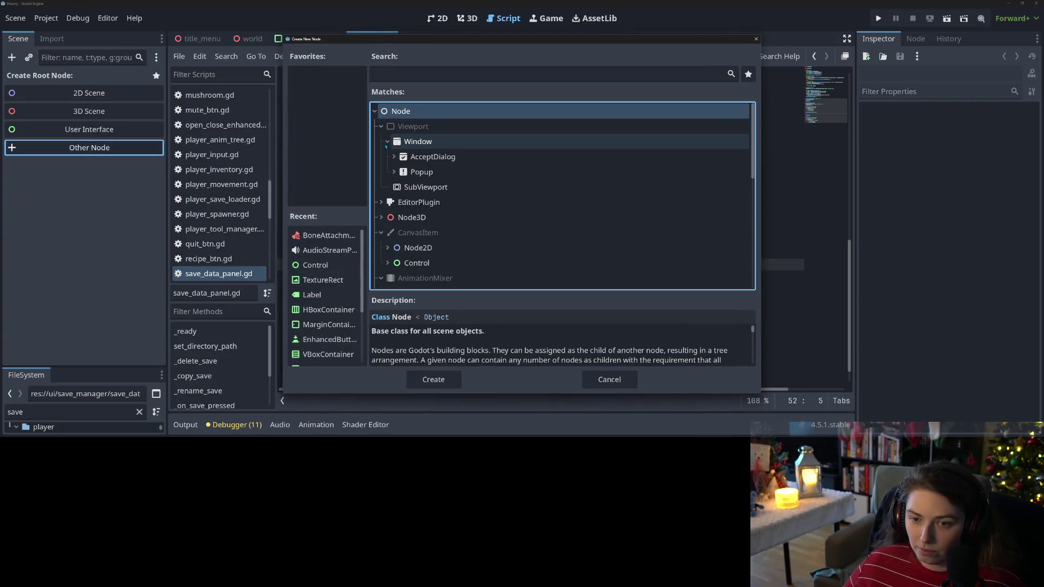
{"action": "left_click", "coordinate": [394, 171]}
{"action": "left_click", "coordinate": [394, 157]}
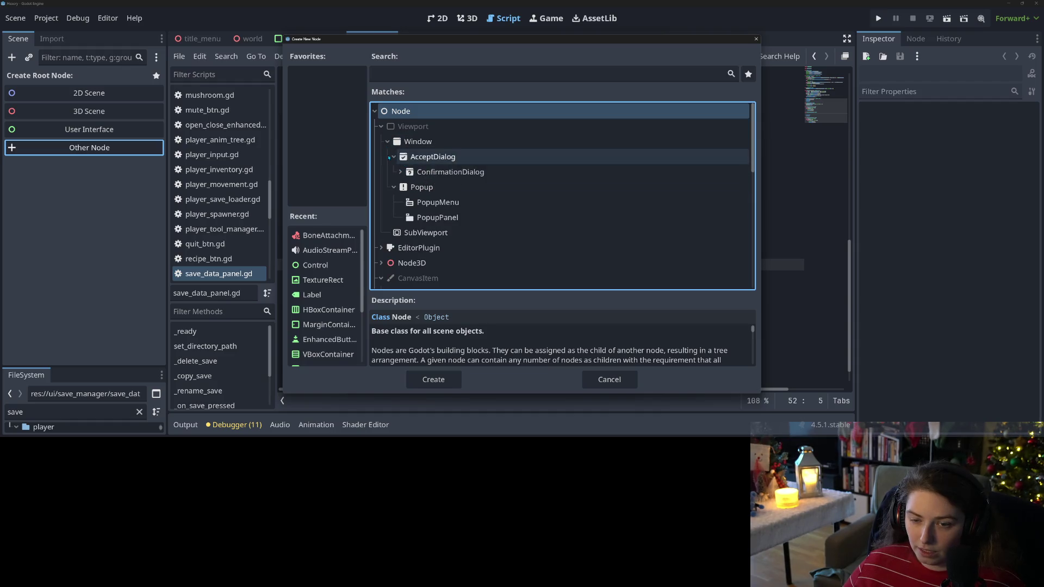
{"action": "left_click", "coordinate": [400, 171]}
{"action": "left_click", "coordinate": [453, 175]}
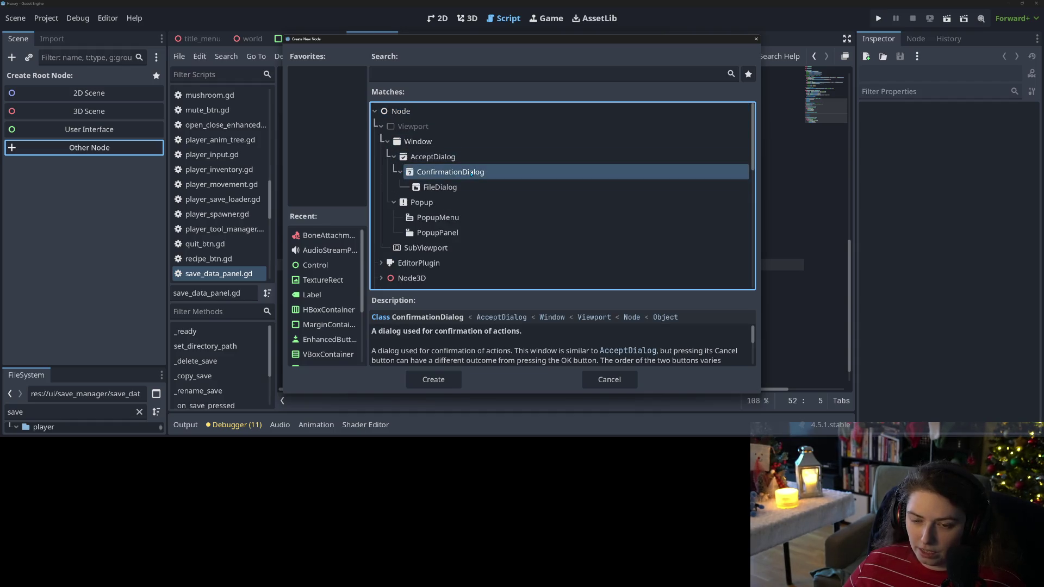
{"action": "scroll", "coordinate": [554, 350], "scroll_direction": "down", "scroll_amount": 5}
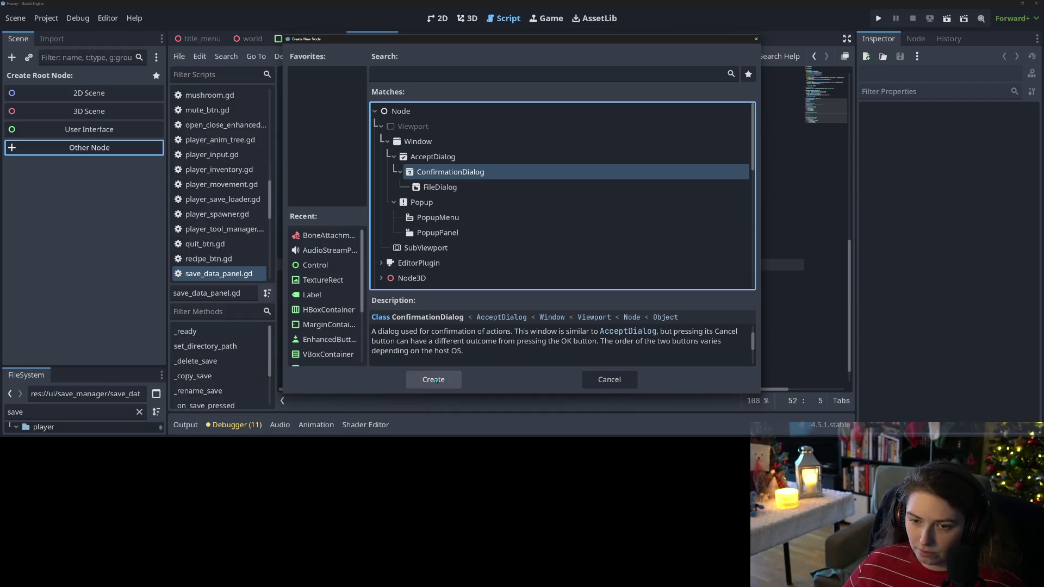
{"action": "scroll", "coordinate": [516, 239], "scroll_direction": "down", "scroll_amount": 5}
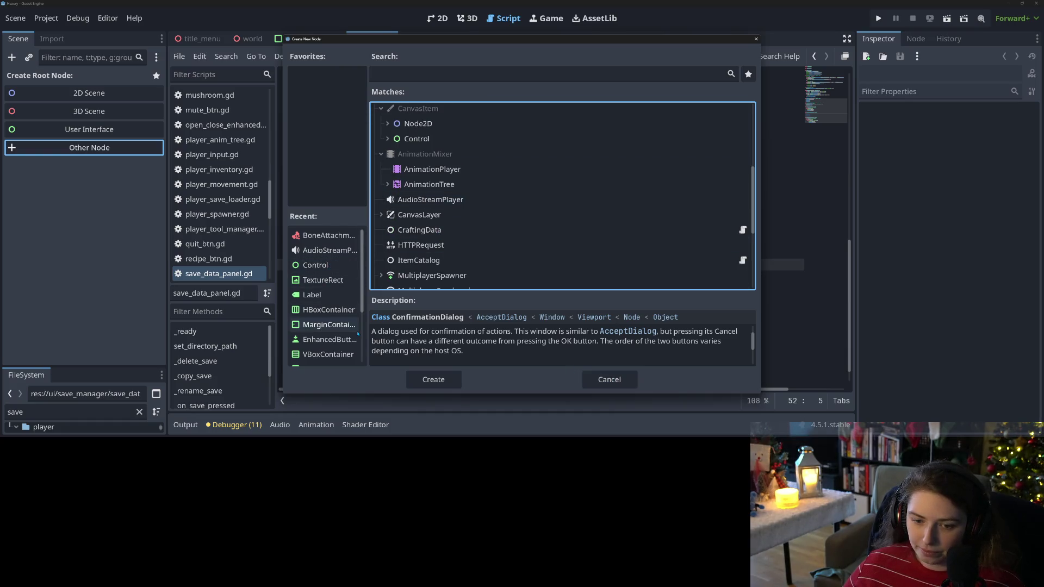
{"action": "scroll", "coordinate": [326, 337], "scroll_direction": "down", "scroll_amount": 3}
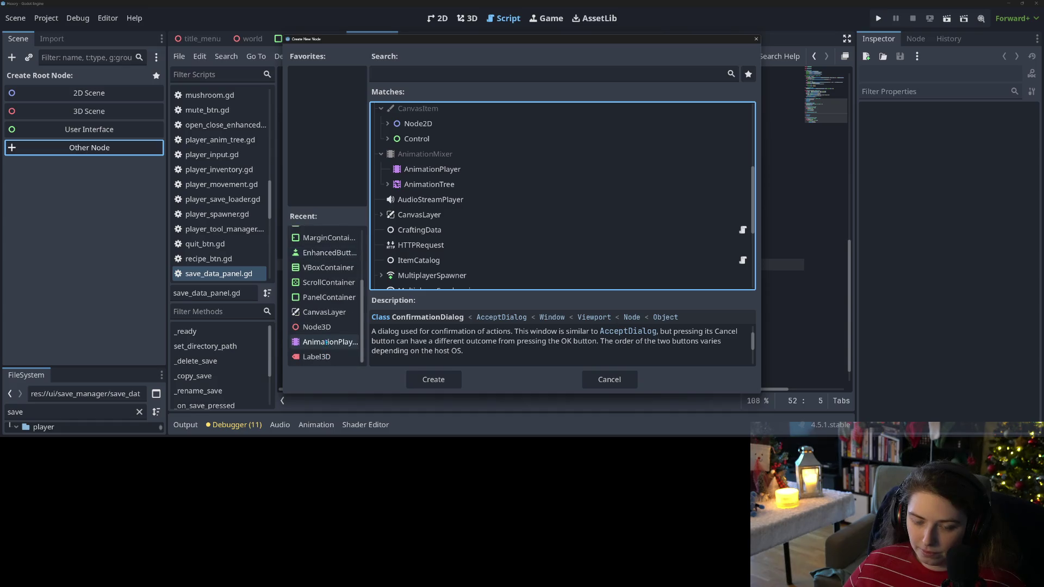
{"action": "scroll", "coordinate": [326, 342], "scroll_direction": "up", "scroll_amount": 2}
{"action": "scroll", "coordinate": [326, 326], "scroll_direction": "up", "scroll_amount": 3}
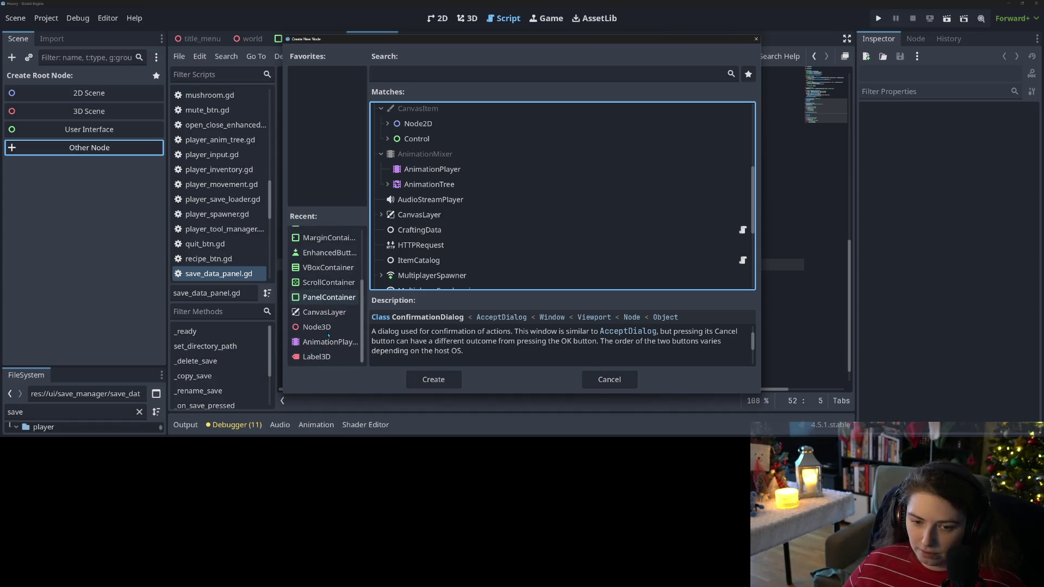
{"action": "scroll", "coordinate": [427, 209], "scroll_direction": "up", "scroll_amount": 3}
{"action": "scroll", "coordinate": [426, 210], "scroll_direction": "up", "scroll_amount": 3}
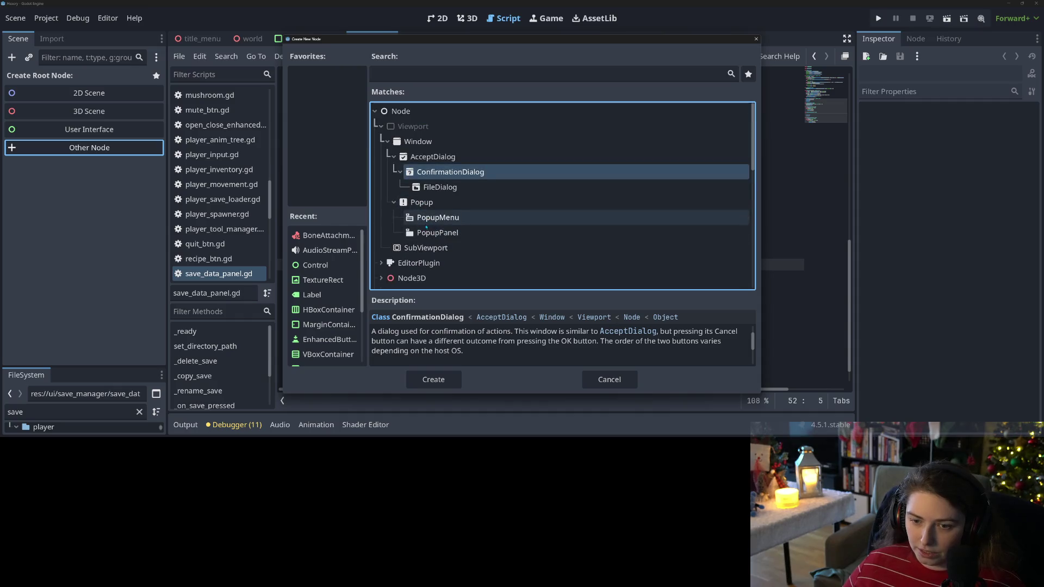
{"action": "double_click", "coordinate": [451, 172]}
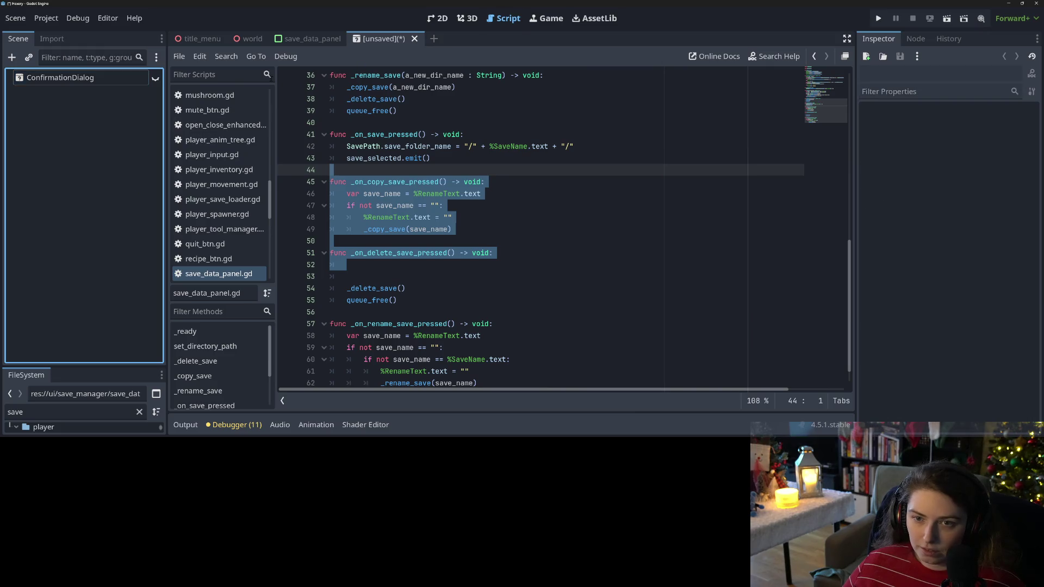
{"action": "left_click", "coordinate": [446, 22]}
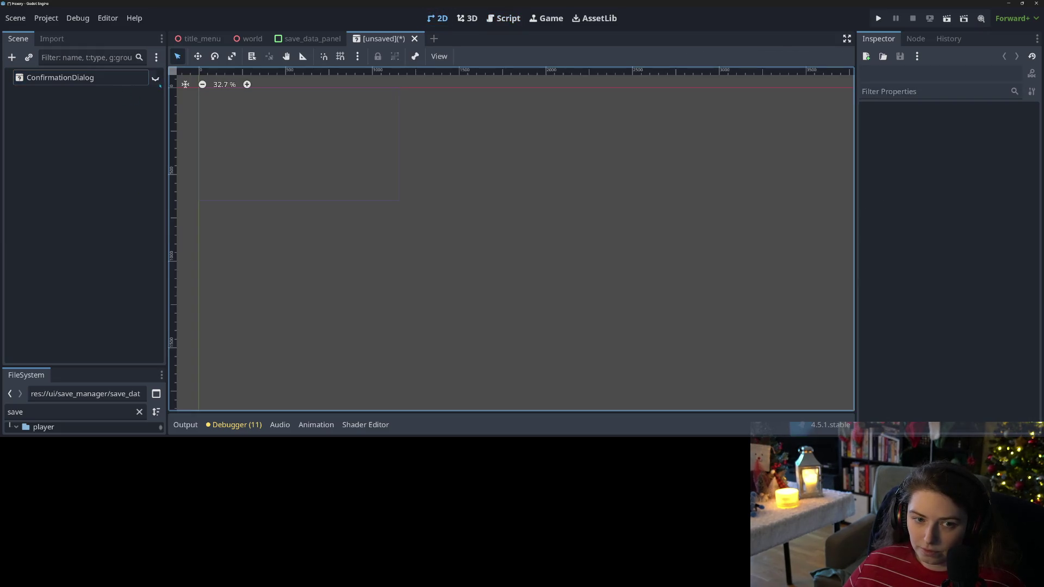
Step: Show the dialog in the view and keep its window mode Windowed
{"action": "left_click", "coordinate": [155, 77]}
{"action": "scroll", "coordinate": [403, 247], "scroll_direction": "down", "scroll_amount": 1}
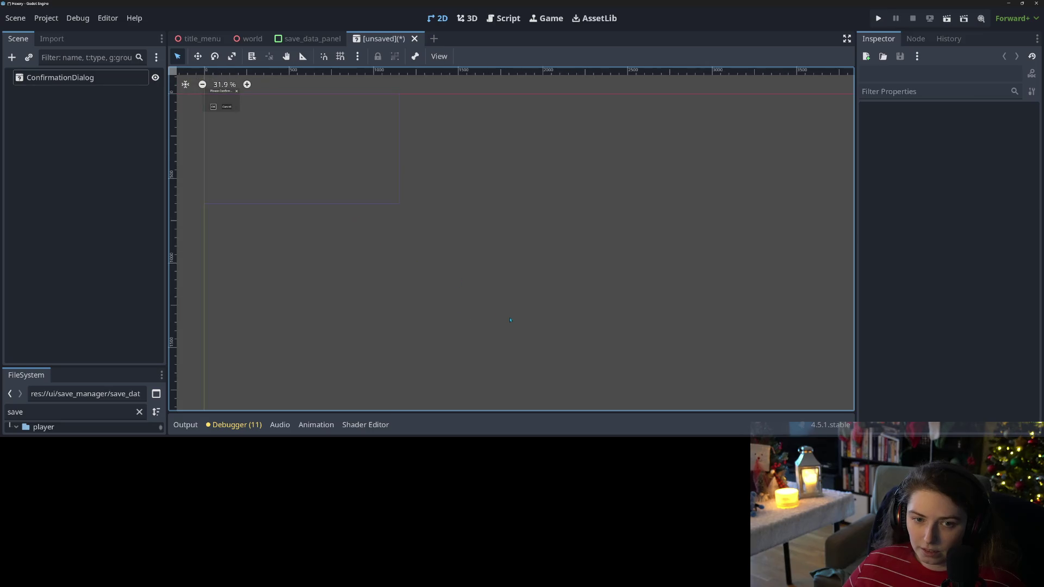
{"action": "middle_click_drag", "start_coordinate": [252, 170], "coordinate": [459, 263]}
{"action": "scroll", "coordinate": [489, 278], "scroll_direction": "up", "scroll_amount": 5}
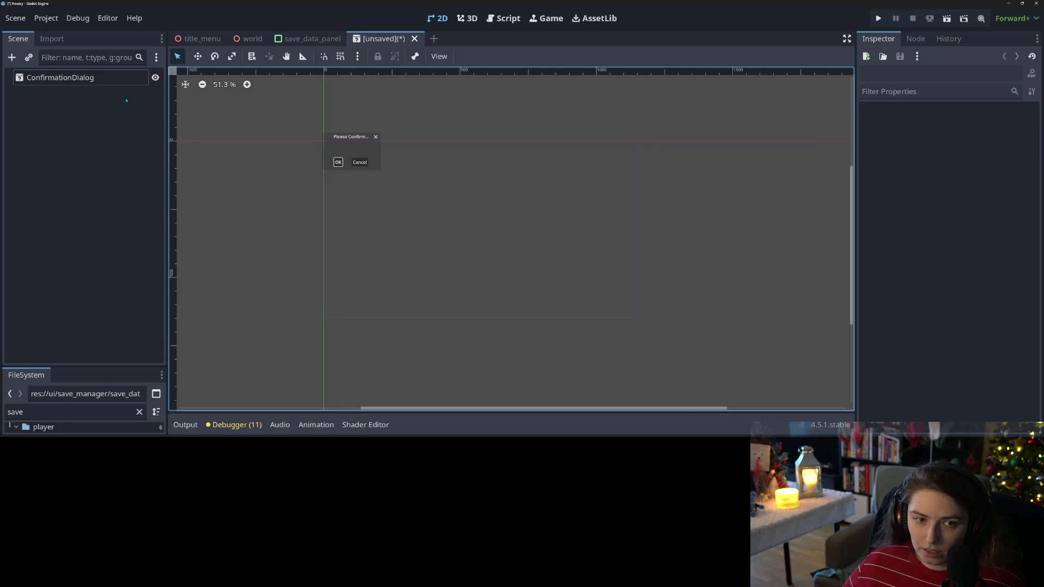
{"action": "left_click", "coordinate": [111, 80]}
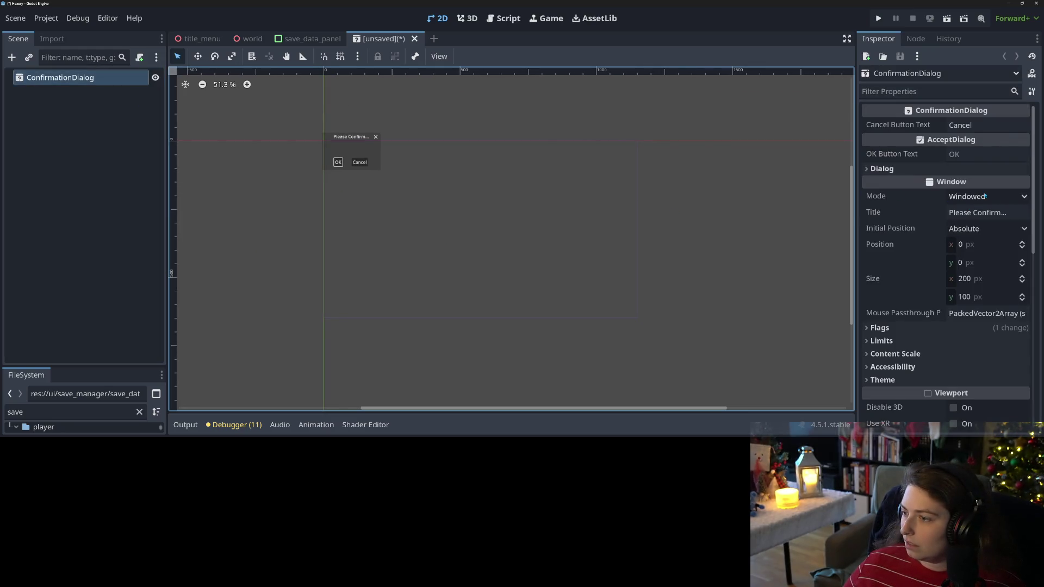
{"action": "left_click", "coordinate": [985, 196]}
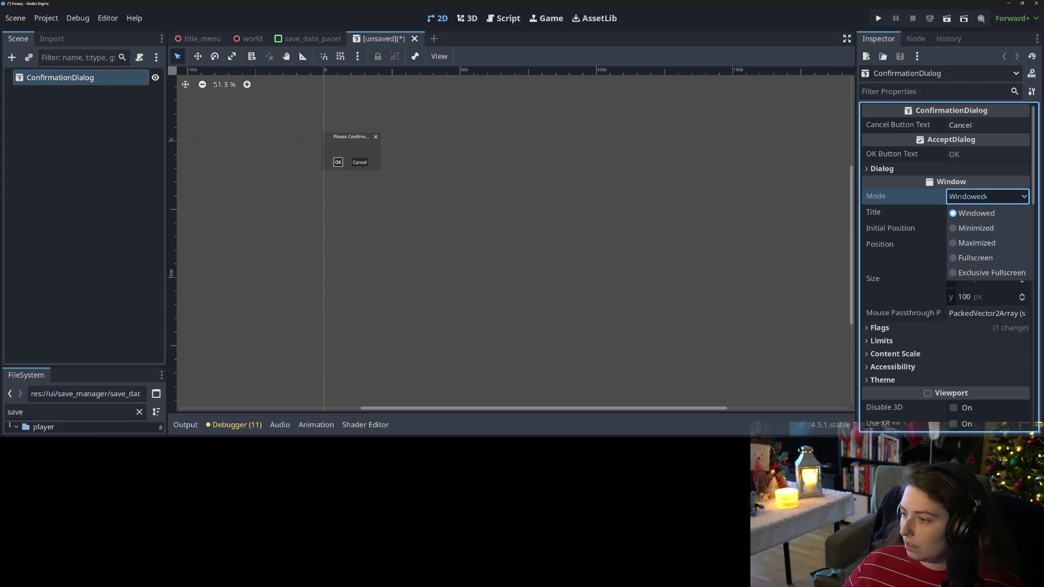
{"action": "left_click", "coordinate": [976, 213]}
Step: Set Dialog Text to "Are you sure you want to delete?" with Autowrap on
{"action": "left_click", "coordinate": [918, 169]}
{"action": "left_click", "coordinate": [1001, 239]}
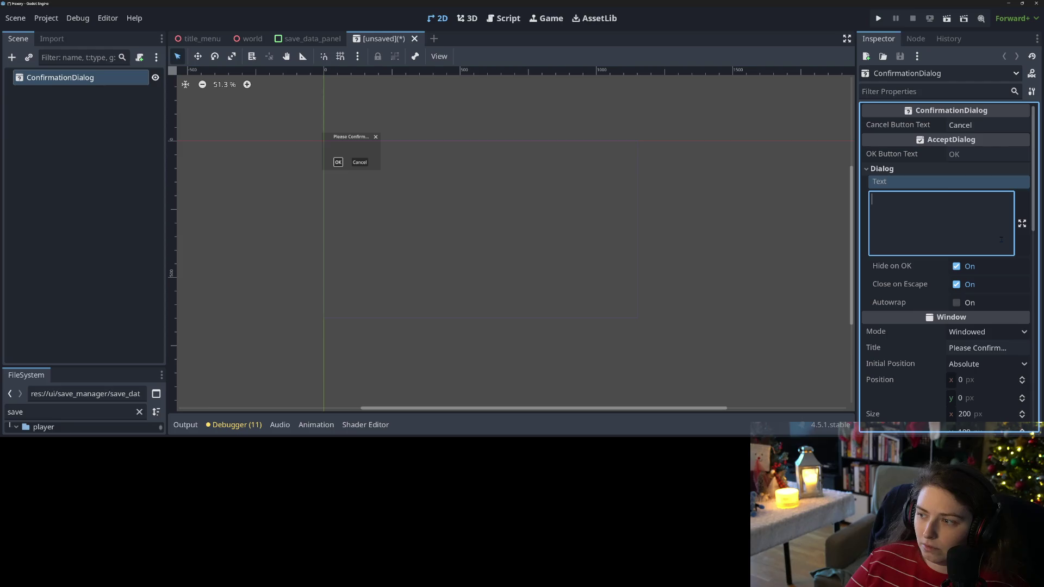
{"action": "type", "text": "A"}
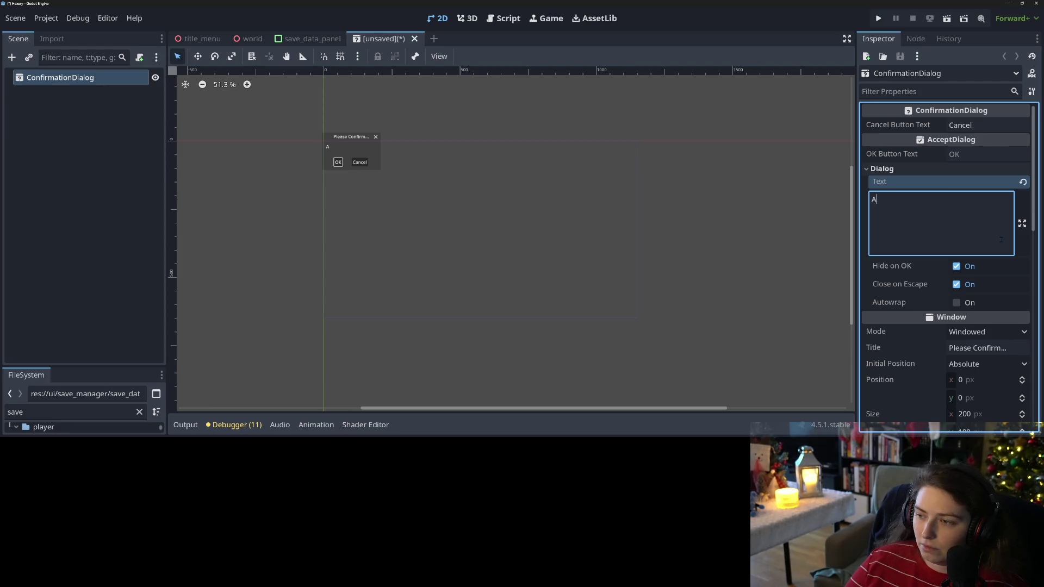
{"action": "type", "text": "re you sure you want to "}
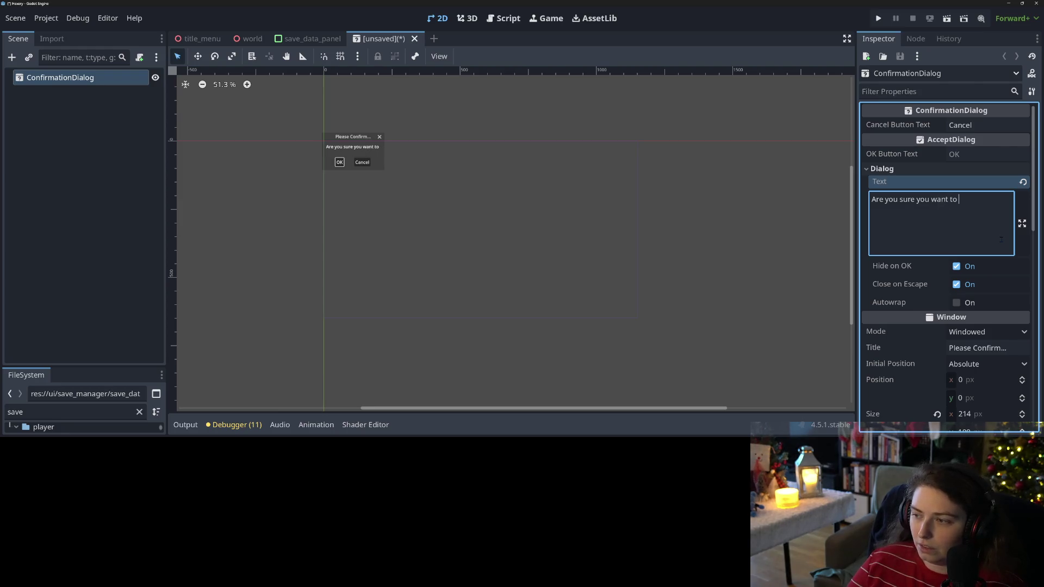
{"action": "type", "text": "delete?"}
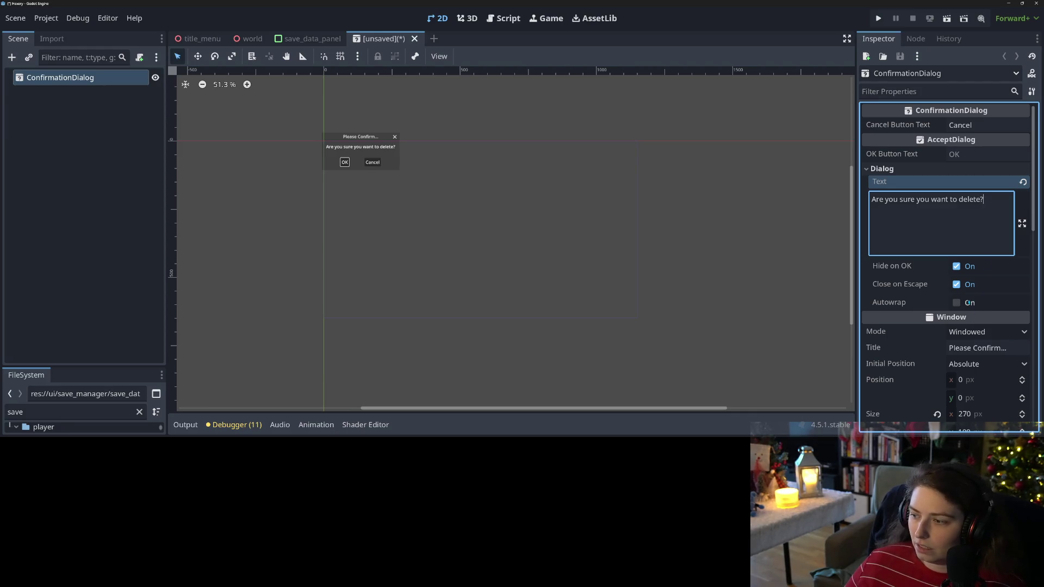
{"action": "left_click", "coordinate": [969, 303]}
{"action": "left_click", "coordinate": [974, 209]}
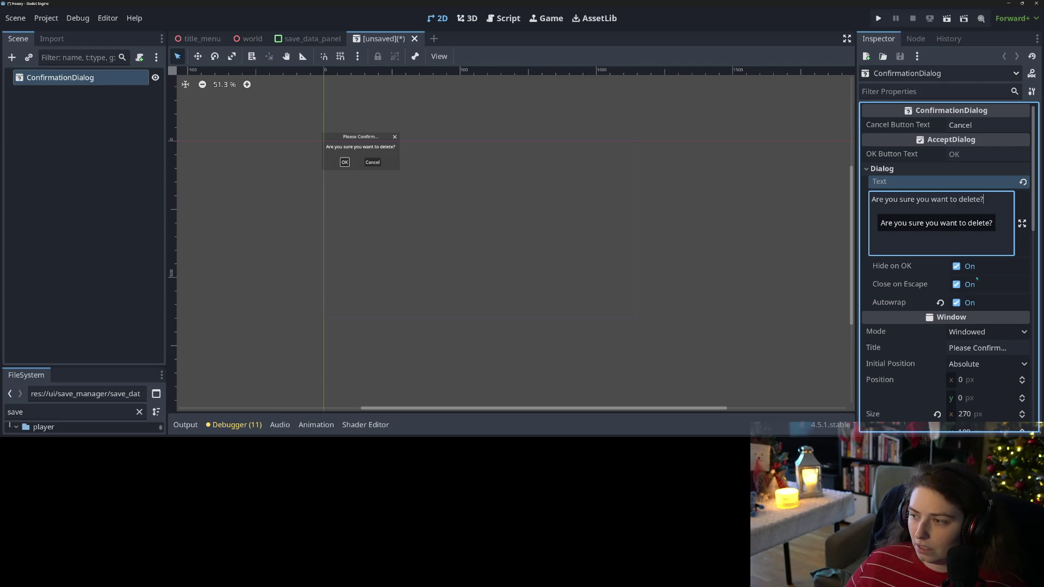
Step: Set Initial Position to Center of Screen With Keyboard Focus and save the scene
{"action": "scroll", "coordinate": [938, 247], "scroll_direction": "down", "scroll_amount": 3}
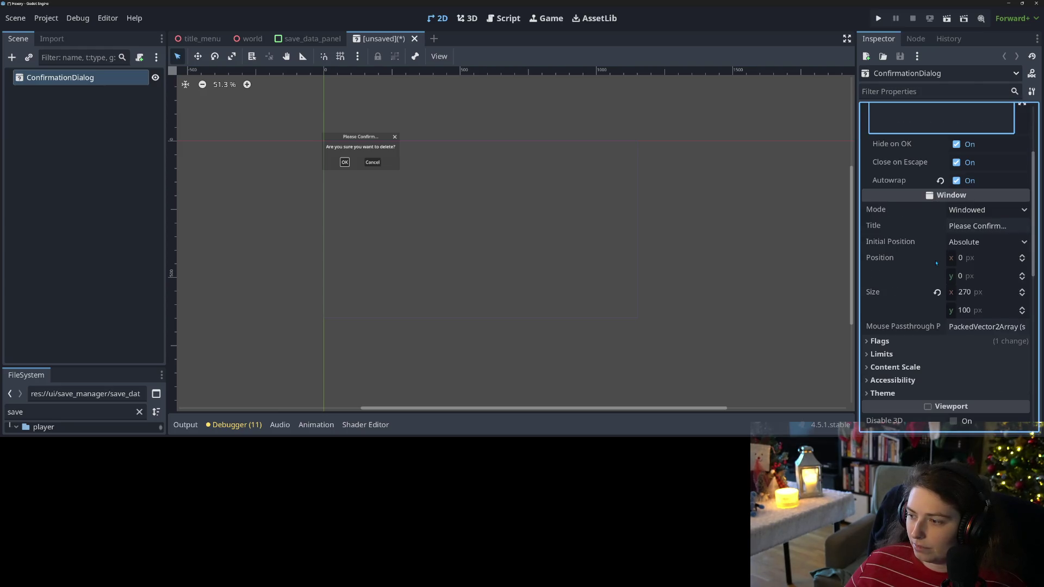
{"action": "left_click", "coordinate": [891, 225]}
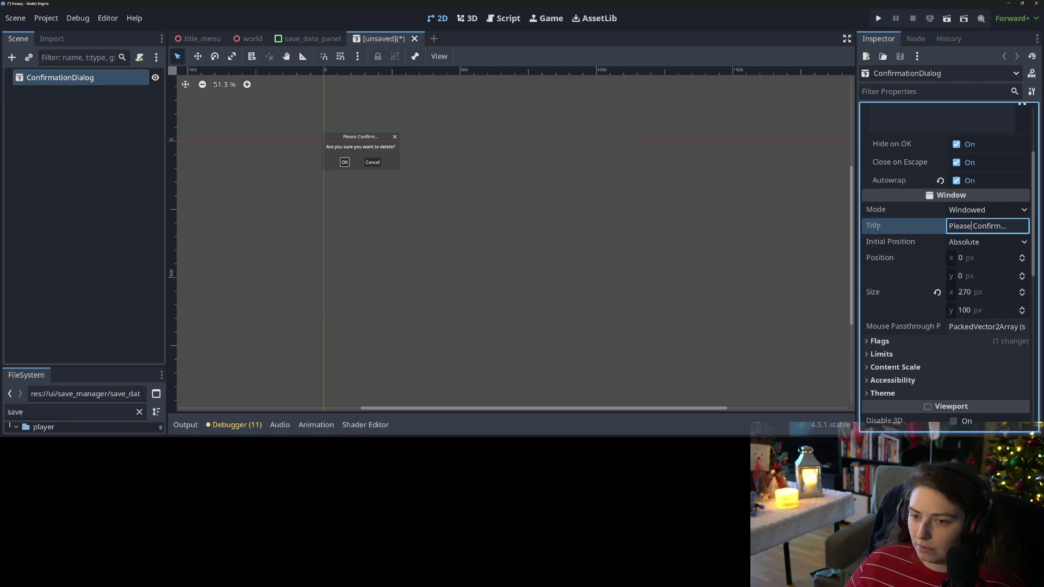
{"action": "left_click", "coordinate": [924, 248]}
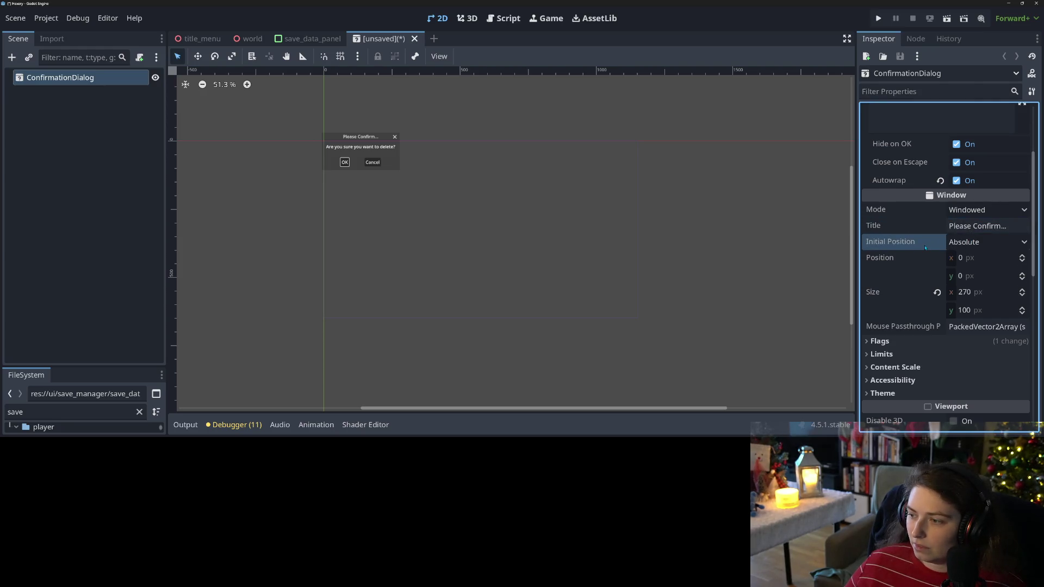
{"action": "left_click", "coordinate": [970, 244]}
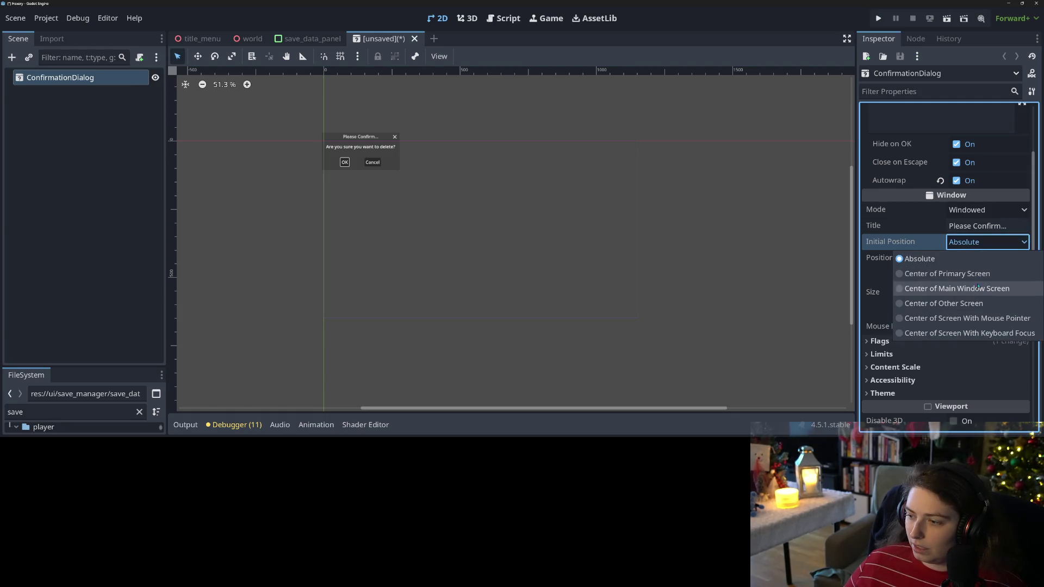
{"action": "left_click", "coordinate": [1003, 332]}
{"action": "scroll", "coordinate": [728, 316], "scroll_direction": "up", "scroll_amount": 1}
{"action": "scroll", "coordinate": [728, 316], "scroll_direction": "up", "scroll_amount": 1}
{"action": "key", "text": "ctrl+s"}
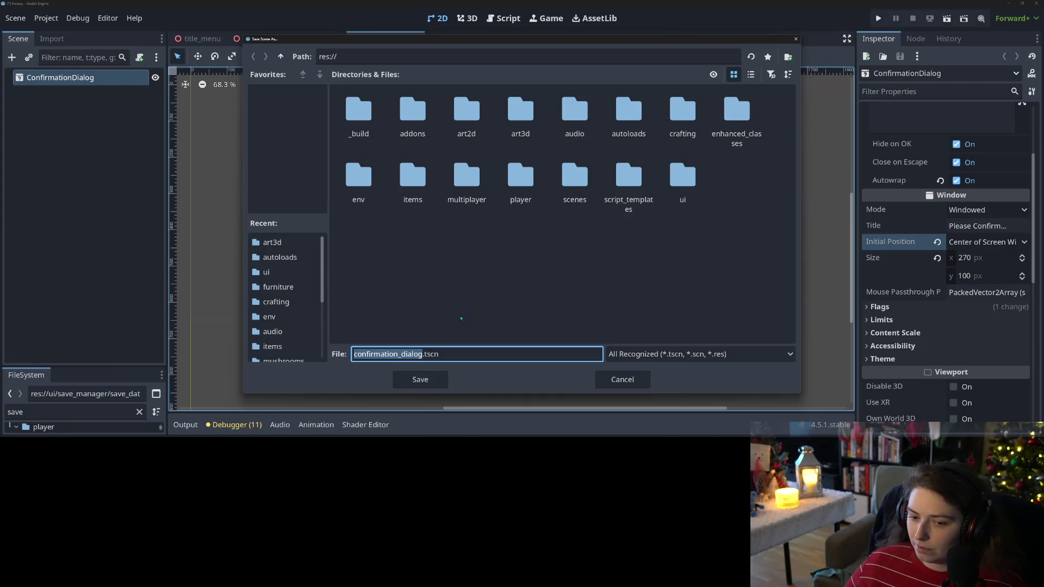
Step: Save it as confirm_delete.tscn in res://ui/save_manager, then show the dialog's signals
{"action": "double_click", "coordinate": [686, 200]}
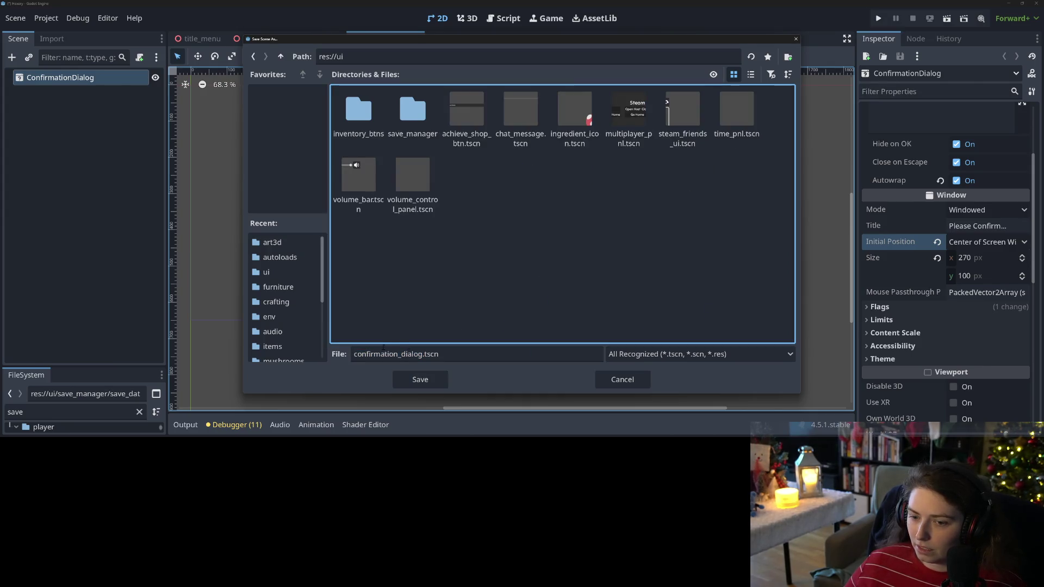
{"action": "double_click", "coordinate": [412, 111]}
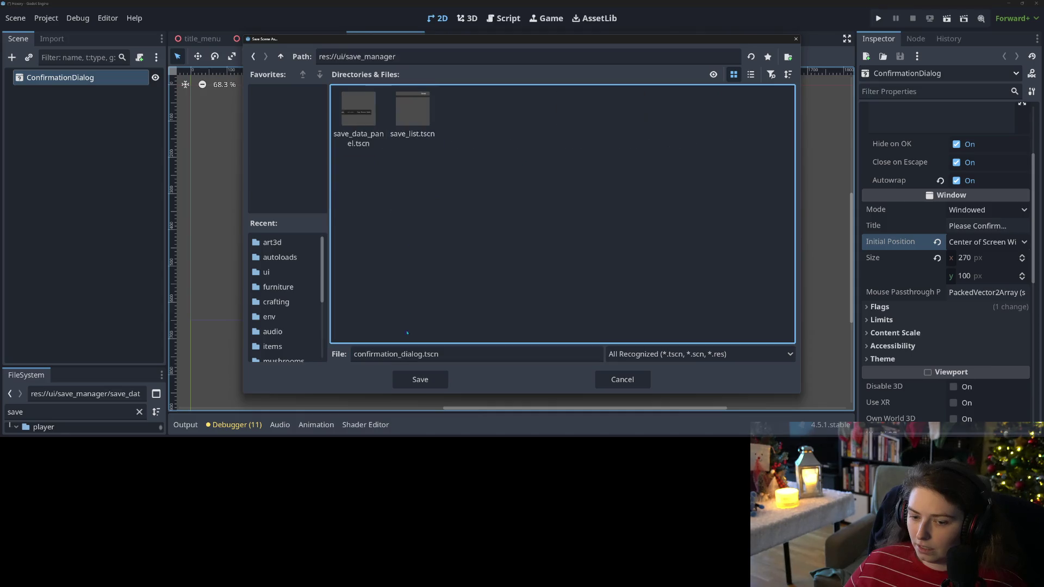
{"action": "left_click", "coordinate": [400, 353]}
{"action": "left_click_drag", "start_coordinate": [381, 354], "coordinate": [422, 356]}
{"action": "type", "text": "_delete"}
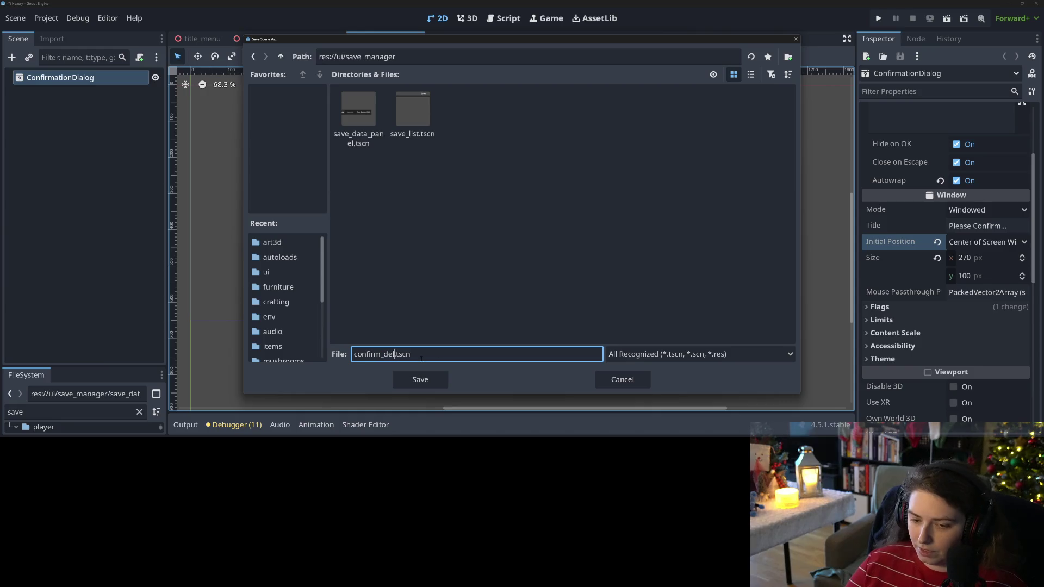
{"action": "key", "text": "Return"}
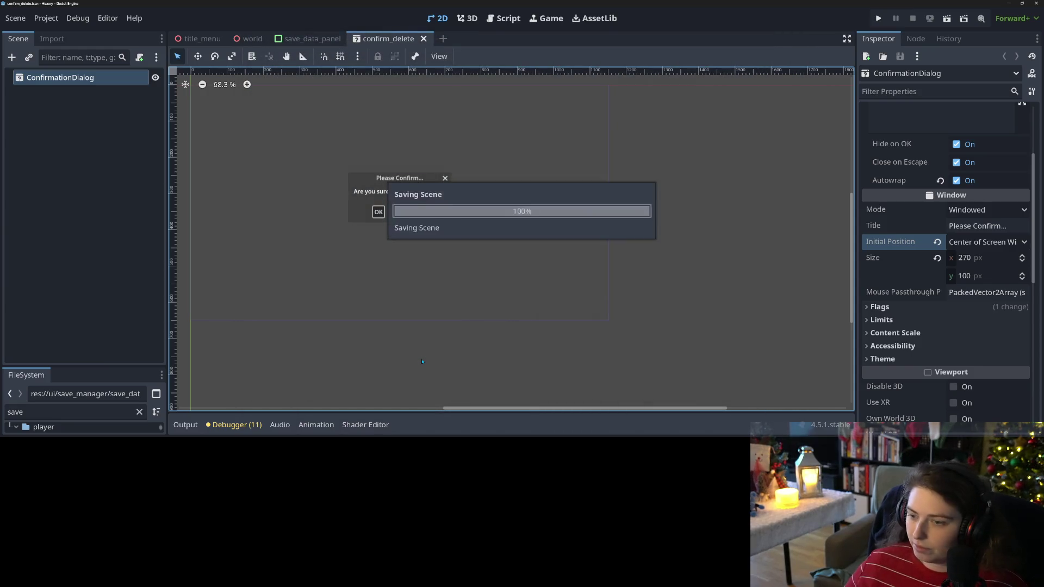
{"action": "scroll", "coordinate": [454, 325], "scroll_direction": "left", "scroll_amount": 2, "text": "shift"}
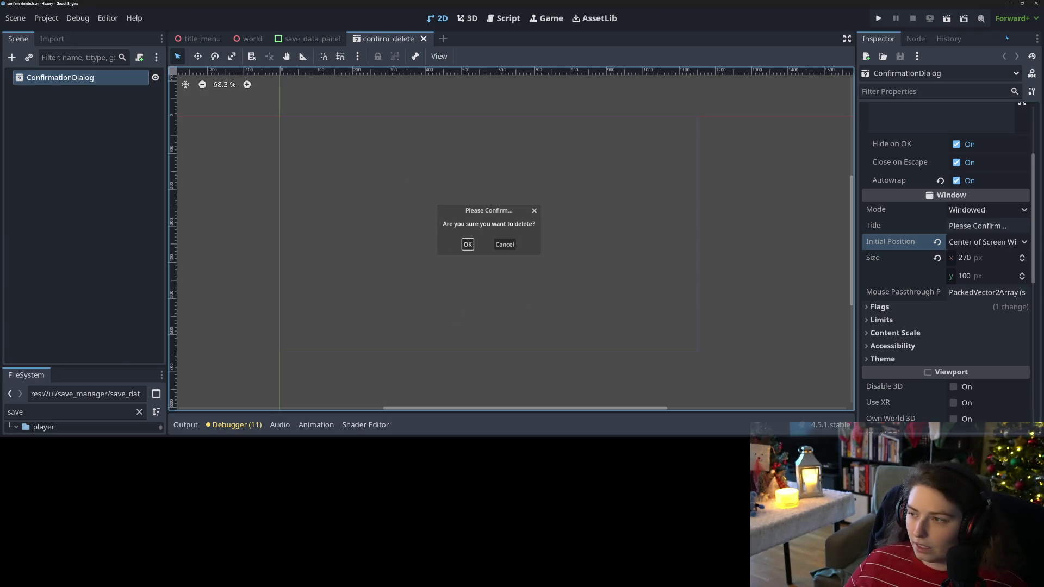
{"action": "left_click", "coordinate": [915, 39]}
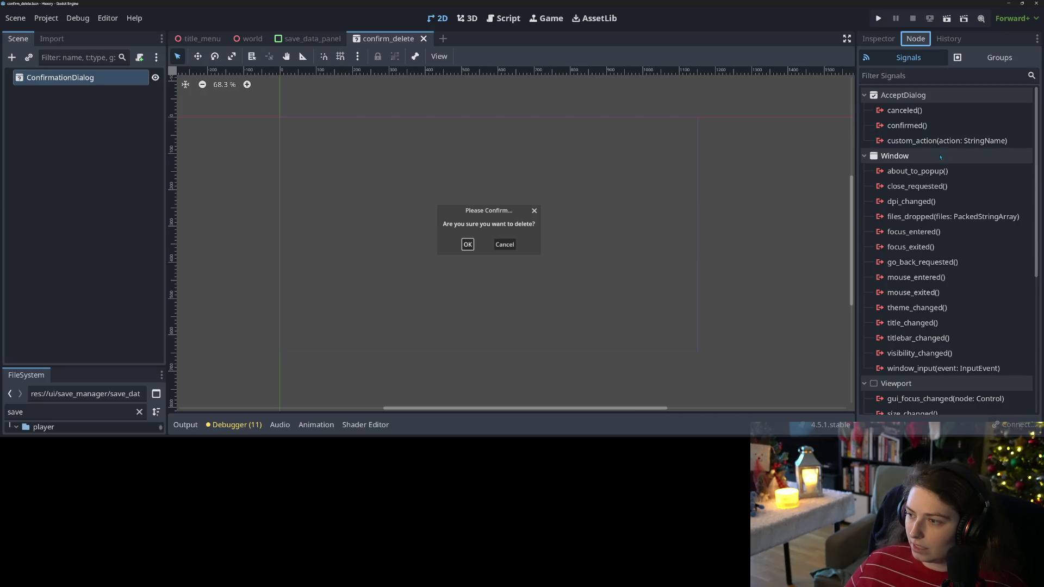
Step: Place the cursor on line 52 inside _on_delete_save_pressed in save_data_panel.gd
{"action": "left_click", "coordinate": [878, 38]}
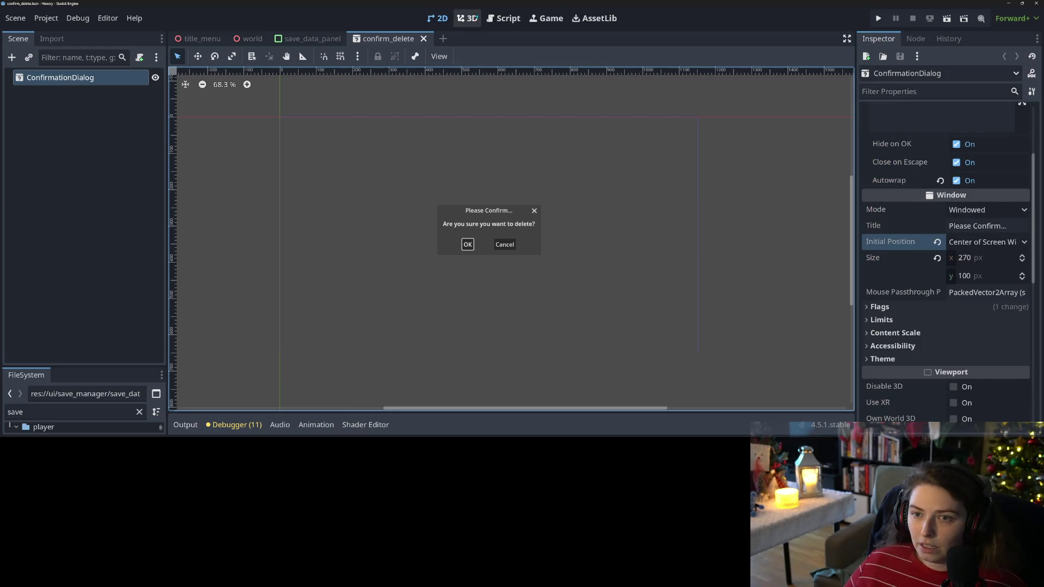
{"action": "left_click", "coordinate": [503, 18]}
{"action": "left_click", "coordinate": [512, 196]}
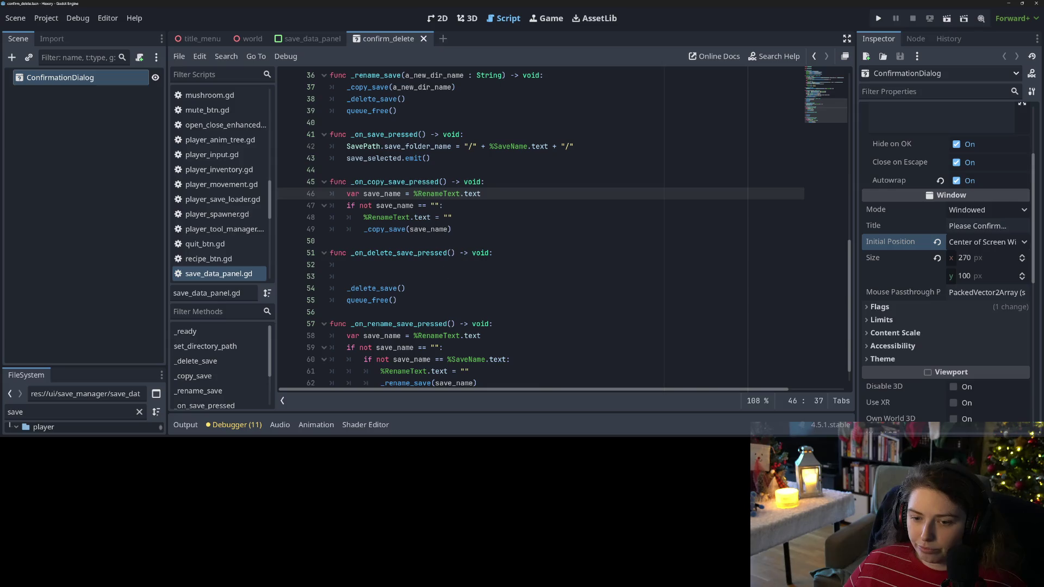
{"action": "left_click", "coordinate": [441, 272]}
{"action": "left_click", "coordinate": [446, 267]}
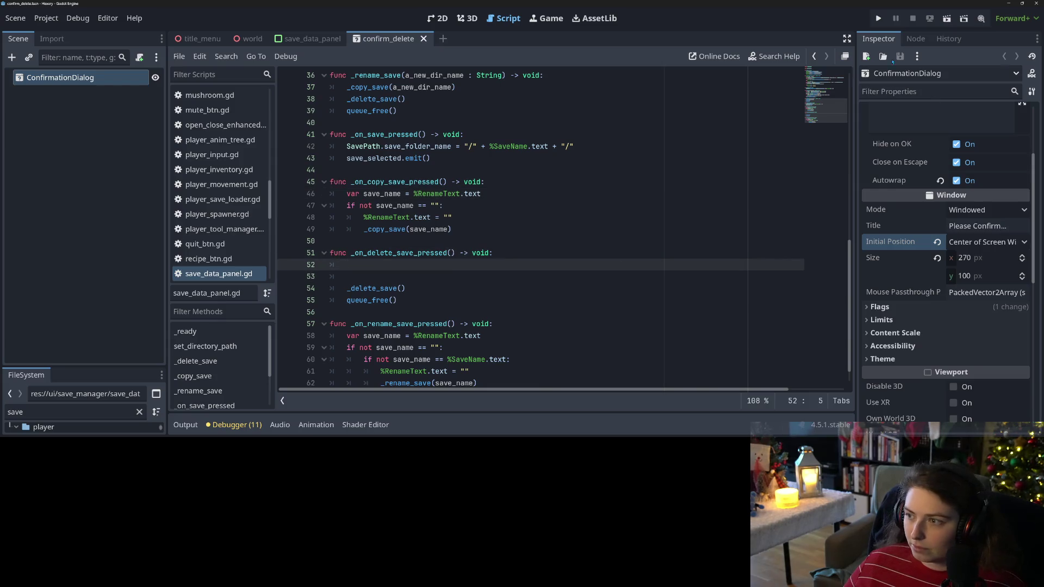
Step: Browse the ConfirmationDialog signals, then open its class documentation
{"action": "left_click", "coordinate": [915, 39]}
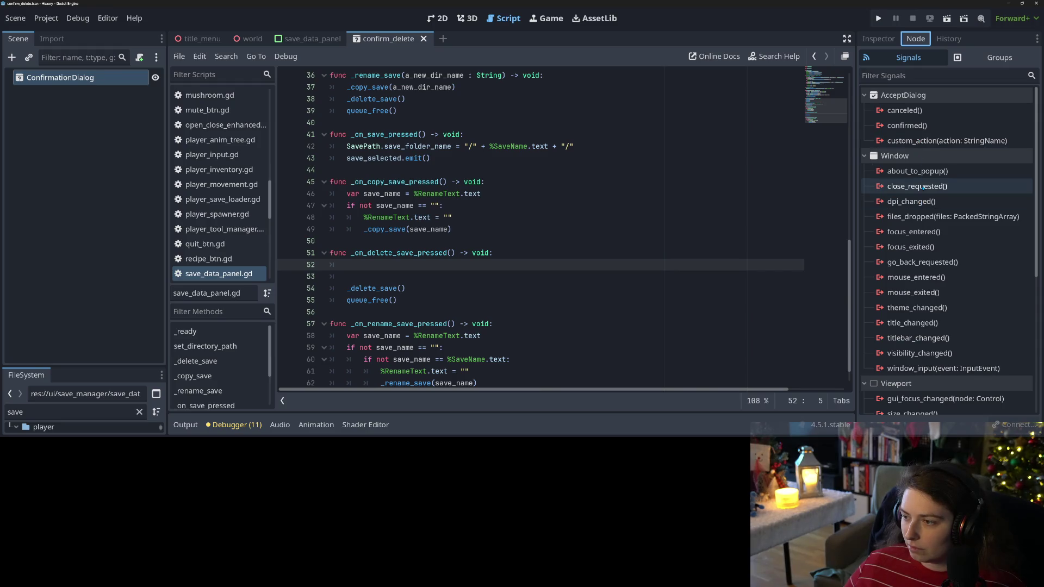
{"action": "mouse_move", "coordinate": [923, 188]}
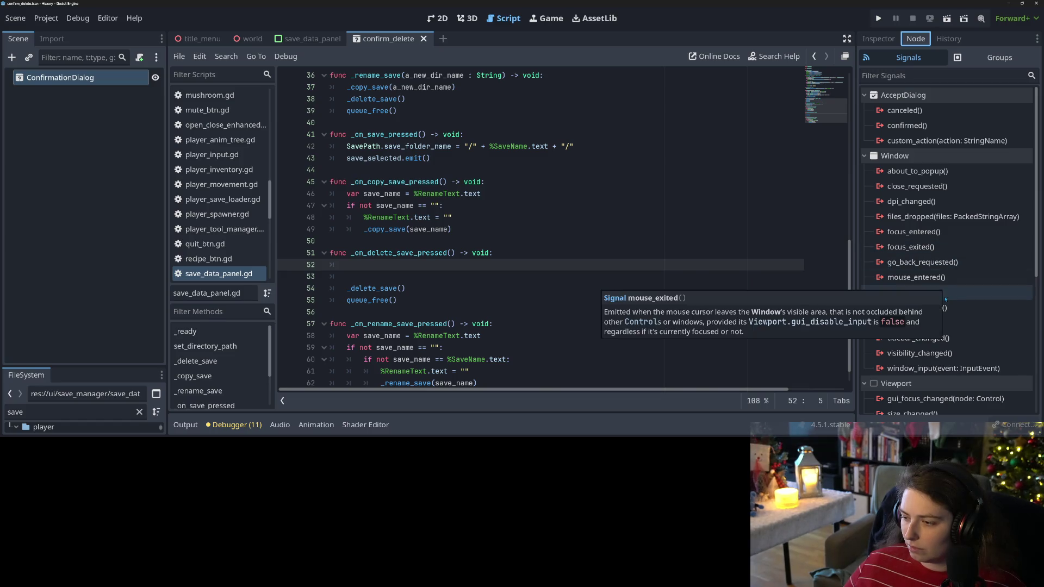
{"action": "left_click", "coordinate": [947, 221]}
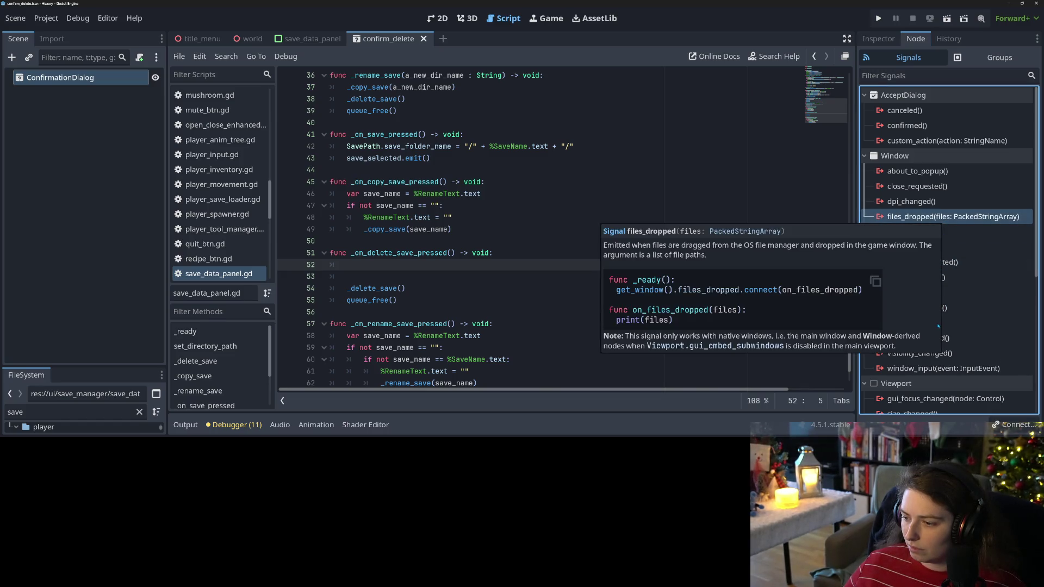
{"action": "scroll", "coordinate": [957, 337], "scroll_direction": "down", "scroll_amount": 5}
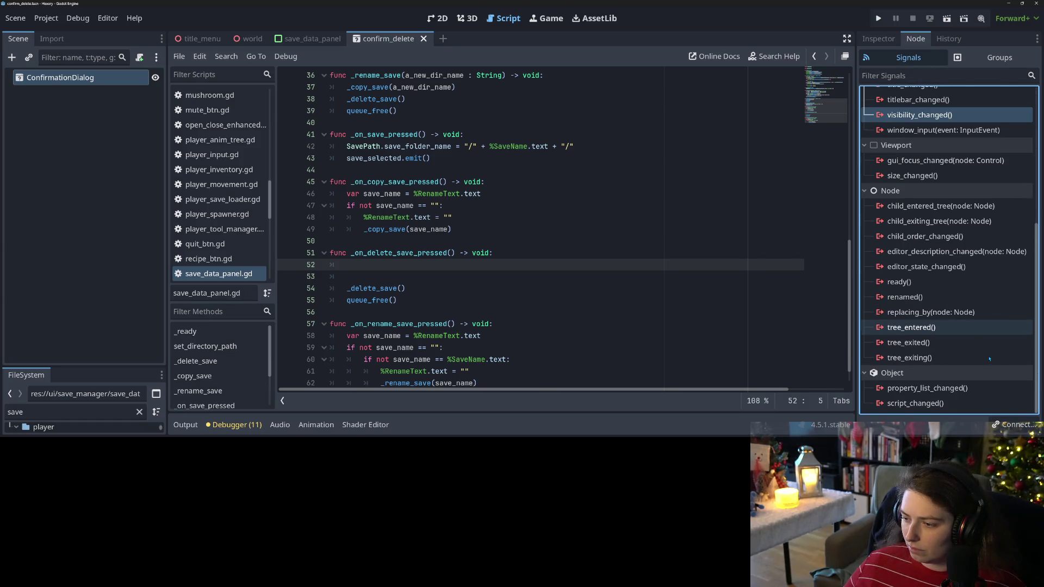
{"action": "scroll", "coordinate": [989, 358], "scroll_direction": "up", "scroll_amount": 5}
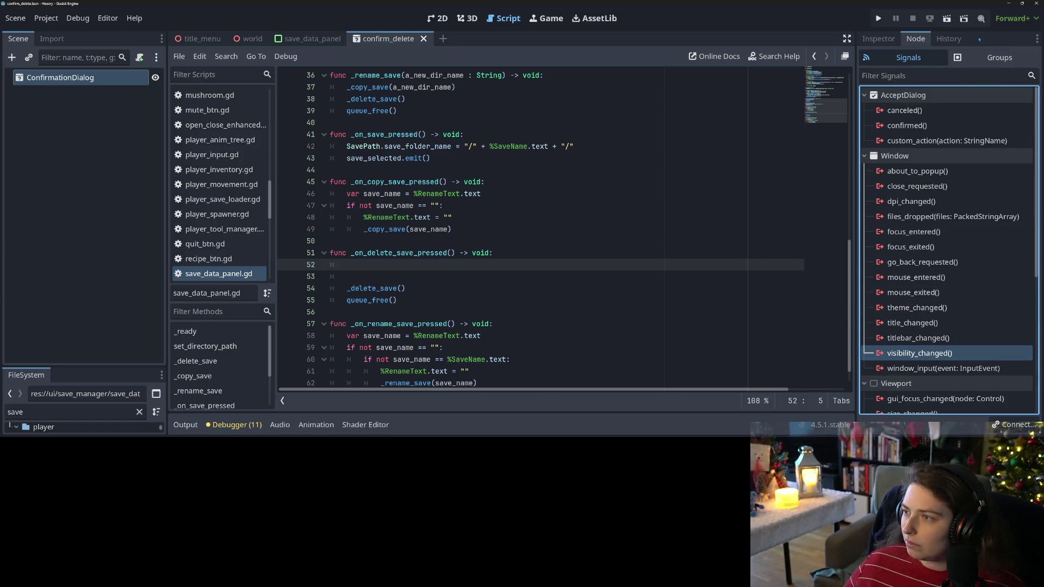
{"action": "left_click", "coordinate": [878, 38]}
{"action": "left_click", "coordinate": [1031, 74]}
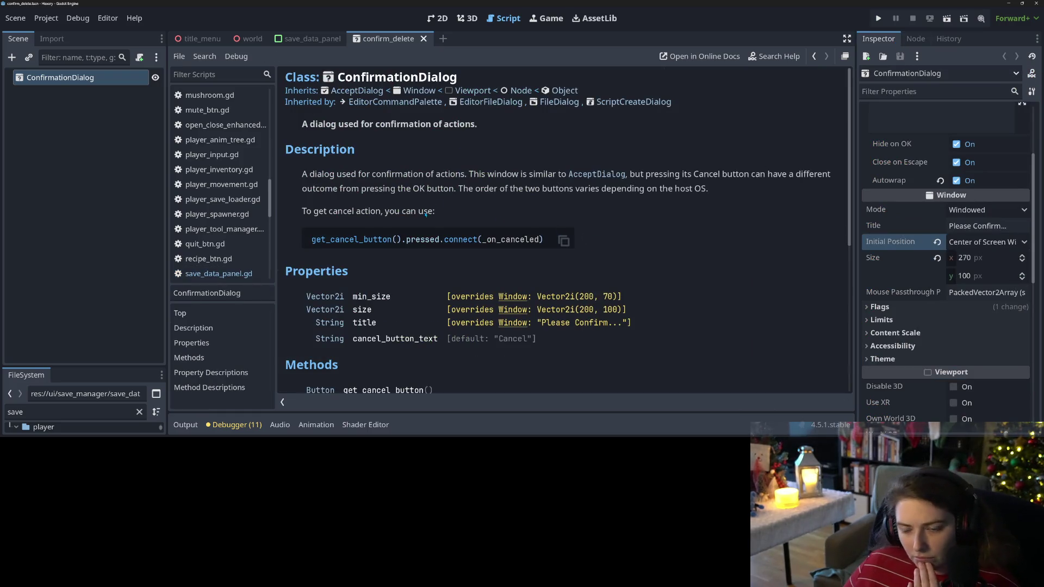
Step: Read the get_cancel_button() sample in the reference, then view the confirm_delete scene
{"action": "double_click", "coordinate": [373, 247]}
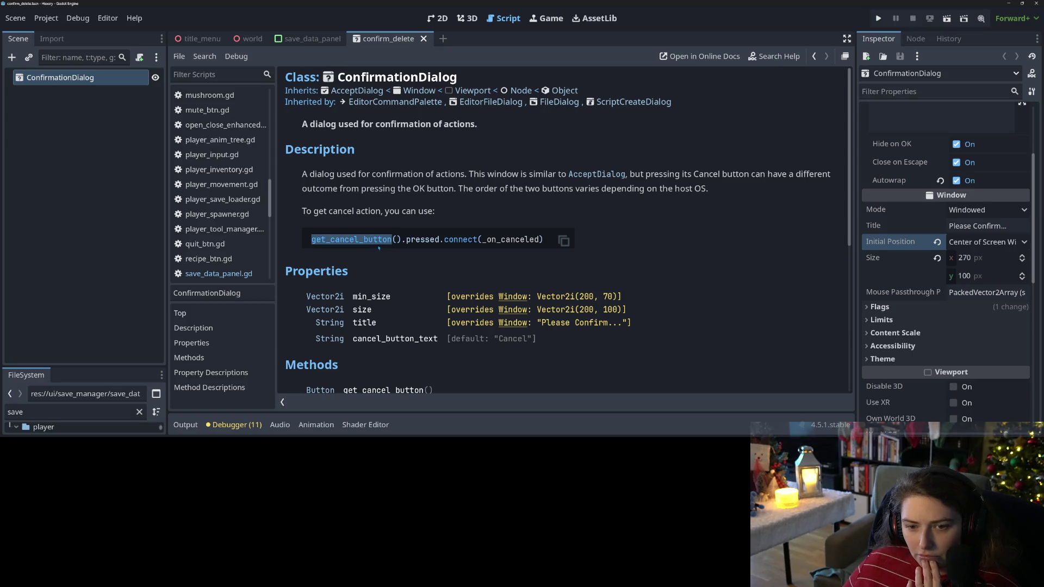
{"action": "scroll", "coordinate": [378, 248], "scroll_direction": "down", "scroll_amount": 2}
{"action": "scroll", "coordinate": [450, 254], "scroll_direction": "down", "scroll_amount": 3}
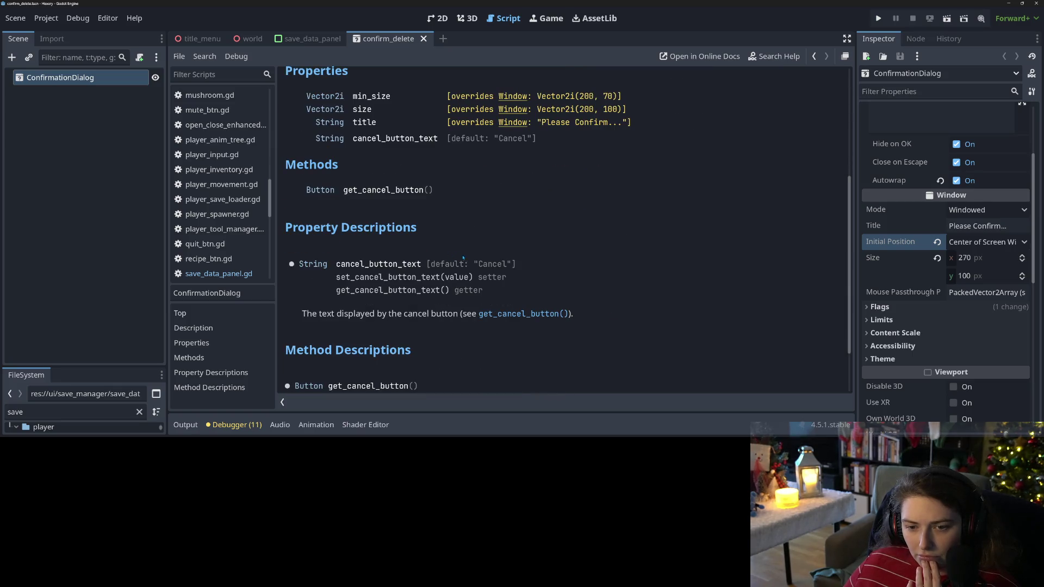
{"action": "scroll", "coordinate": [476, 262], "scroll_direction": "down", "scroll_amount": 1}
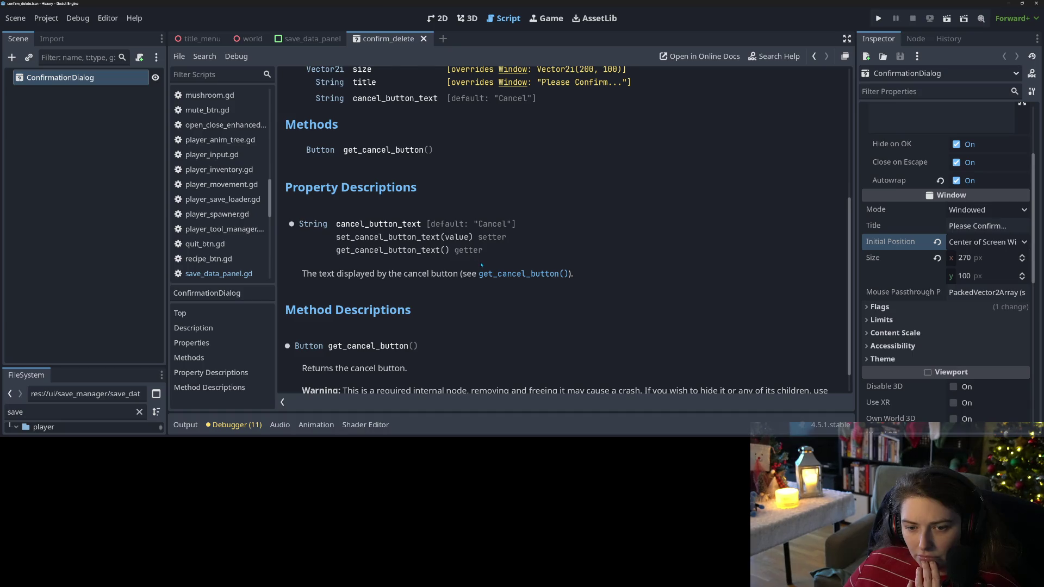
{"action": "scroll", "coordinate": [481, 264], "scroll_direction": "down", "scroll_amount": 1}
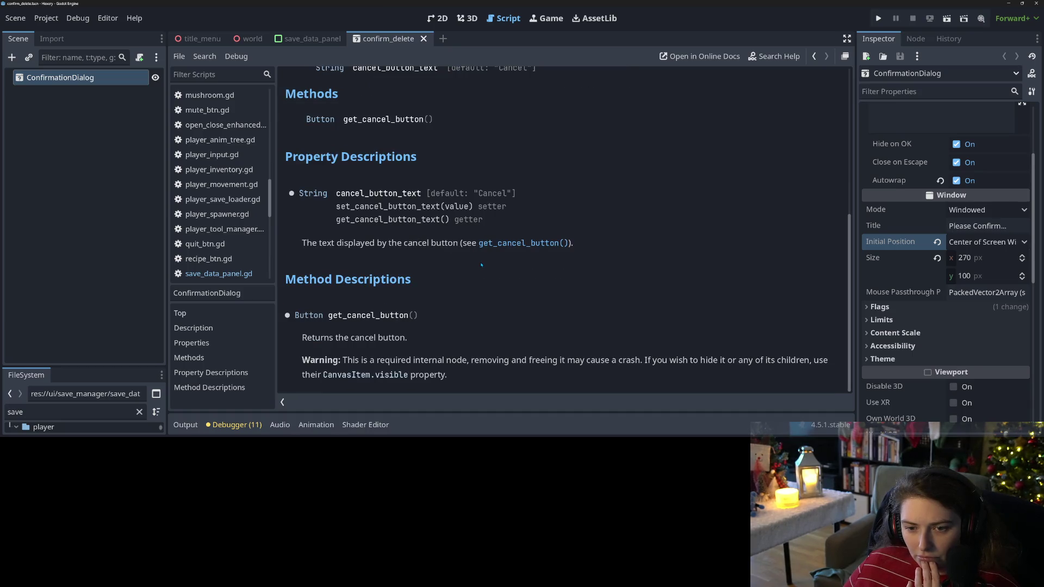
{"action": "scroll", "coordinate": [481, 264], "scroll_direction": "up", "scroll_amount": 7}
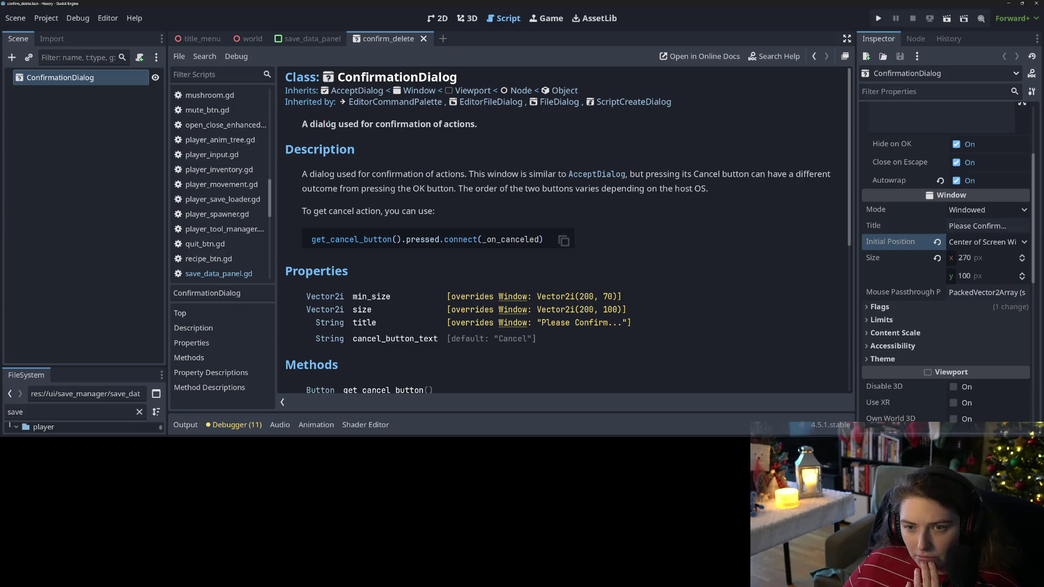
{"action": "left_click", "coordinate": [437, 18]}
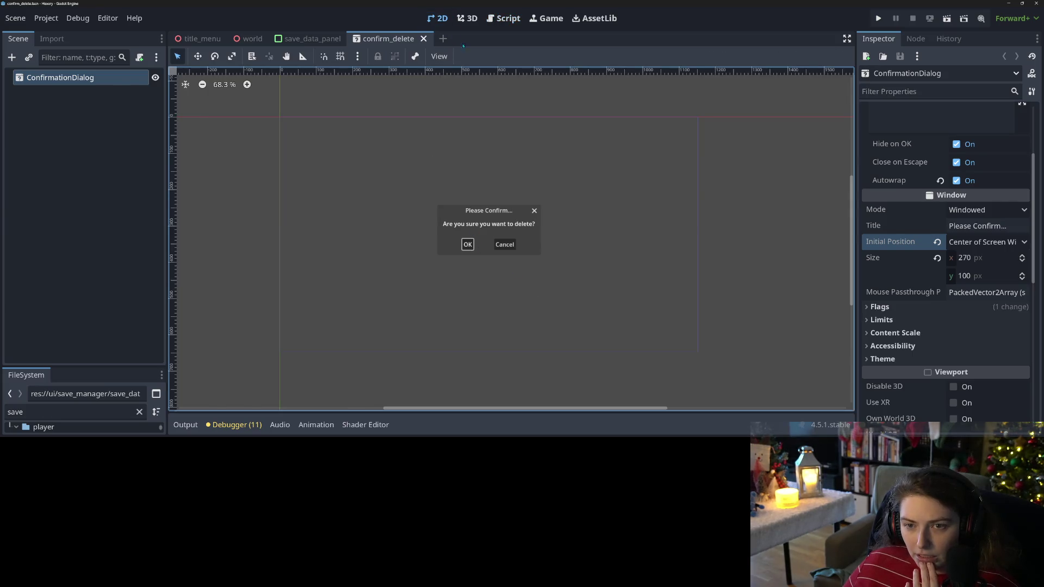
Step: Add func _on_confirm_delete() -> void: over the _delete_save() and queue_free() calls
{"action": "left_click", "coordinate": [310, 39]}
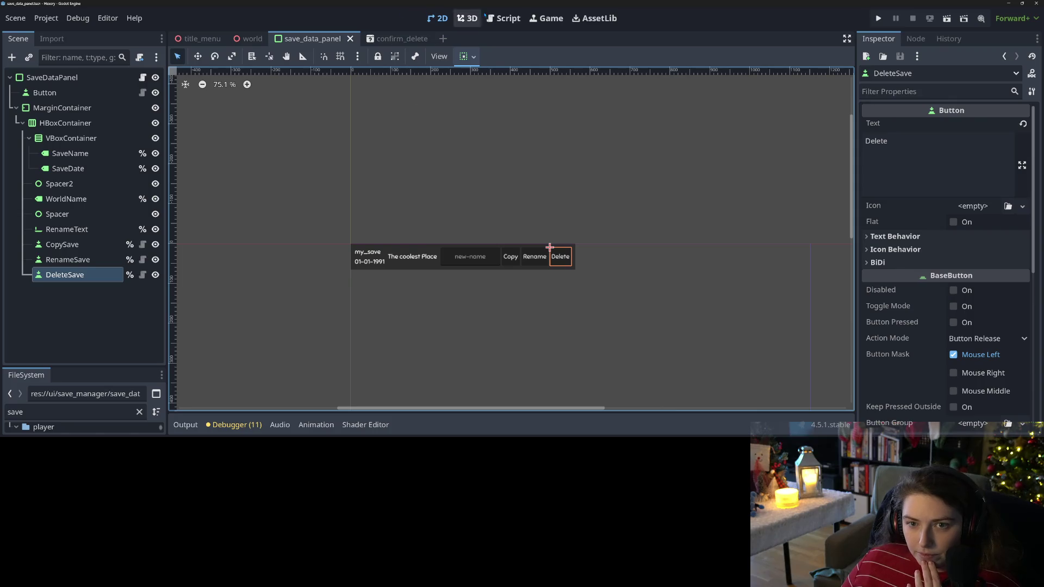
{"action": "left_click", "coordinate": [503, 18]}
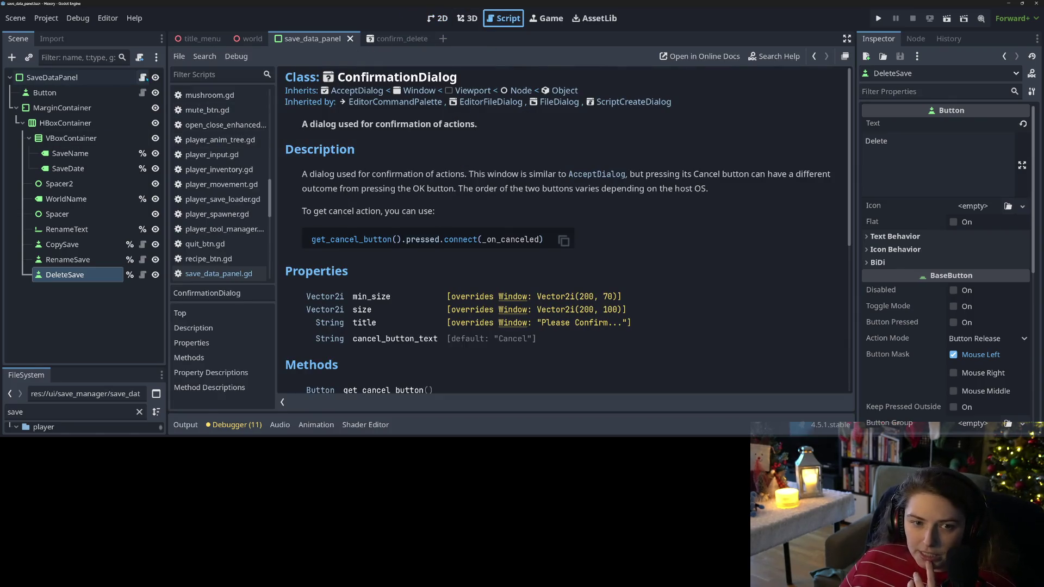
{"action": "left_click", "coordinate": [143, 78]}
{"action": "left_click", "coordinate": [445, 298]}
{"action": "left_click", "coordinate": [392, 276]}
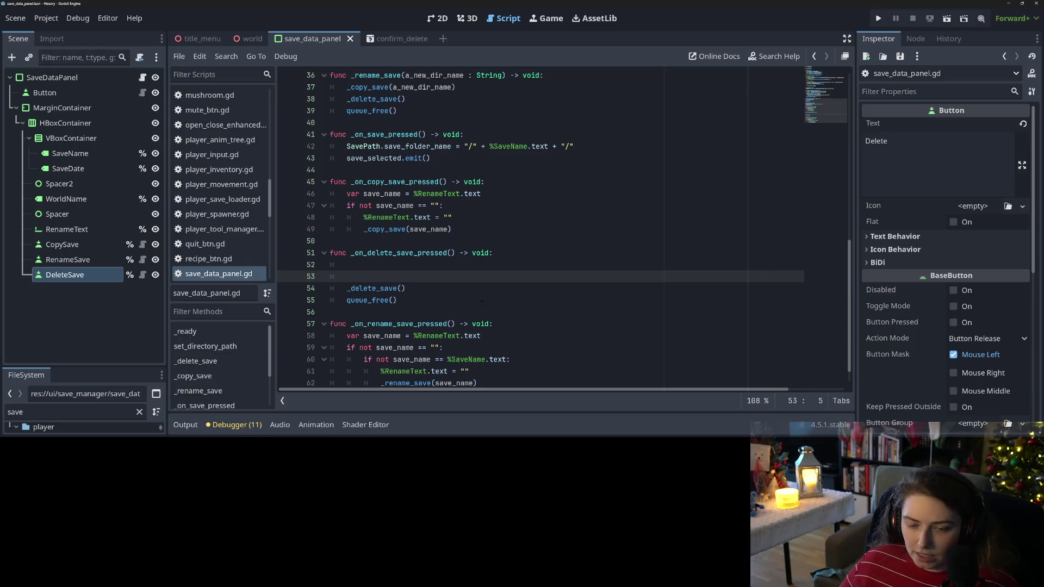
{"action": "key", "text": "Return"}
{"action": "type", "text": "nc _on_confirm"}
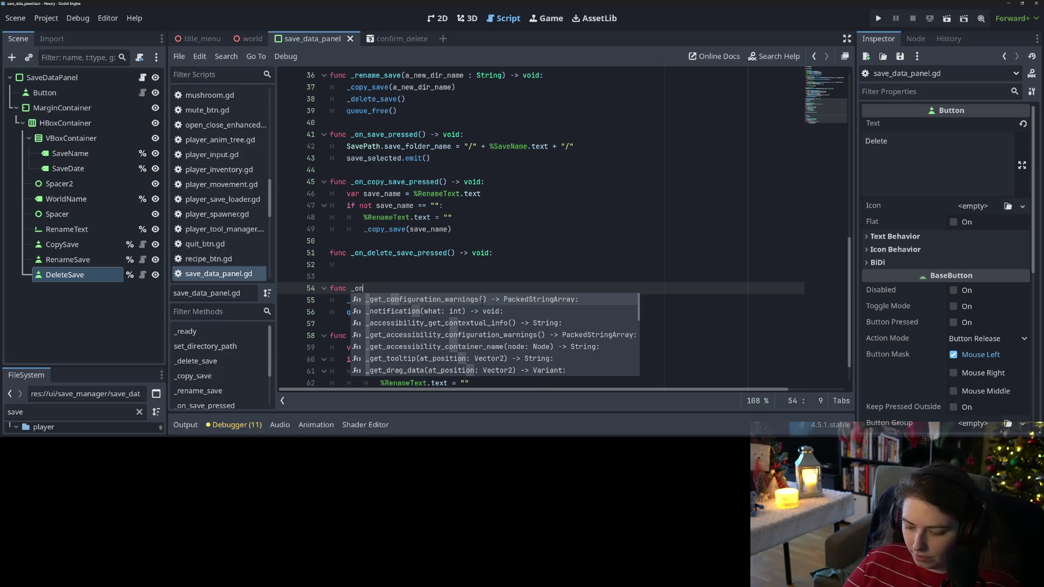
{"action": "type", "text": "_de"}
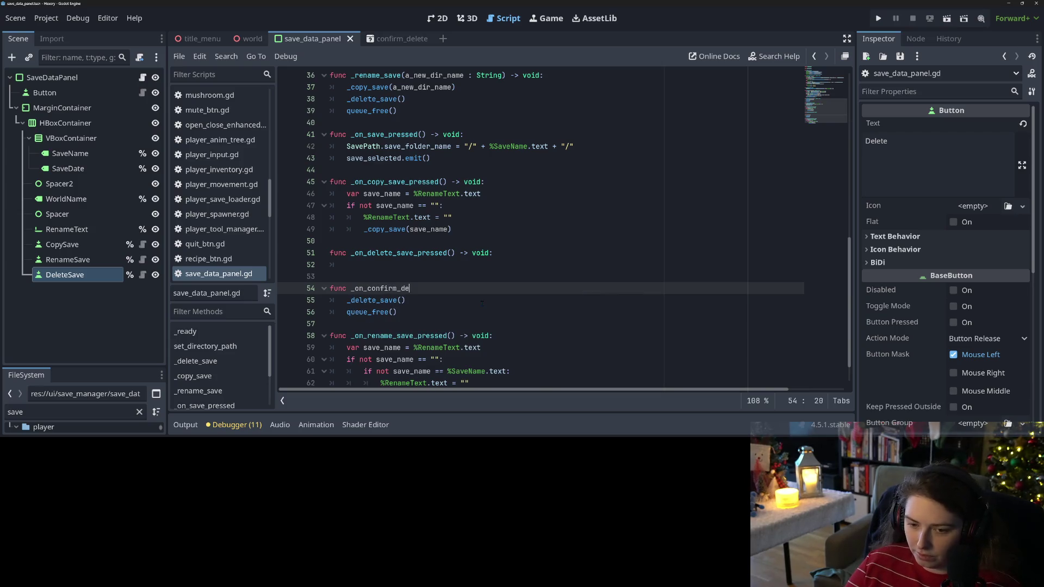
{"action": "type", "text": "lete()"}
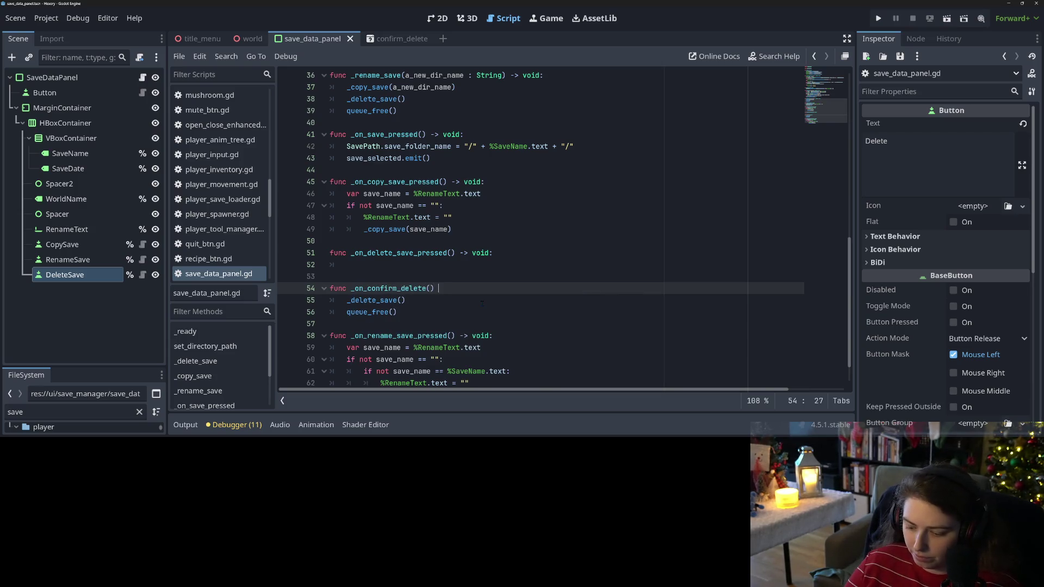
{"action": "type", "text": " -> void:"}
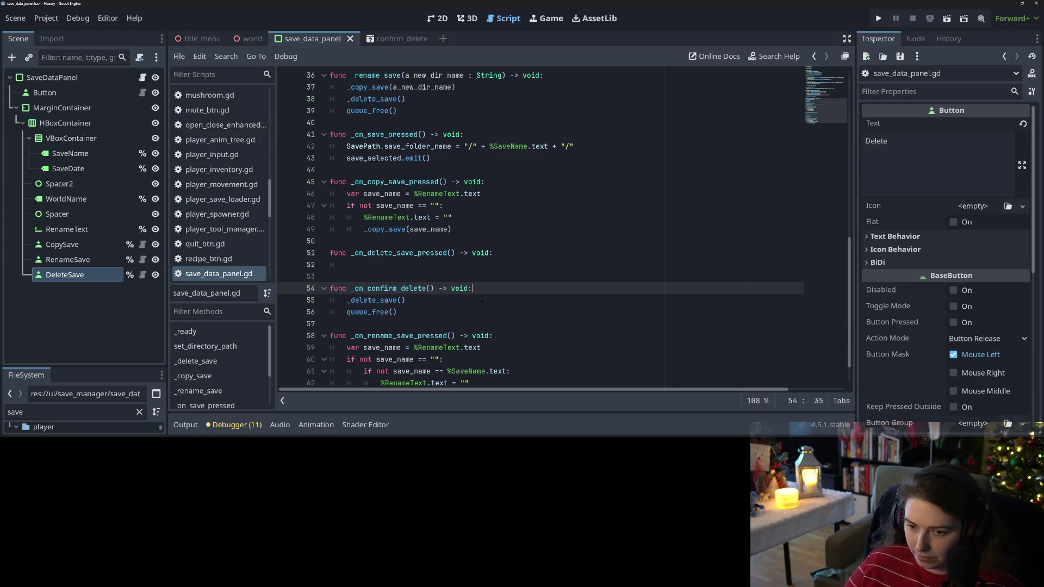
{"action": "left_click", "coordinate": [438, 265]}
{"action": "left_click", "coordinate": [399, 244]}
{"action": "key", "text": "Return"}
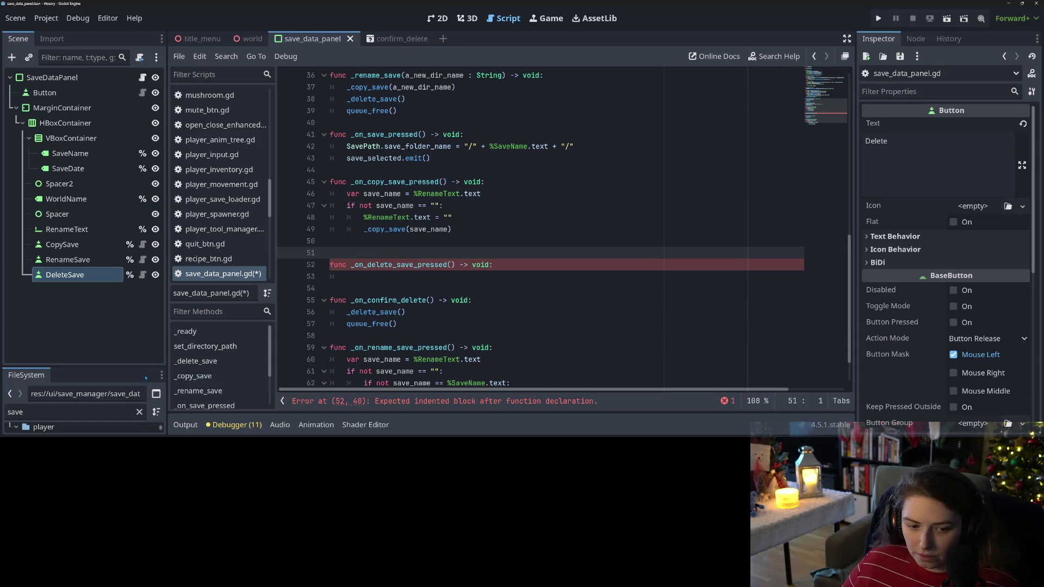
{"action": "left_click_drag", "start_coordinate": [141, 367], "coordinate": [141, 156]}
Step: Clear the file filter and drag in confirm_delete.tscn as a CONFIRM_DELETE preload
{"action": "left_click", "coordinate": [133, 200]}
{"action": "key", "text": "BackSpace"}
{"action": "key", "text": "BackSpace"}
{"action": "key", "text": "BackSpace"}
{"action": "left_click_drag", "start_coordinate": [80, 310], "coordinate": [410, 266]}
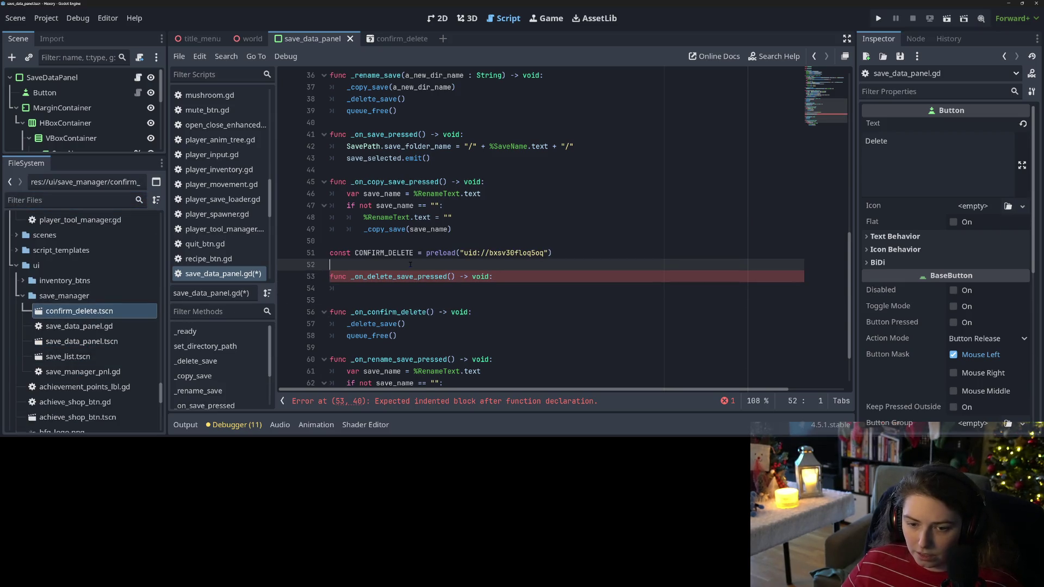
Step: Write var confirm = CONFIRM_DELETE.instantiate() and owner.add_child(confirm) in the delete handler
{"action": "left_click", "coordinate": [406, 275]}
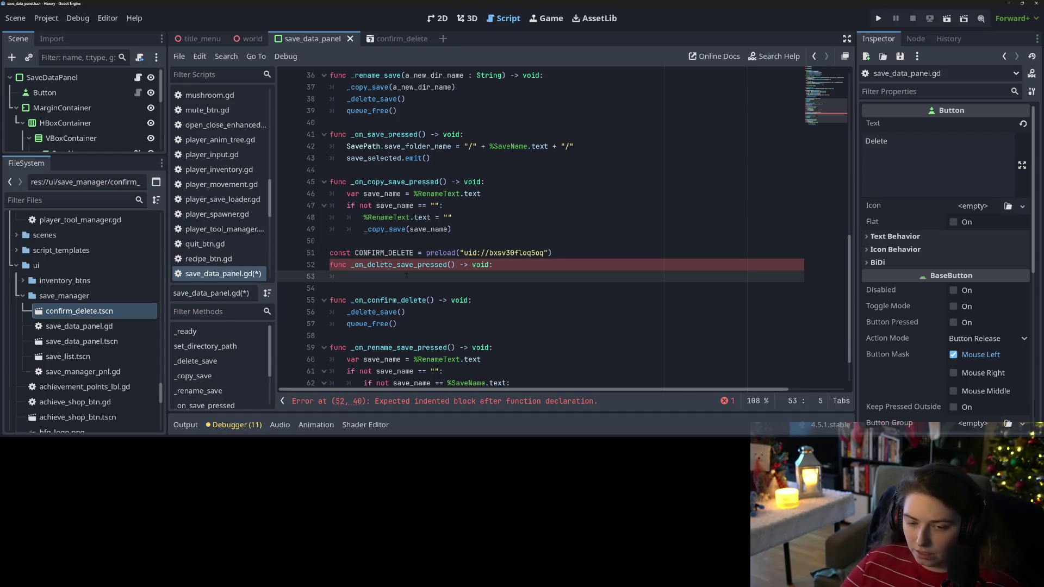
{"action": "type", "text": "var confi"}
{"action": "type", "text": "rm "}
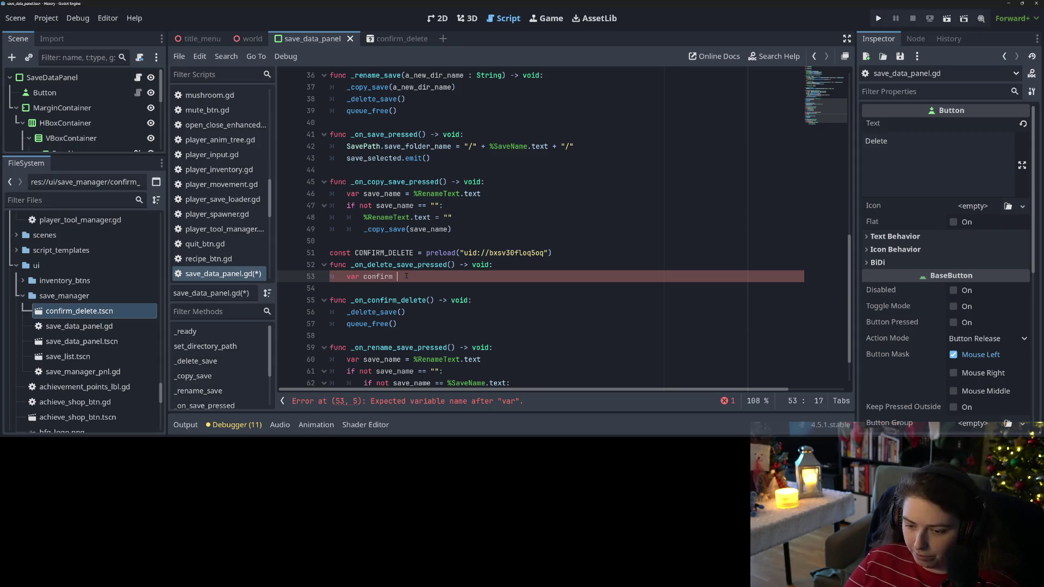
{"action": "type", "text": "= CONFIRM_DELETE.in"}
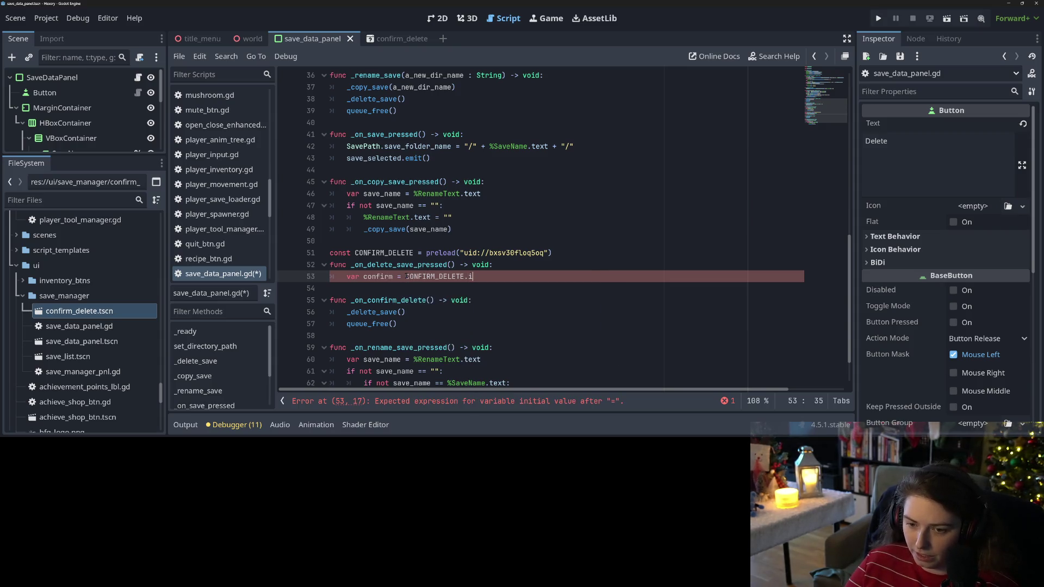
{"action": "key", "text": "Return"}
{"action": "key", "text": "End"}
{"action": "key", "text": "Return"}
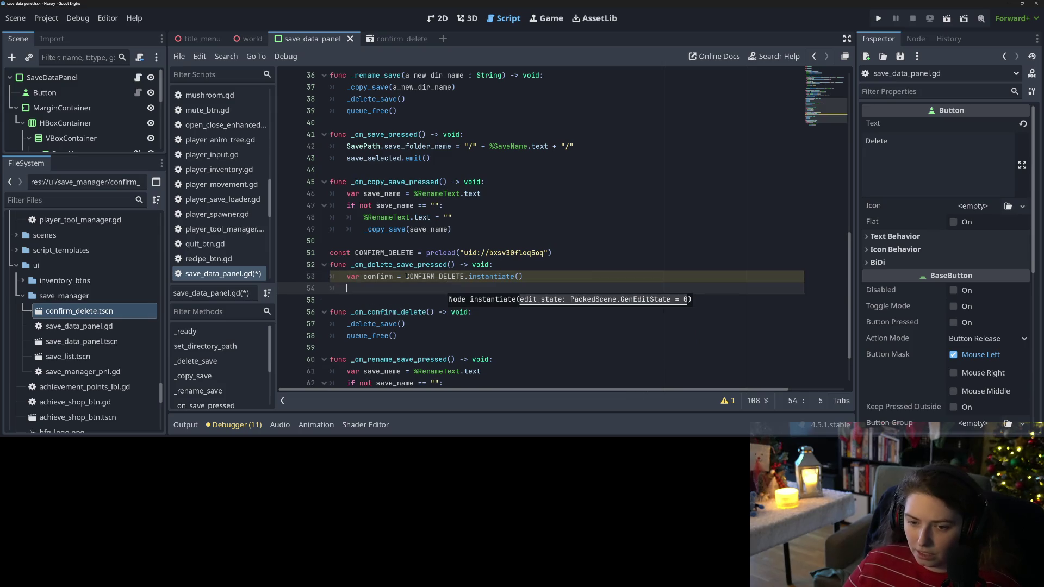
{"action": "type", "text": "add_"}
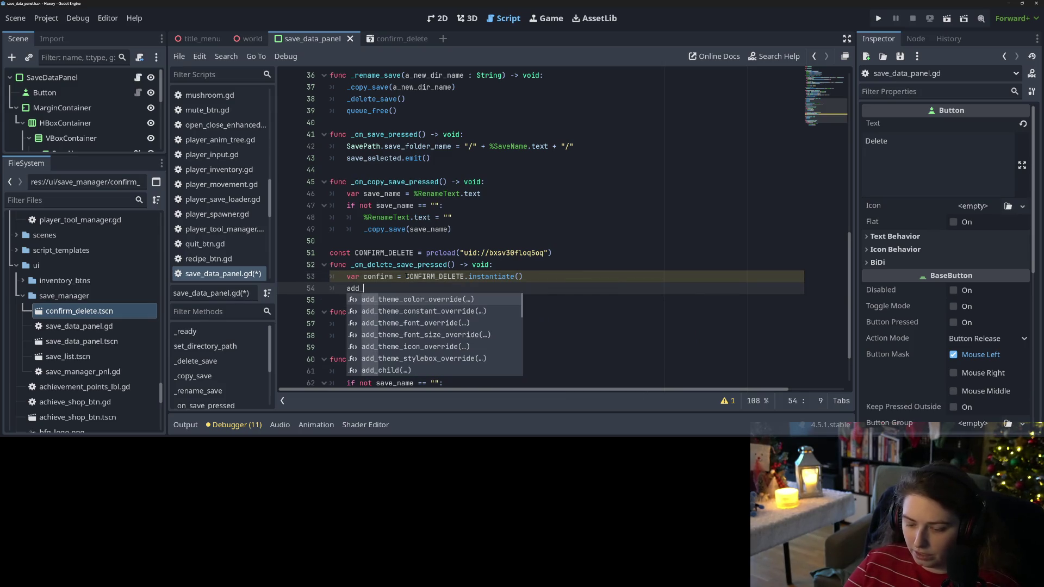
{"action": "key", "text": "BackSpace"}
{"action": "key", "text": "BackSpace"}
{"action": "key", "text": "BackSpace"}
{"action": "type", "text": "owner"}
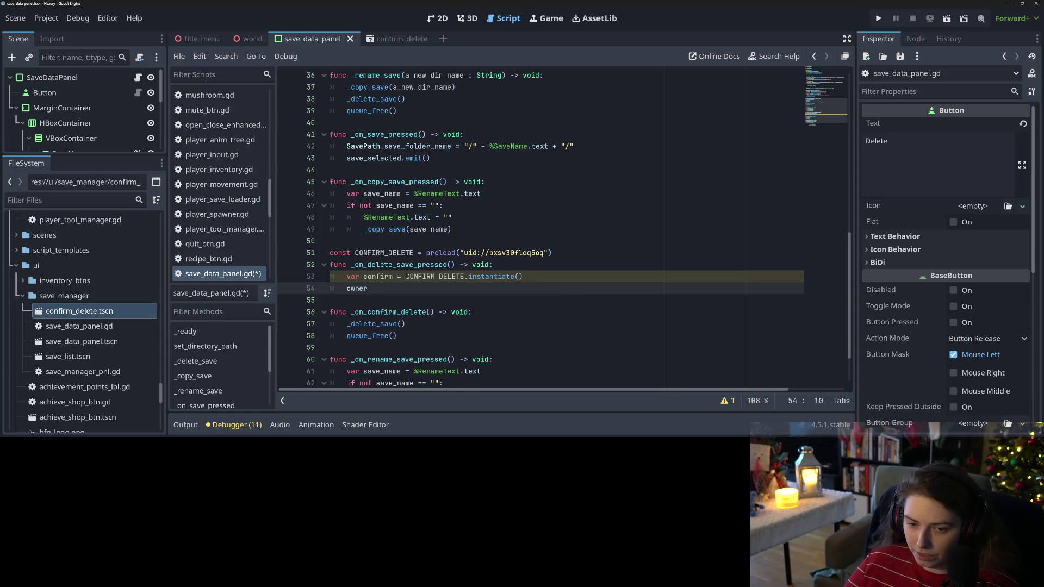
{"action": "type", "text": ".add_child"}
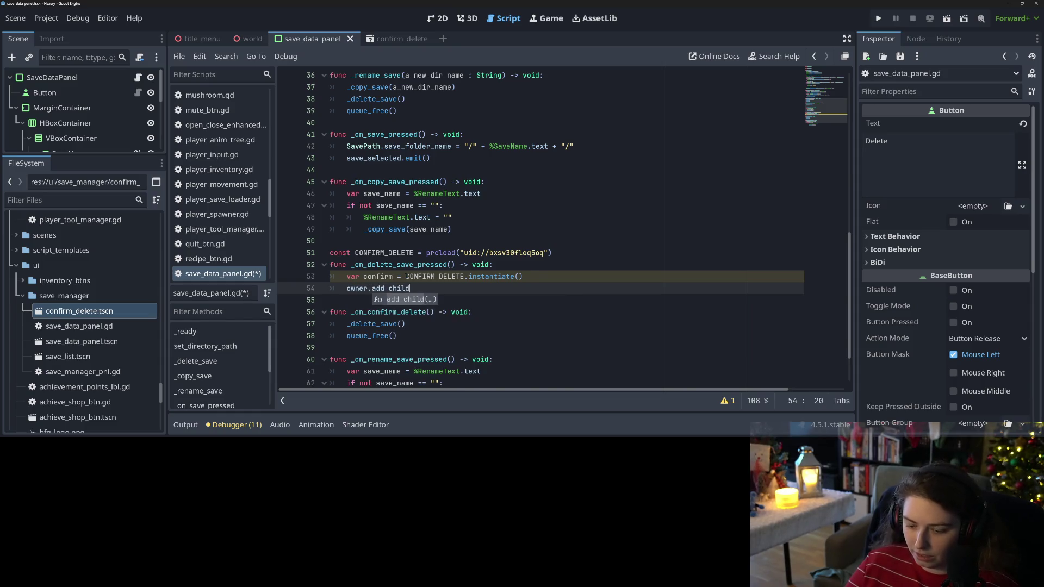
{"action": "type", "text": "(confirm)"}
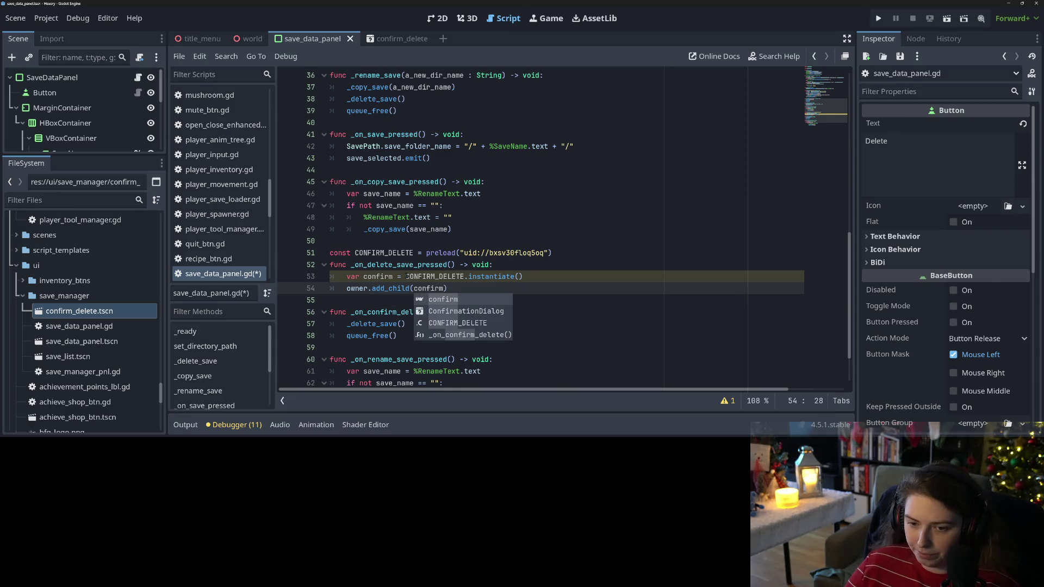
{"action": "key", "text": "Return"}
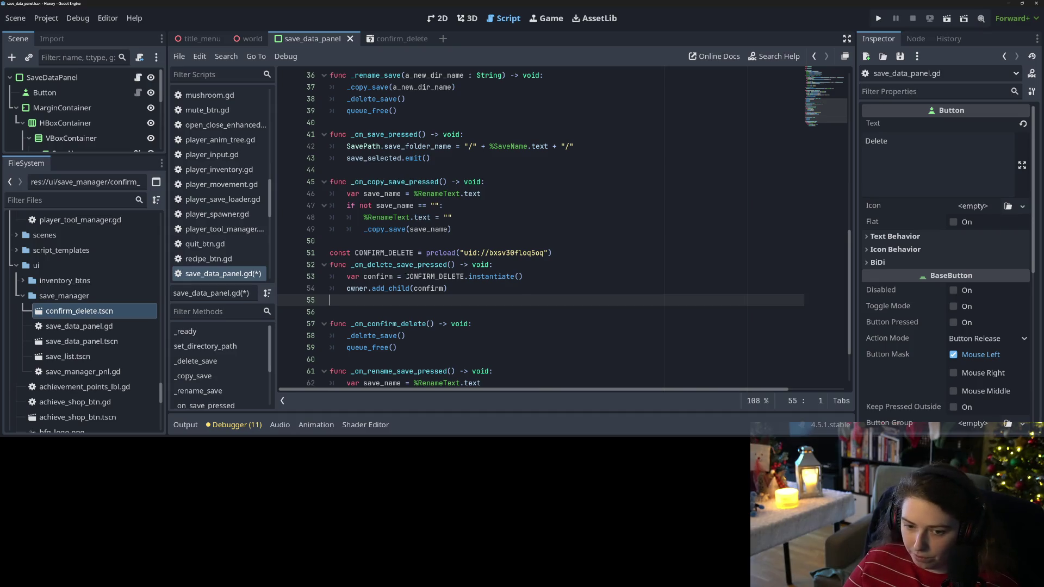
Step: Start a Utility.try_conn(confirm.conf… line above add_child, checking the dialog's signals in the Node tab
{"action": "key", "text": "alt+Up"}
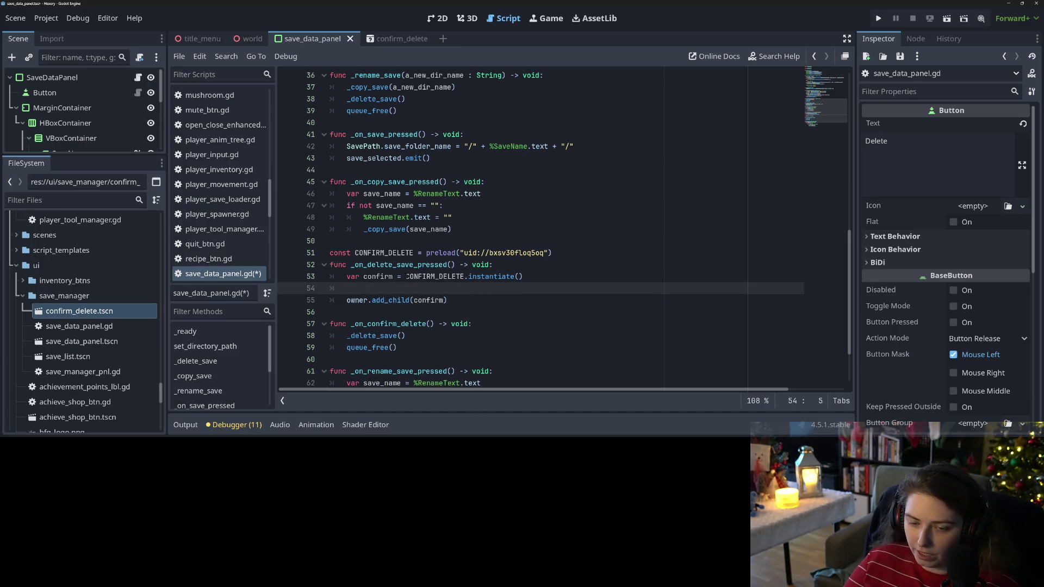
{"action": "type", "text": "co"}
{"action": "key", "text": "ctrl+space"}
{"action": "key", "text": "Escape"}
{"action": "type", "text": "Utility.try_conn("}
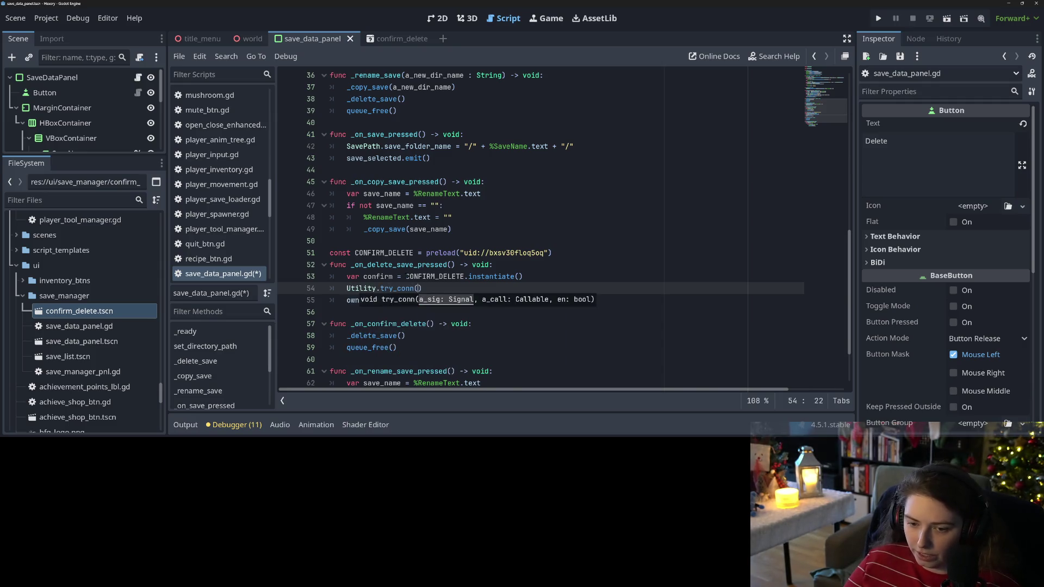
{"action": "type", "text": "confirm."}
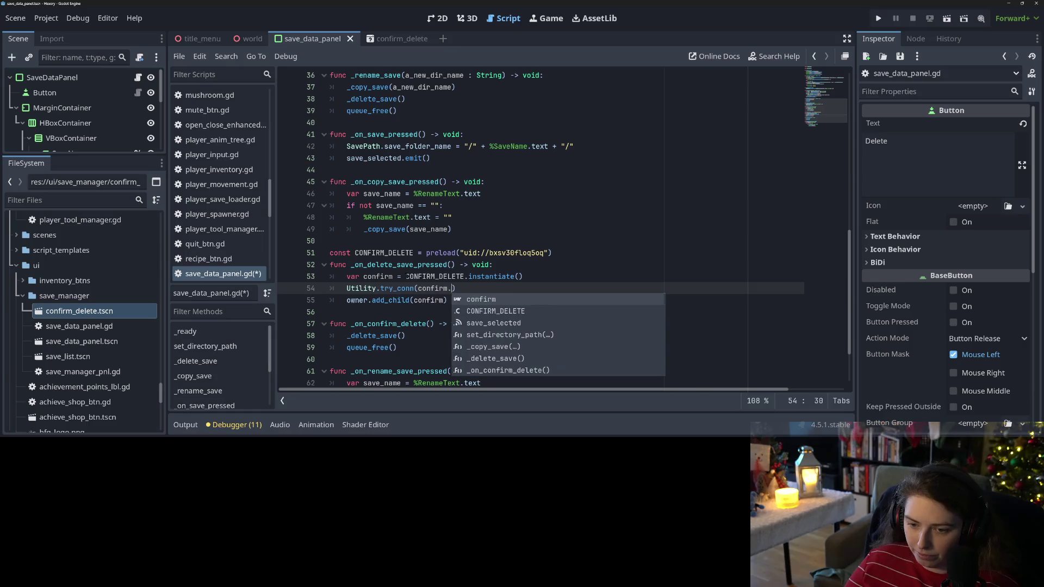
{"action": "type", "text": "conf"}
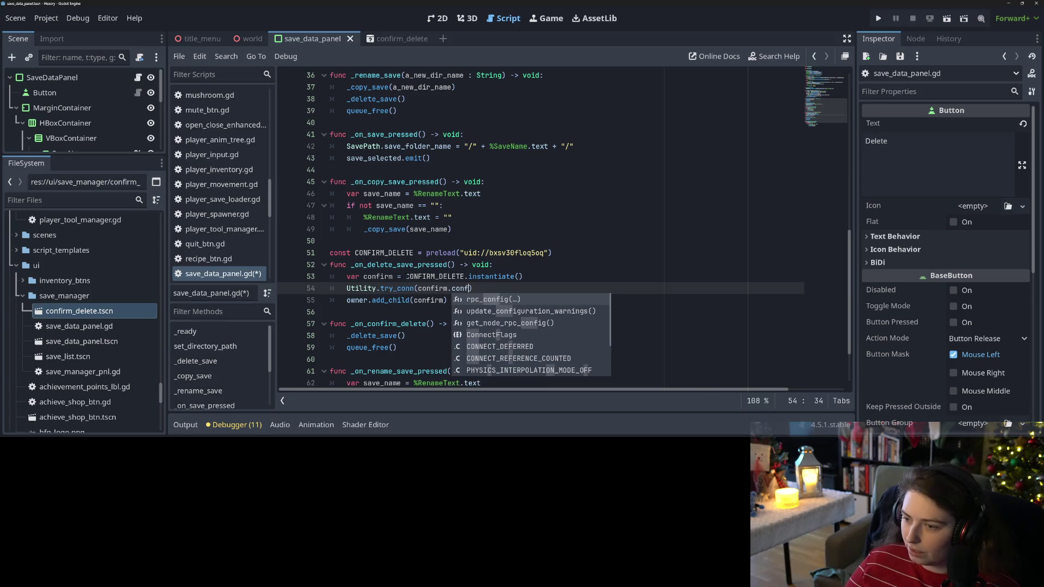
{"action": "left_click", "coordinate": [915, 39]}
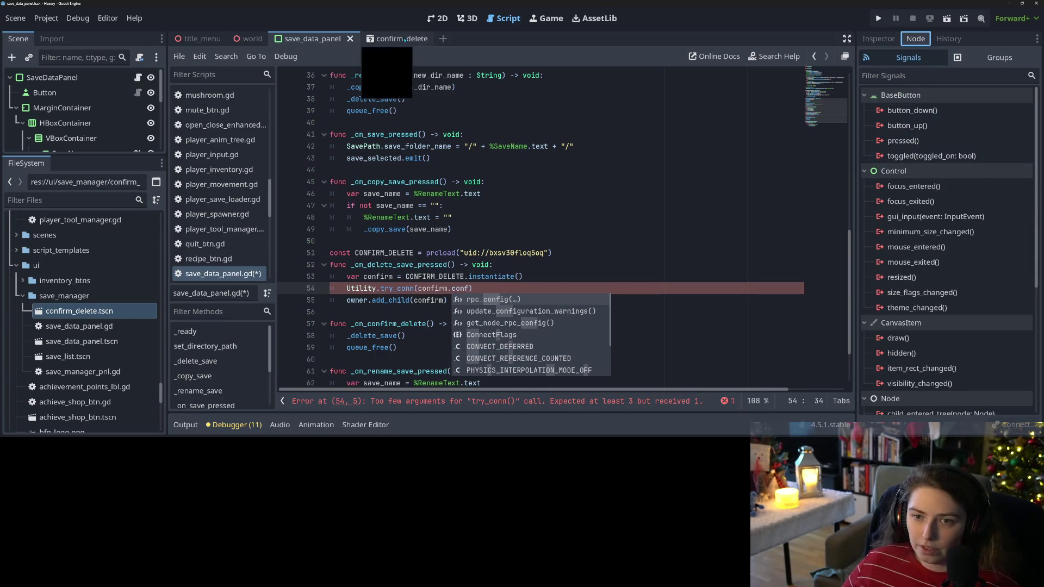
{"action": "left_click", "coordinate": [404, 39]}
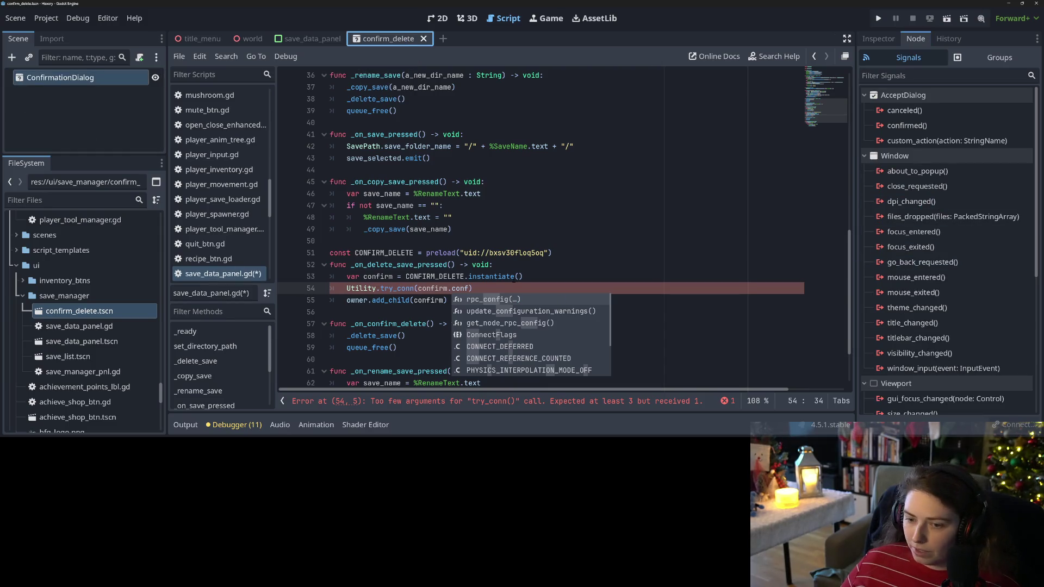
{"action": "left_click", "coordinate": [466, 288]}
Step: Complete it as Utility.try_conn(confirm.confirmed, _on_confirm_delete, true) and save the script
{"action": "type", "text": "irmed"}
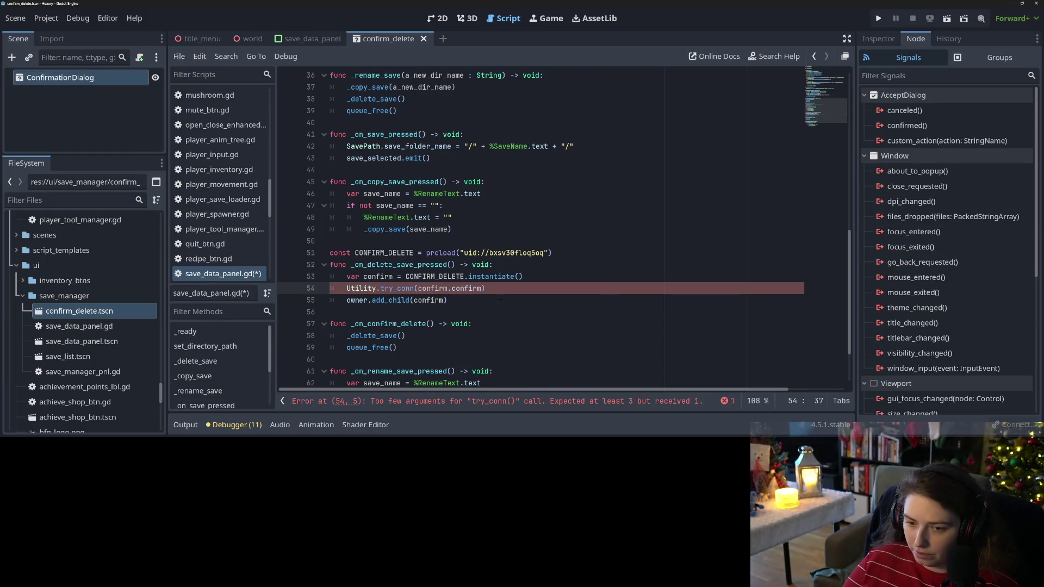
{"action": "type", "text": ", "}
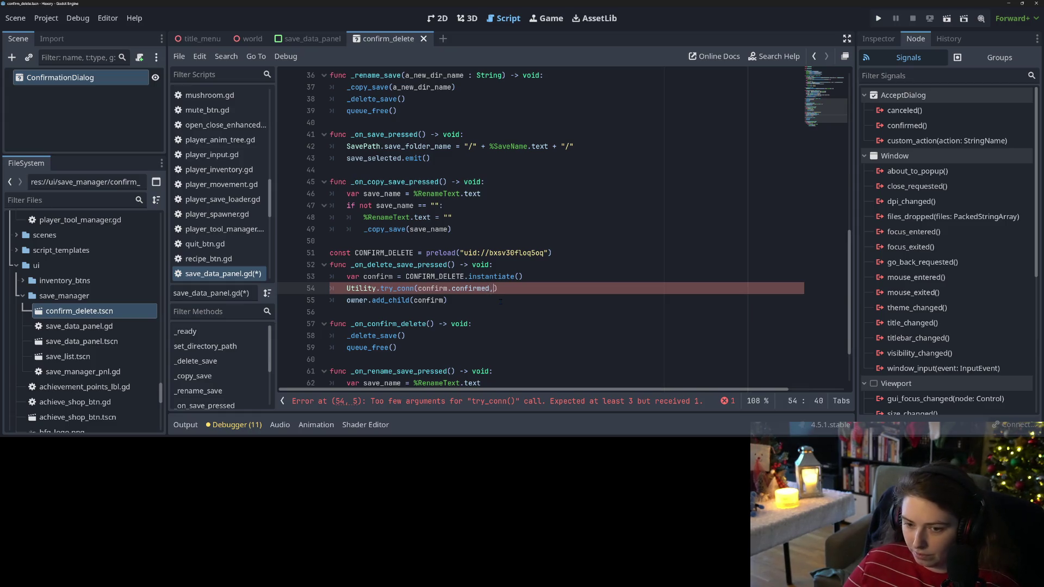
{"action": "type", "text": "_on"}
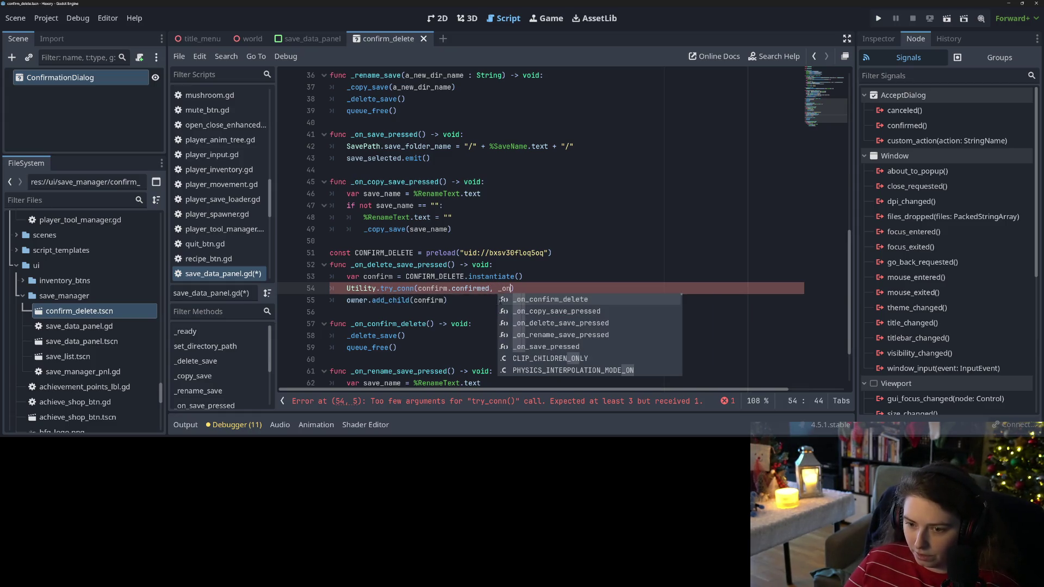
{"action": "key", "text": "Return"}
{"action": "type", "text": ", true"}
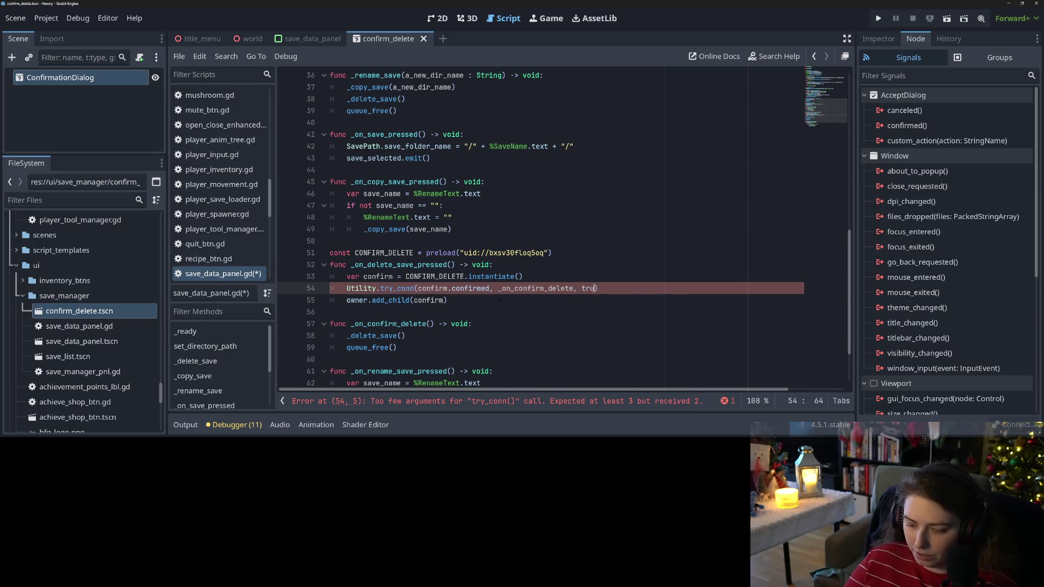
{"action": "key", "text": "ctrl+s"}
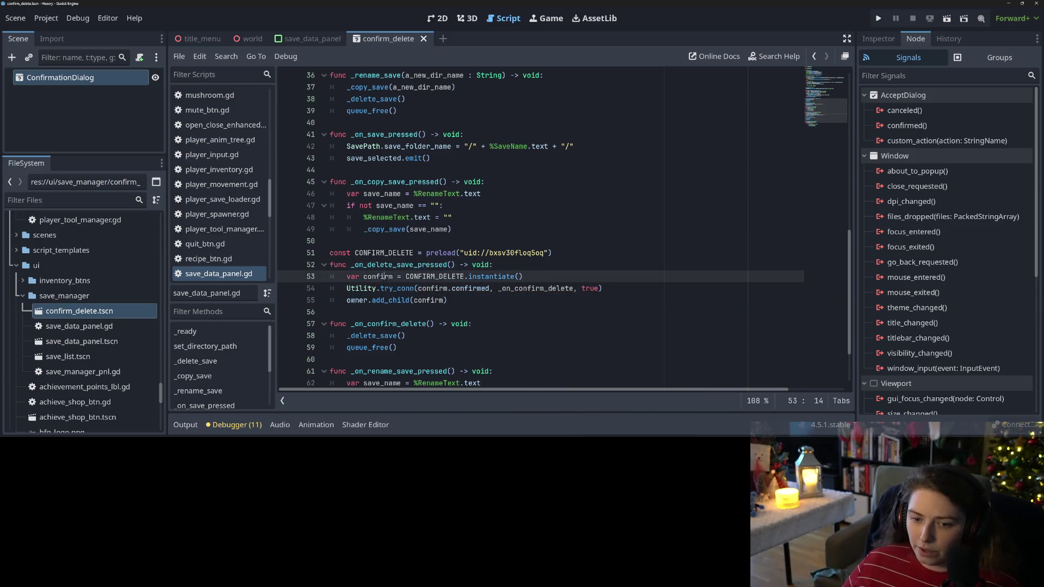
{"action": "left_click", "coordinate": [447, 288]}
Step: Run the project, cancel the first delete of the welcome save, then confirm the second
{"action": "left_click", "coordinate": [393, 300]}
{"action": "left_click", "coordinate": [363, 265]}
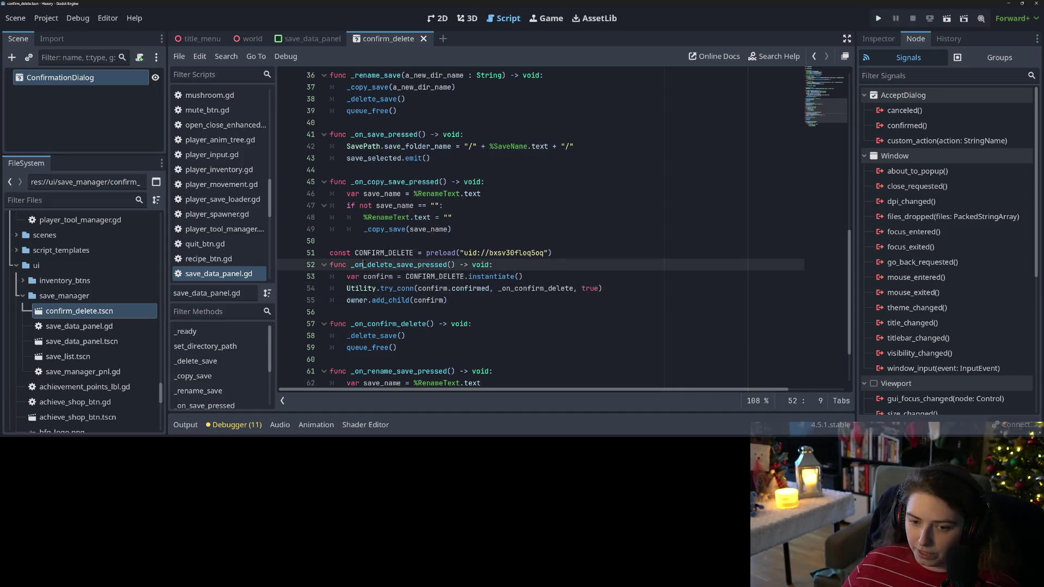
{"action": "left_click", "coordinate": [877, 18]}
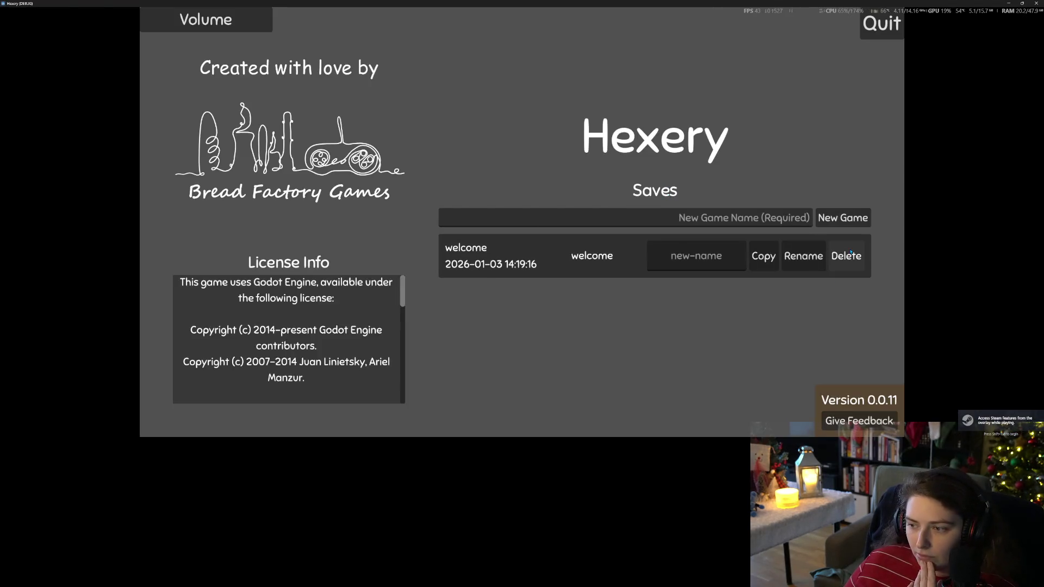
{"action": "left_click", "coordinate": [845, 256]}
{"action": "left_click", "coordinate": [561, 244]}
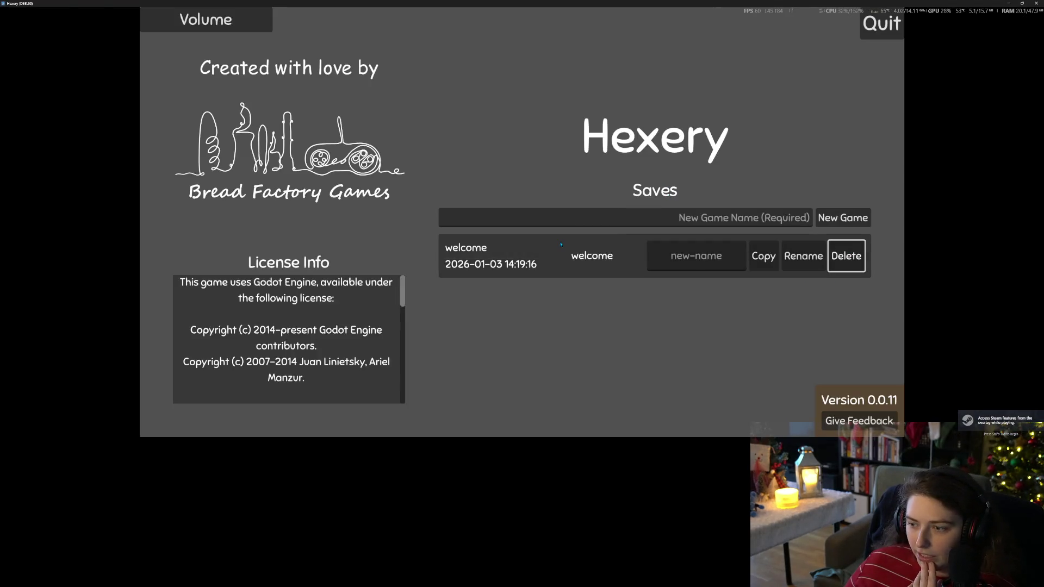
{"action": "left_click", "coordinate": [846, 255]}
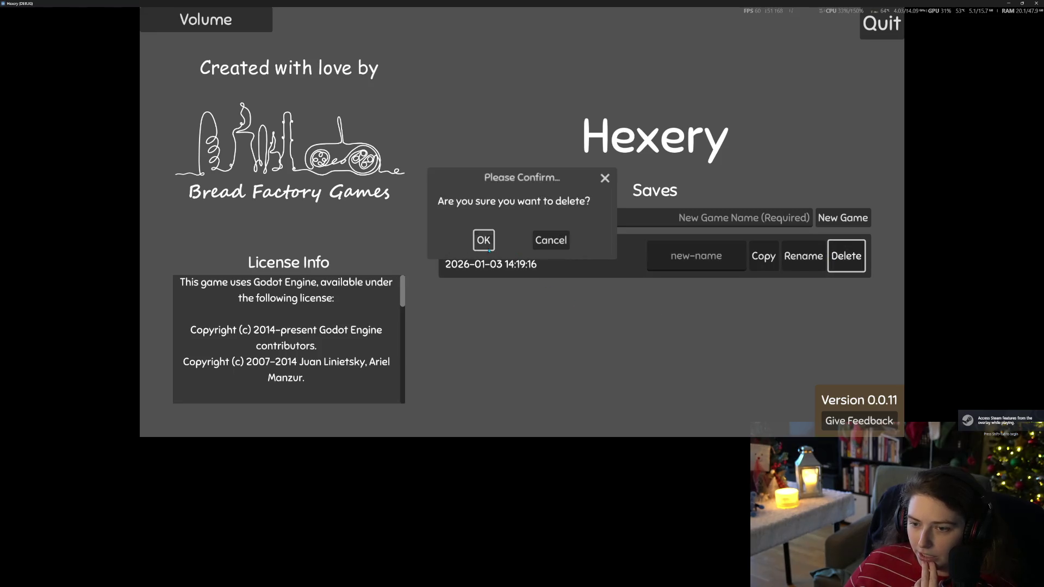
{"action": "left_click", "coordinate": [485, 245]}
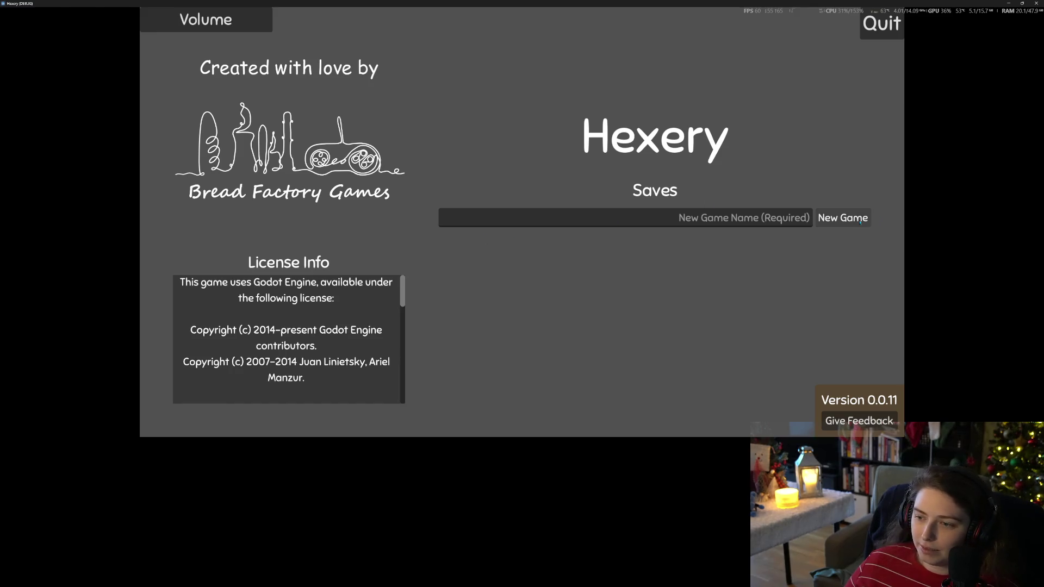
Step: Start a new game with the world named 'test', walk forward, then stop the game
{"action": "left_click", "coordinate": [484, 218]}
{"action": "type", "text": "test"}
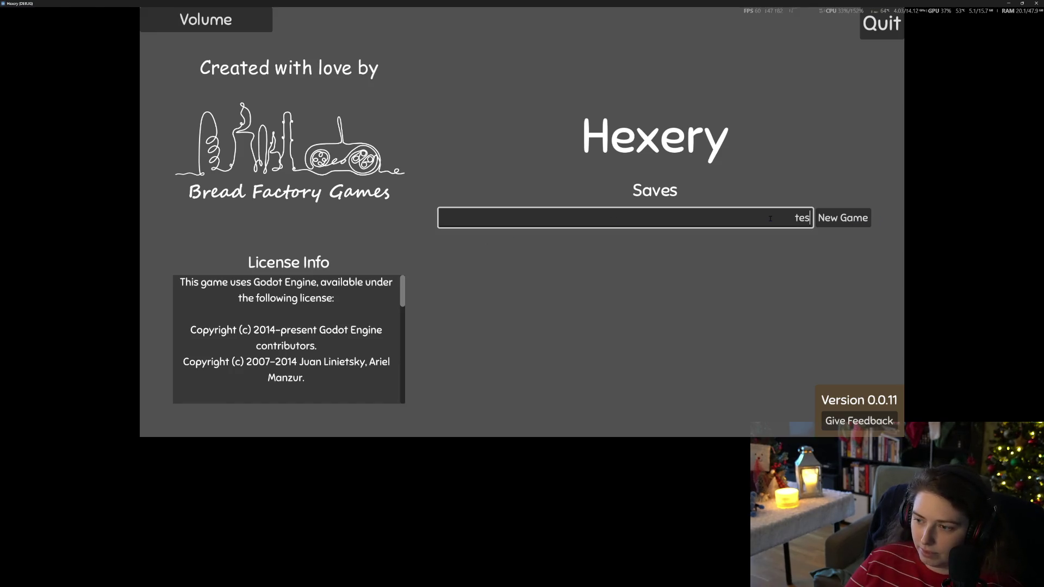
{"action": "key", "text": "Return"}
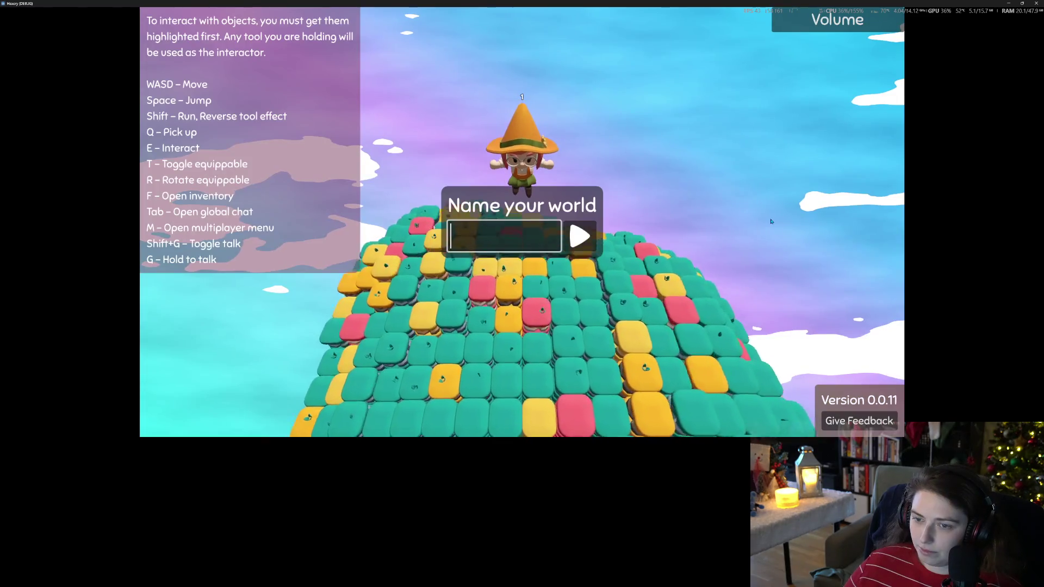
{"action": "type", "text": "test"}
{"action": "key", "text": "Return"}
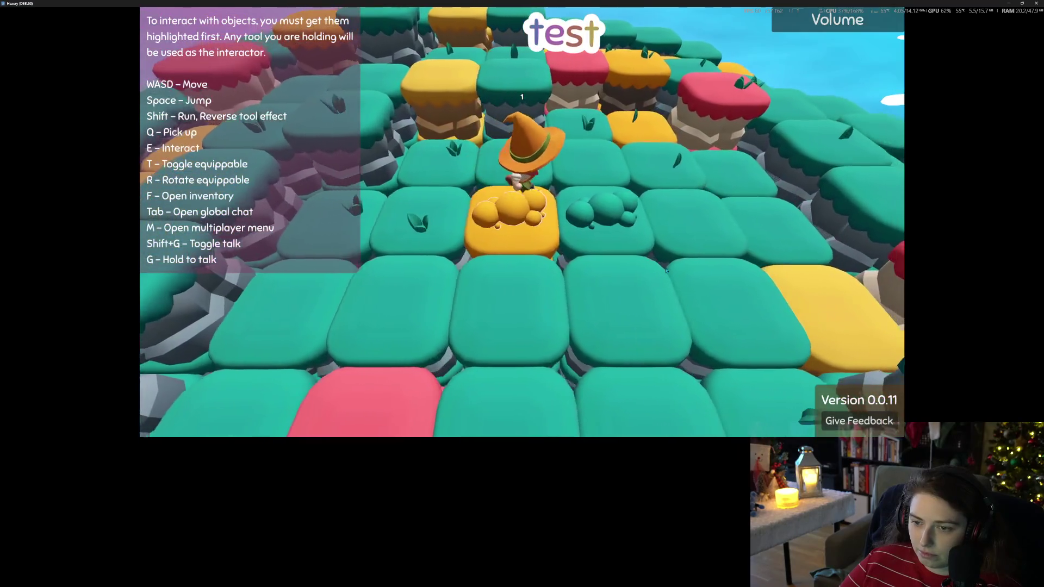
{"action": "key", "text": "w"}
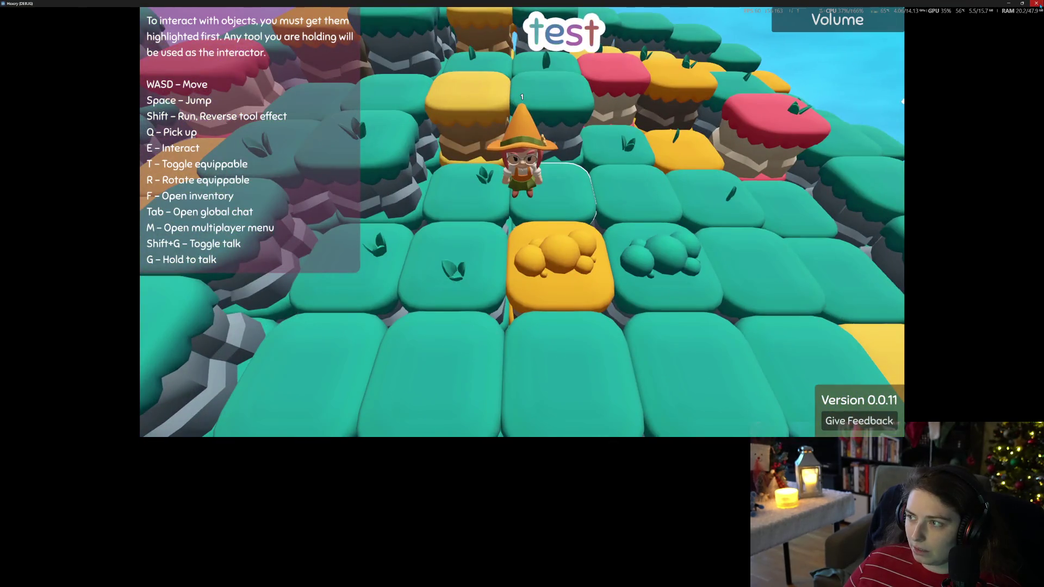
{"action": "left_click", "coordinate": [1036, 3]}
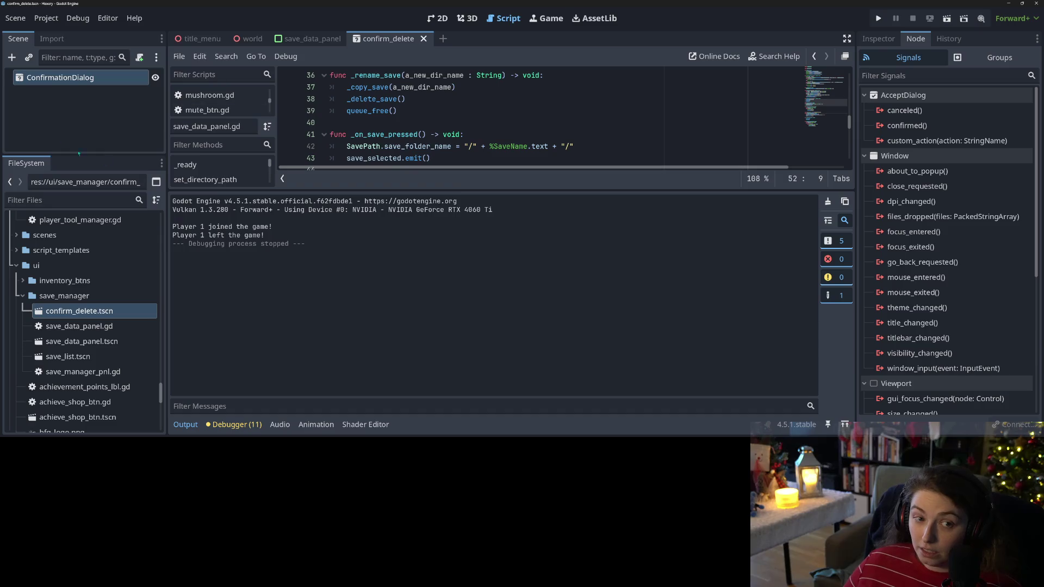
Step: Run the project again and cancel a delete of the test save
{"action": "left_click", "coordinate": [878, 18]}
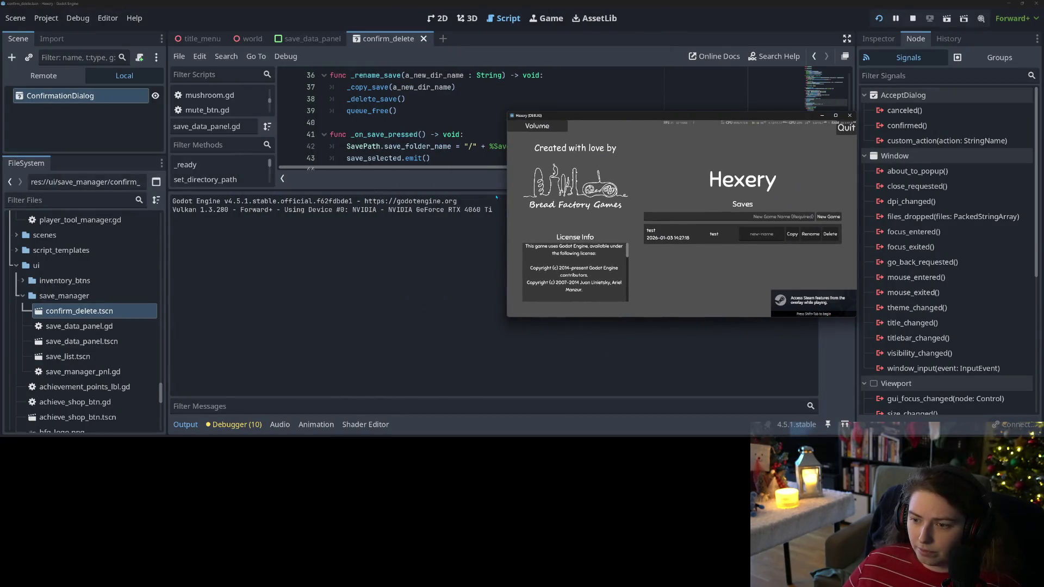
{"action": "left_click", "coordinate": [830, 234]}
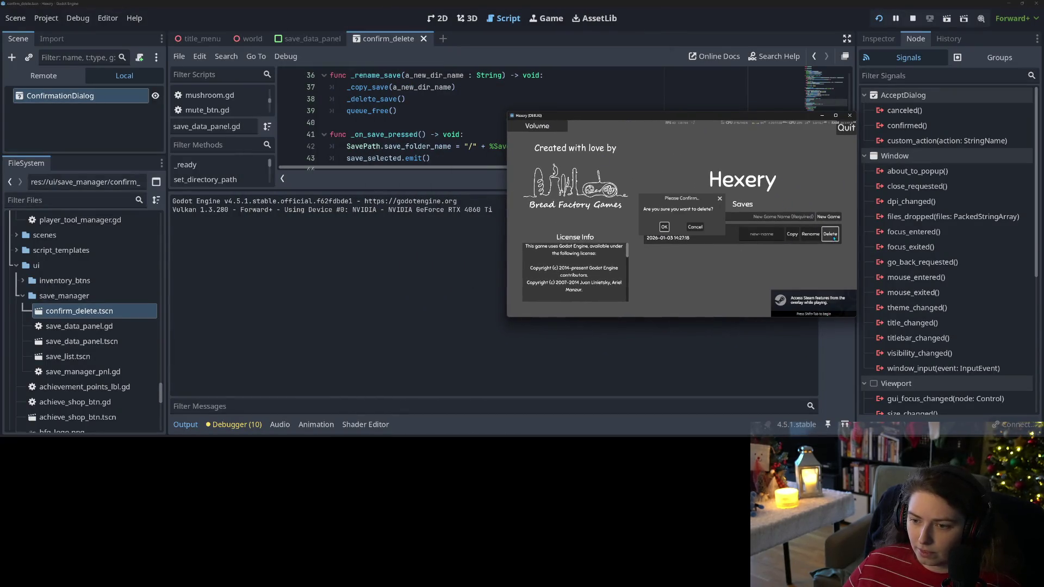
{"action": "left_click", "coordinate": [695, 227]}
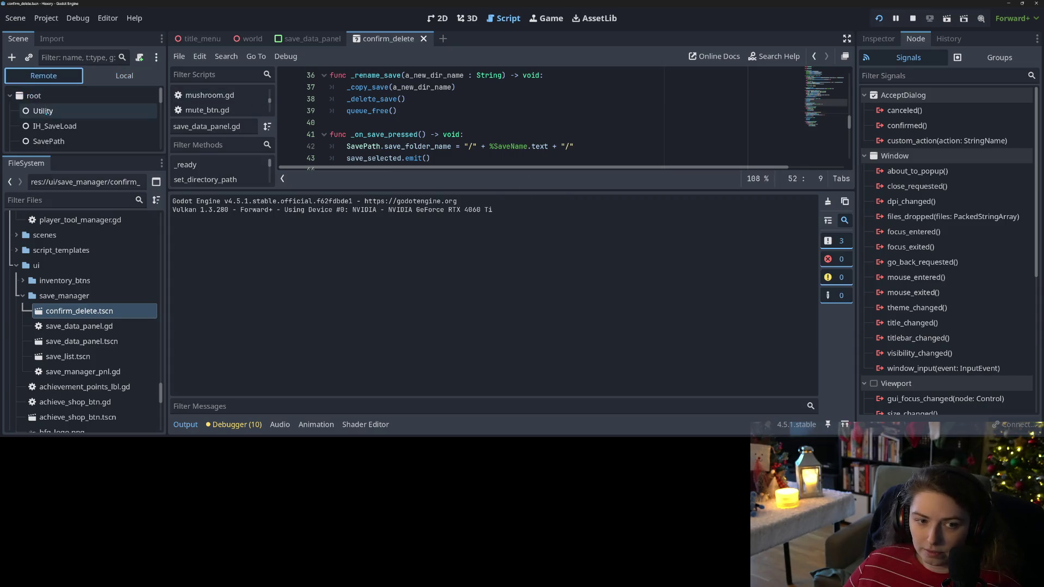
Step: Expand the Remote tree through TitleMenu > UI > HBoxContainer > VBoxContainer3 > PanelContainer > SaveList
{"action": "left_click_drag", "start_coordinate": [61, 155], "coordinate": [61, 367]}
{"action": "scroll", "coordinate": [81, 301], "scroll_direction": "down", "scroll_amount": 2}
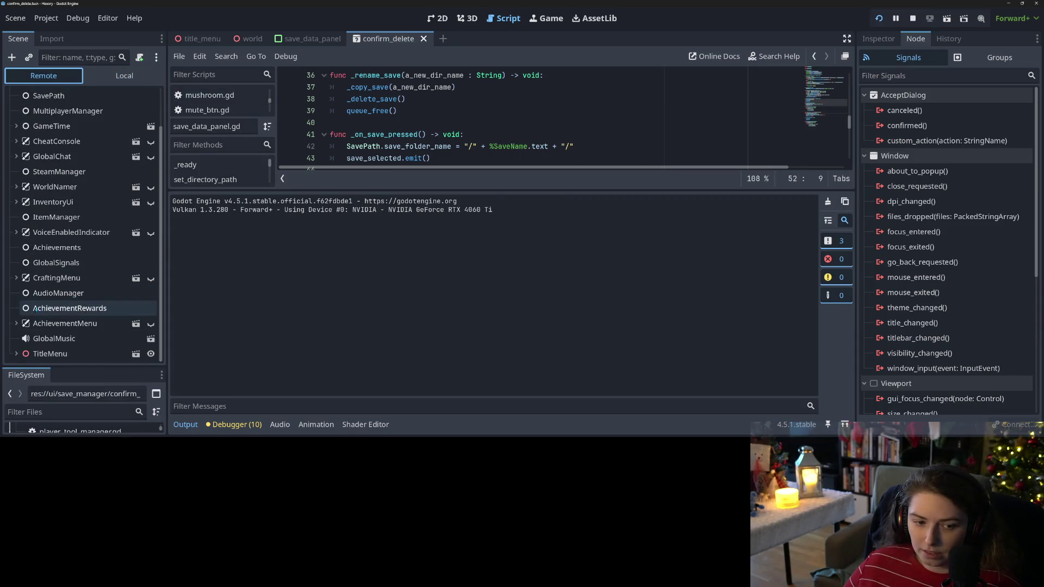
{"action": "left_click", "coordinate": [16, 354]}
{"action": "scroll", "coordinate": [22, 337], "scroll_direction": "down", "scroll_amount": 2}
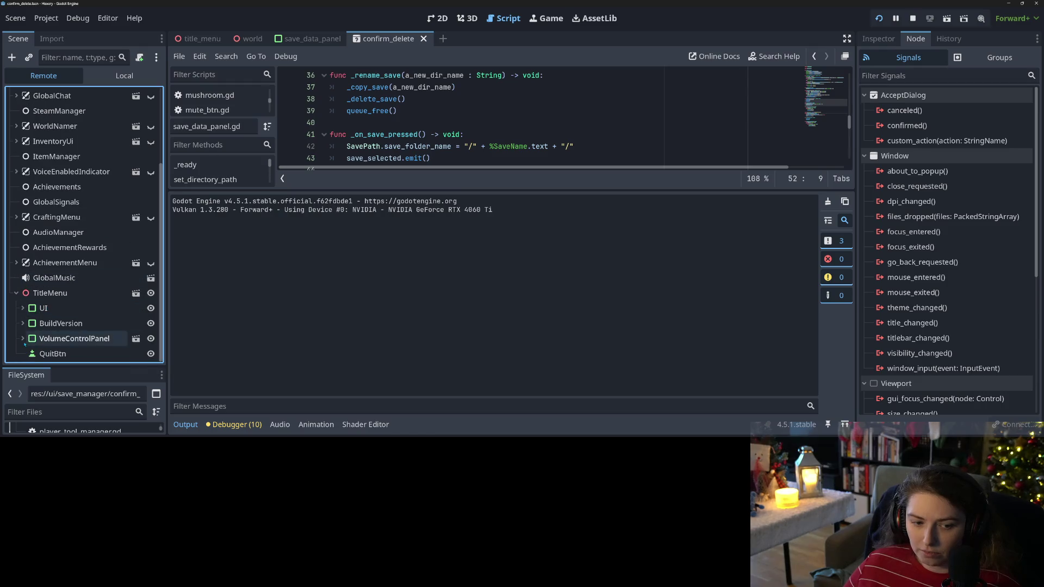
{"action": "left_click", "coordinate": [23, 307]}
{"action": "scroll", "coordinate": [27, 309], "scroll_direction": "down", "scroll_amount": 1}
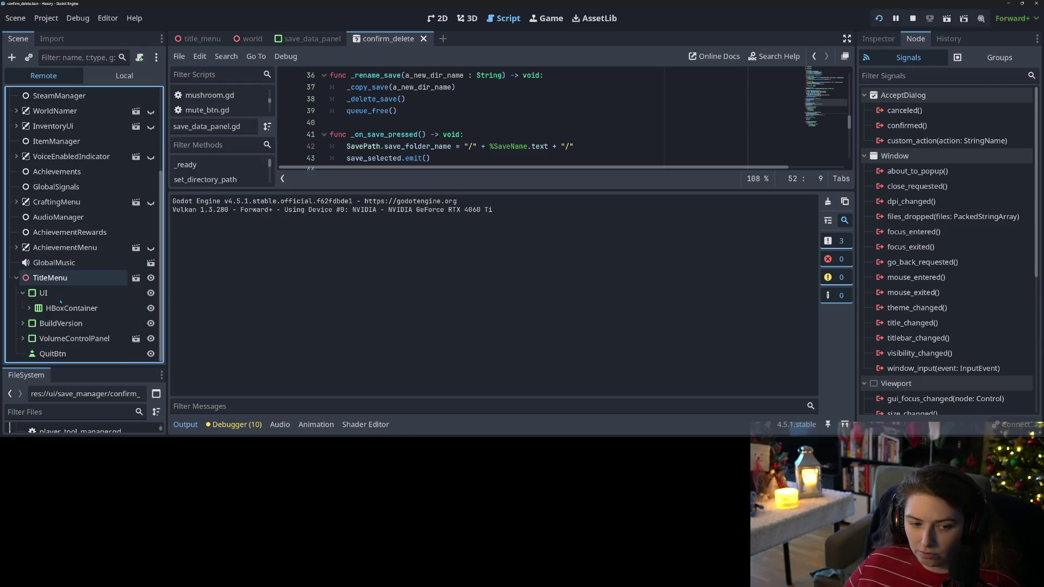
{"action": "left_click", "coordinate": [29, 308]}
{"action": "scroll", "coordinate": [49, 308], "scroll_direction": "down", "scroll_amount": 1}
{"action": "left_click", "coordinate": [35, 308]}
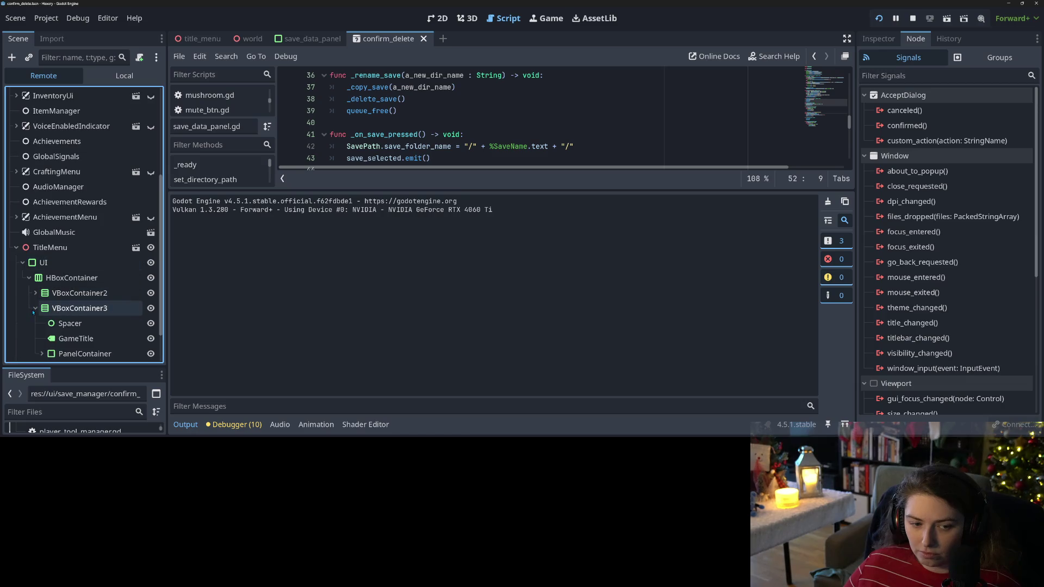
{"action": "scroll", "coordinate": [35, 310], "scroll_direction": "down", "scroll_amount": 2}
{"action": "left_click", "coordinate": [42, 308]}
{"action": "scroll", "coordinate": [44, 307], "scroll_direction": "down", "scroll_amount": 1}
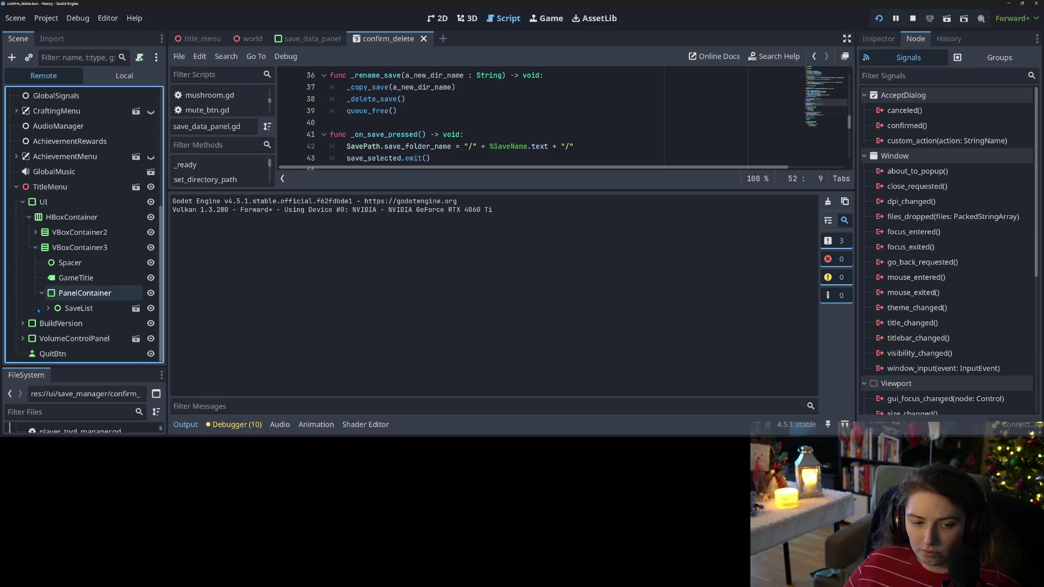
{"action": "left_click", "coordinate": [48, 307]}
{"action": "scroll", "coordinate": [53, 308], "scroll_direction": "down", "scroll_amount": 3}
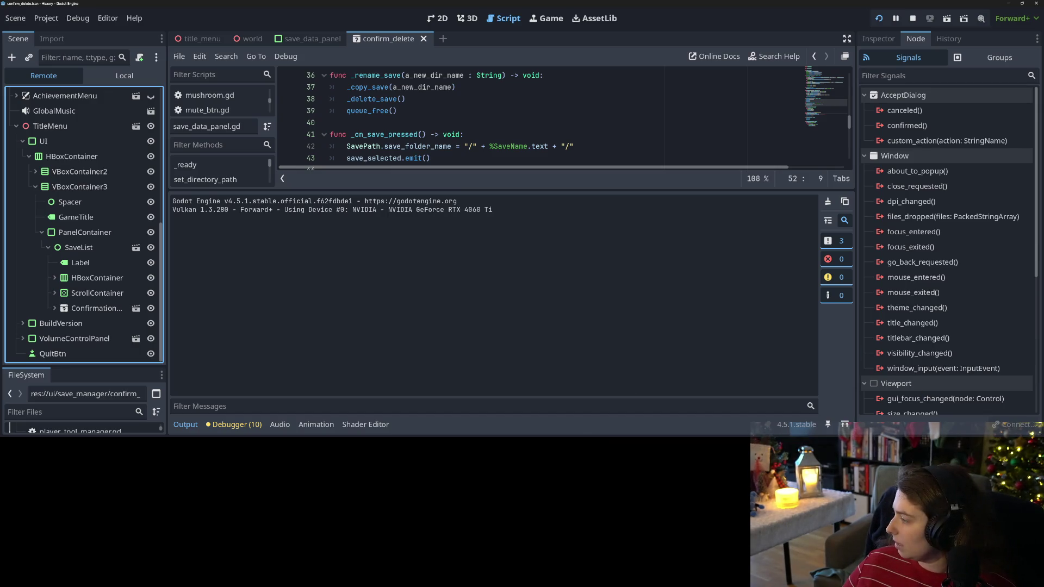
{"action": "key", "text": "alt+Tab"}
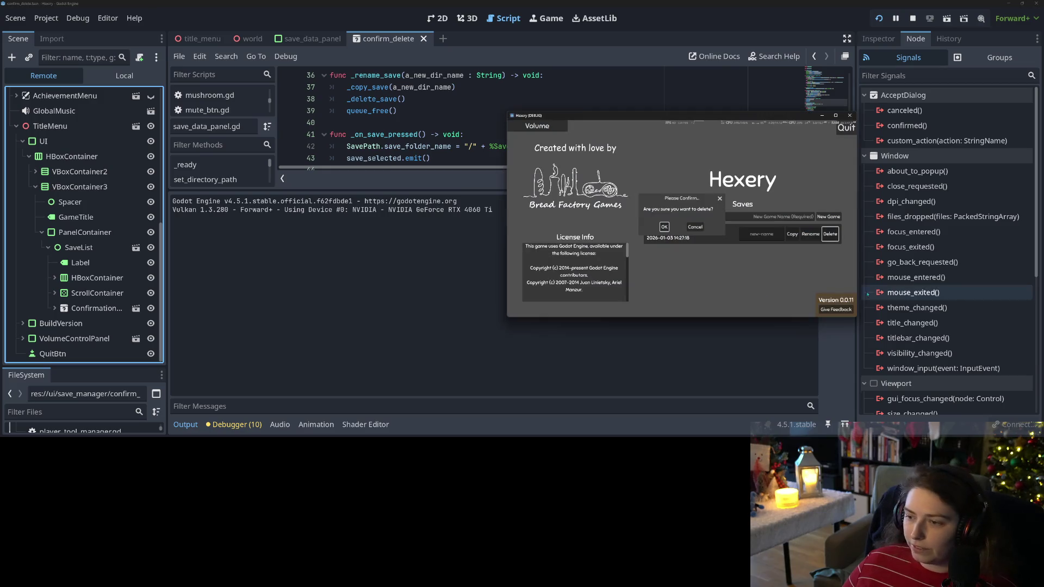
Step: Cancel the test save's delete prompt three times, then stop the running game
{"action": "left_click", "coordinate": [696, 228]}
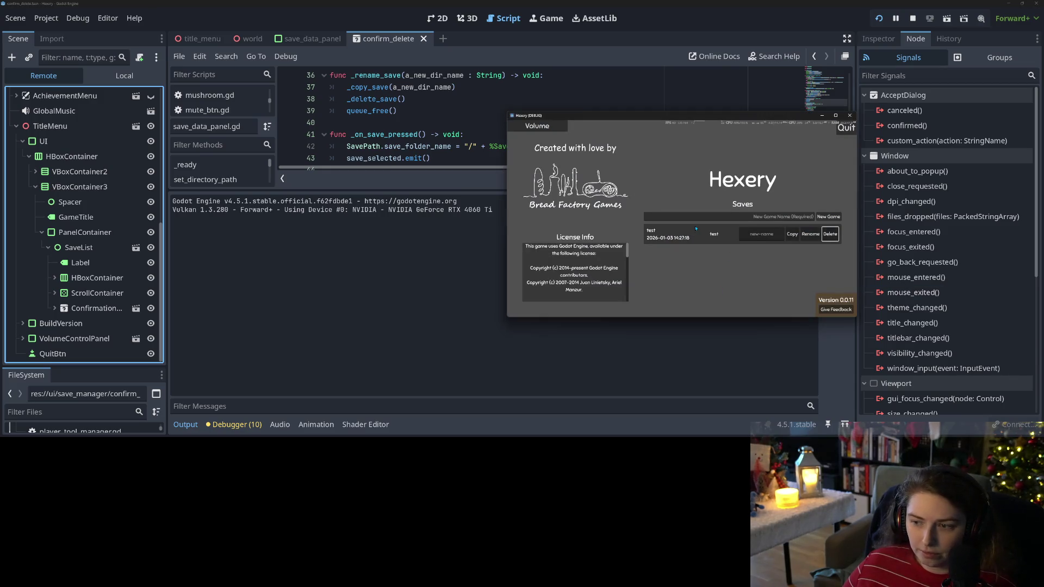
{"action": "left_click", "coordinate": [830, 234]}
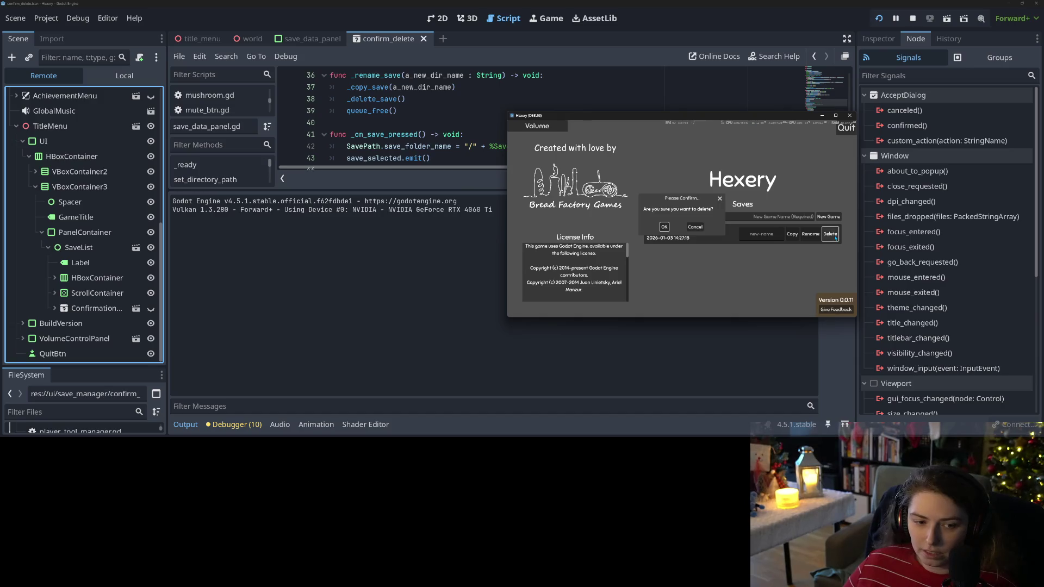
{"action": "left_click", "coordinate": [700, 229]}
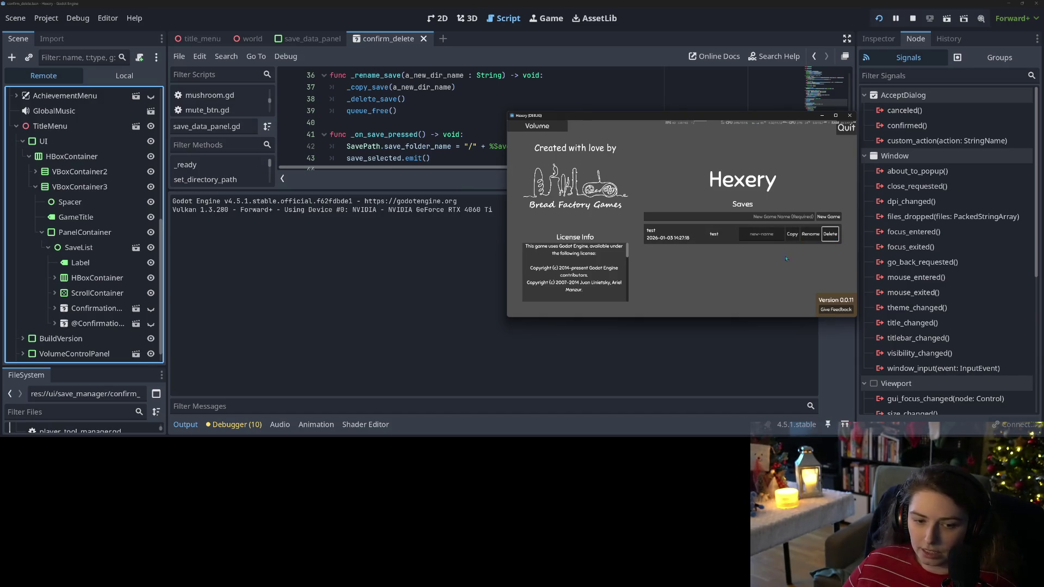
{"action": "left_click", "coordinate": [830, 234]}
{"action": "left_click", "coordinate": [700, 230]}
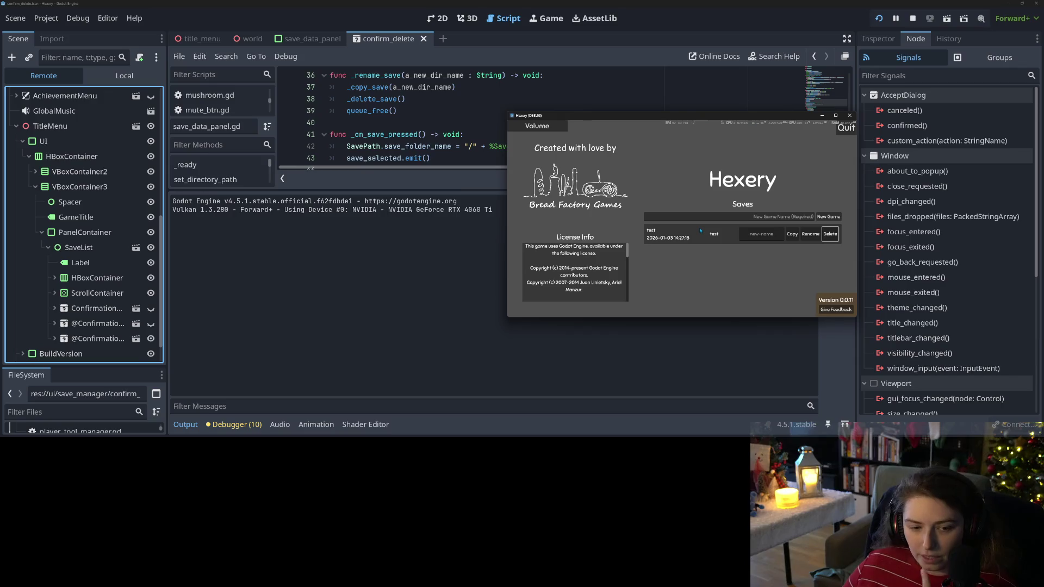
{"action": "left_click", "coordinate": [912, 18]}
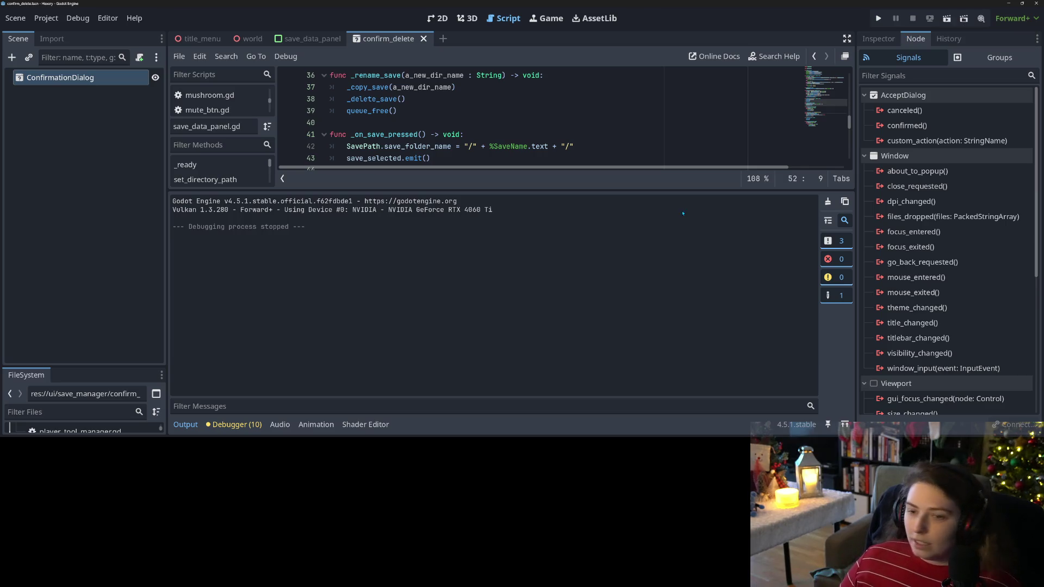
{"action": "left_click_drag", "start_coordinate": [105, 366], "coordinate": [103, 230]}
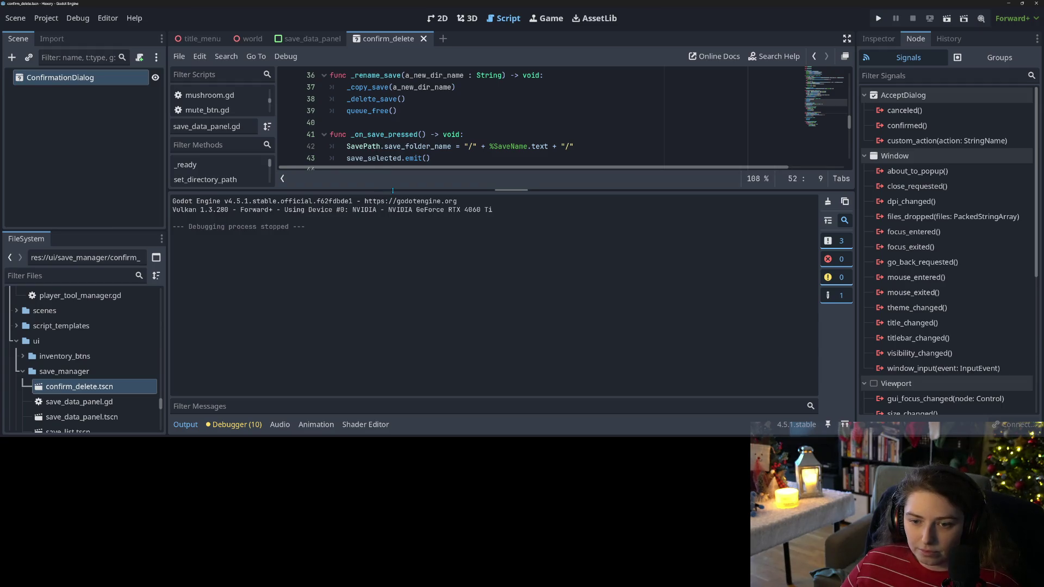
Step: Declare func _on_cancel_delete(popup_window : AcceptDialog) -> void: below _on_confirm_delete
{"action": "left_click_drag", "start_coordinate": [389, 190], "coordinate": [389, 301]}
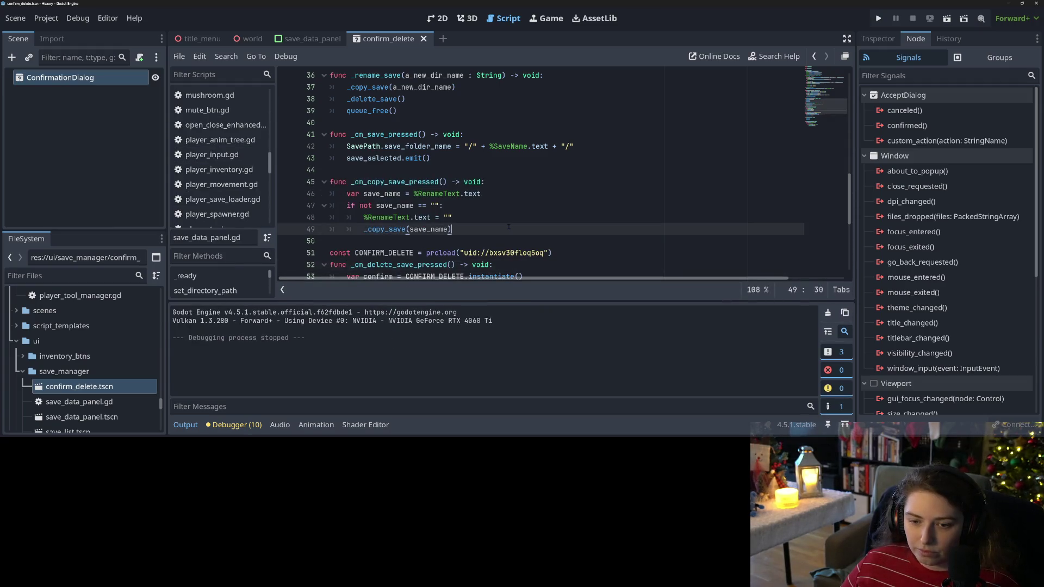
{"action": "scroll", "coordinate": [511, 193], "scroll_direction": "down", "scroll_amount": 3}
{"action": "left_click", "coordinate": [511, 193]}
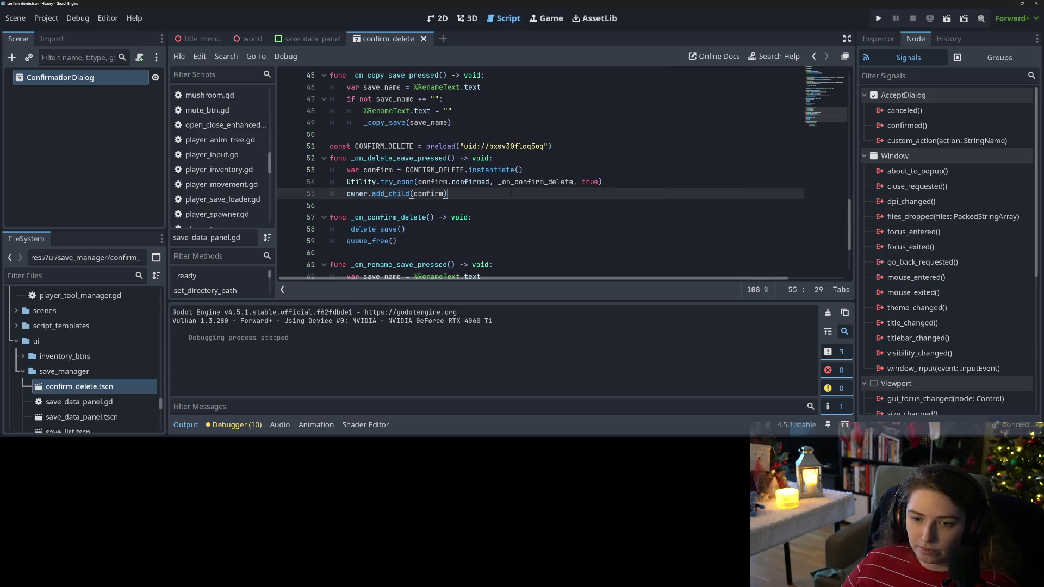
{"action": "left_click", "coordinate": [422, 248]}
{"action": "key", "text": "Return"}
{"action": "key", "text": "Return"}
{"action": "key", "text": "Up"}
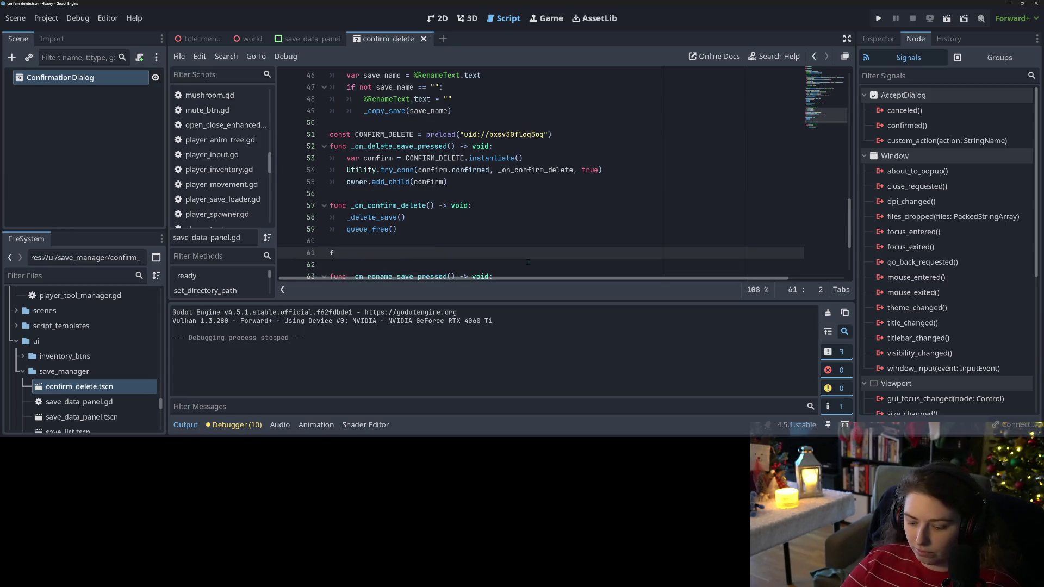
{"action": "type", "text": "func _on"}
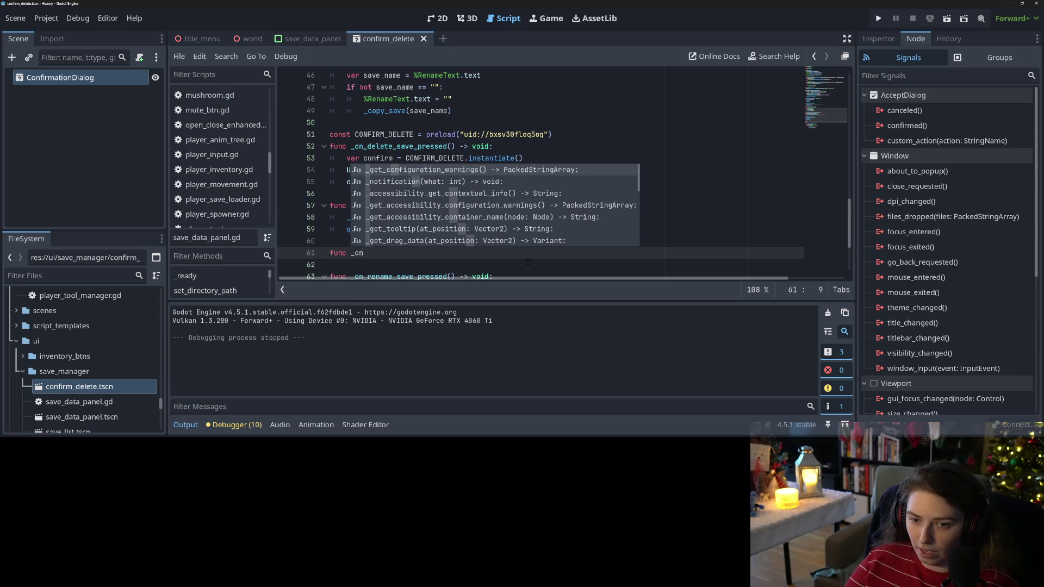
{"action": "type", "text": "_"}
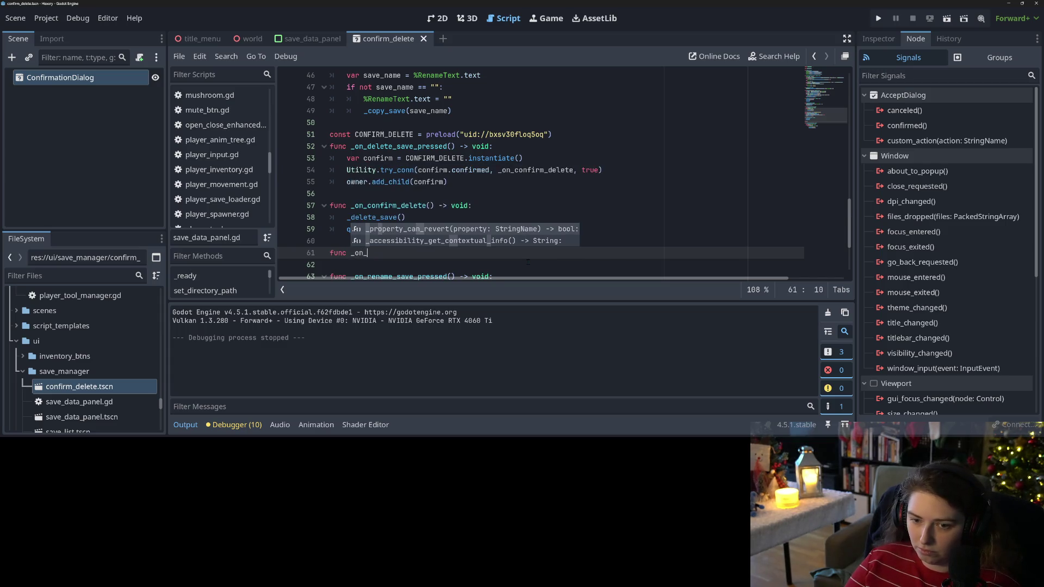
{"action": "type", "text": "cancel_delete() -> "}
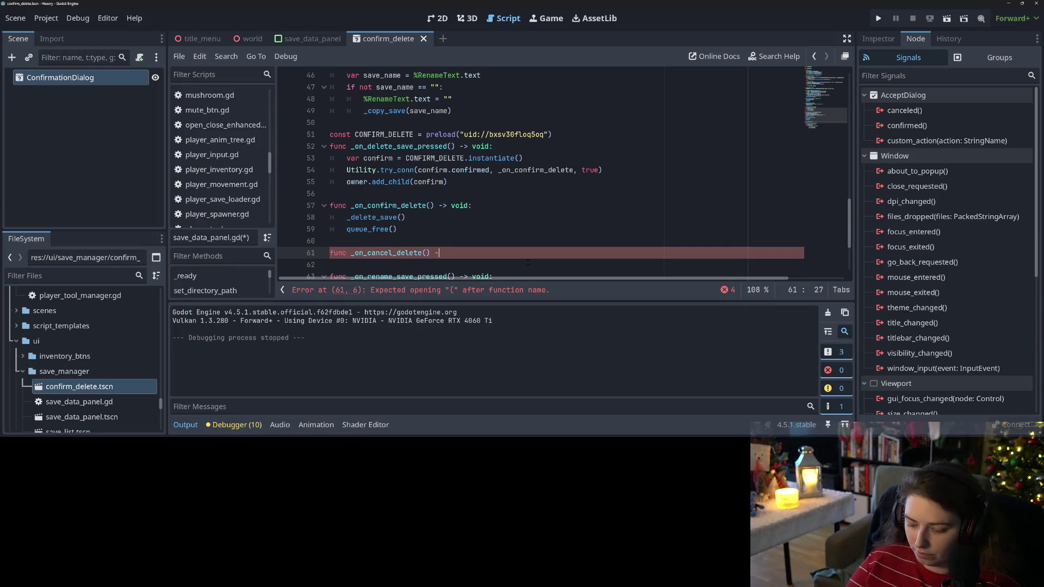
{"action": "type", "text": "void:"}
{"action": "key", "text": "Return"}
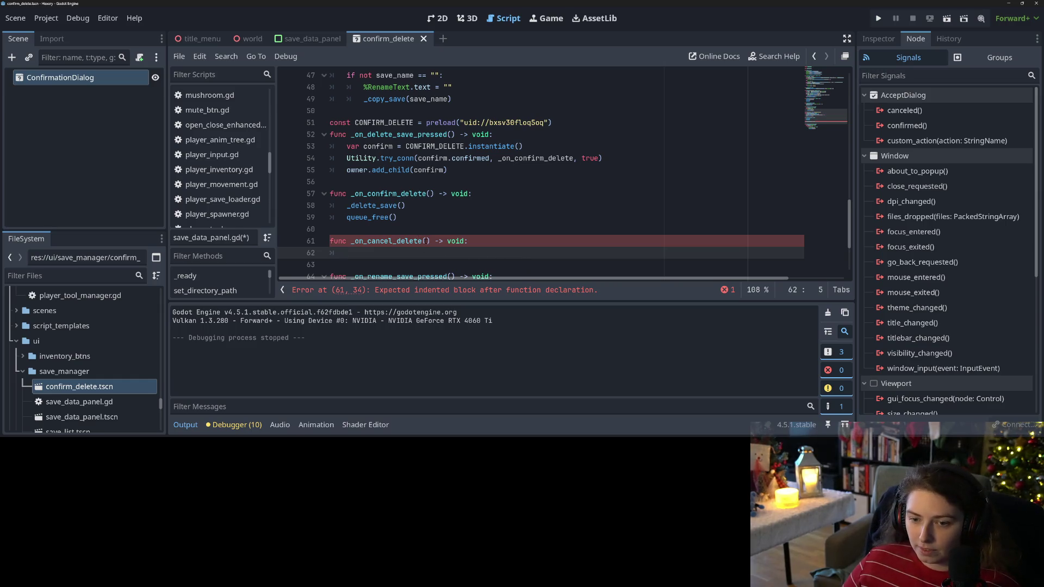
{"action": "left_click", "coordinate": [425, 240]}
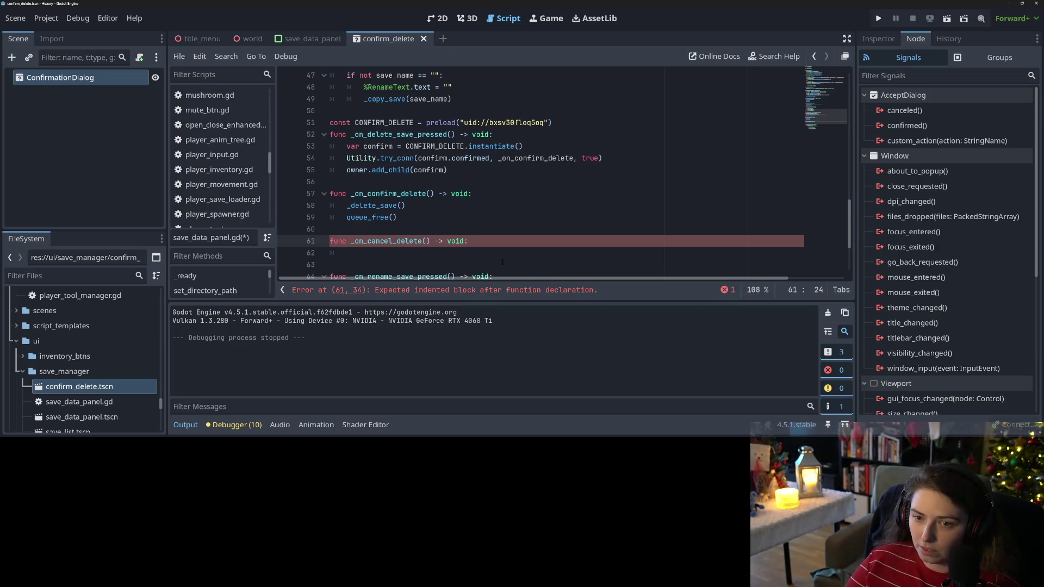
{"action": "type", "text": "popu"}
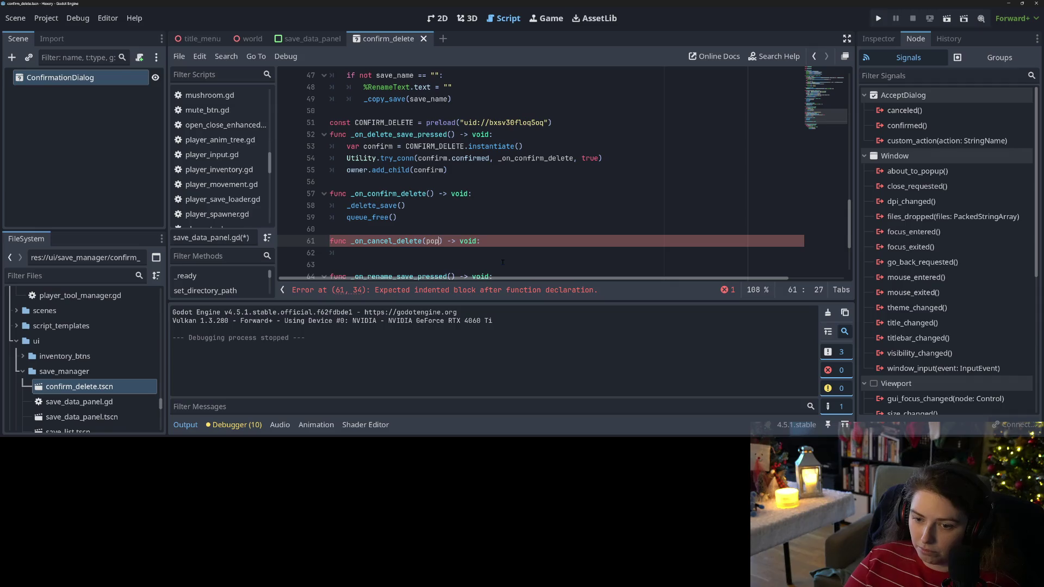
{"action": "type", "text": "p"}
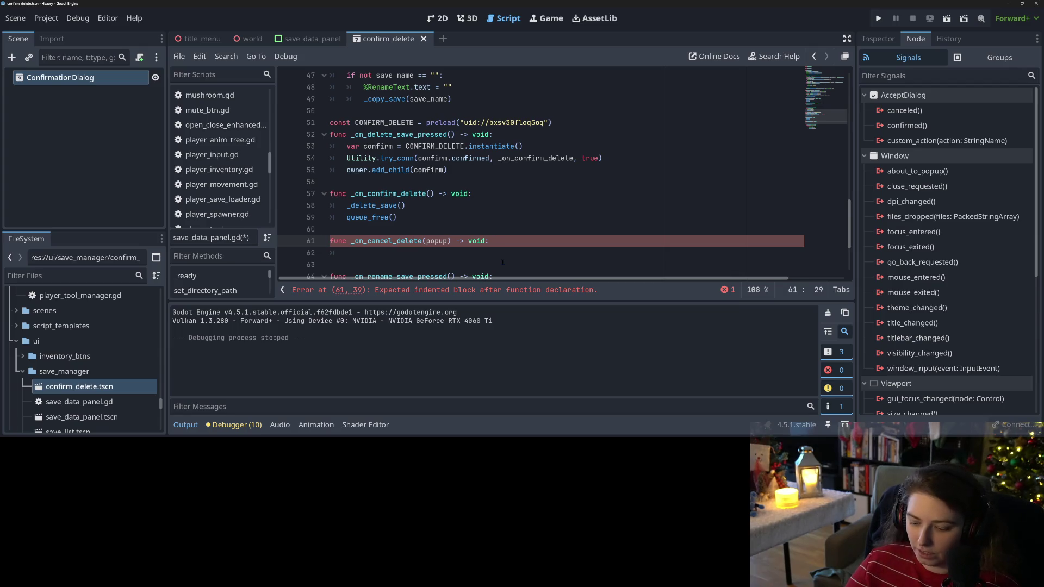
{"action": "type", "text": "_window"}
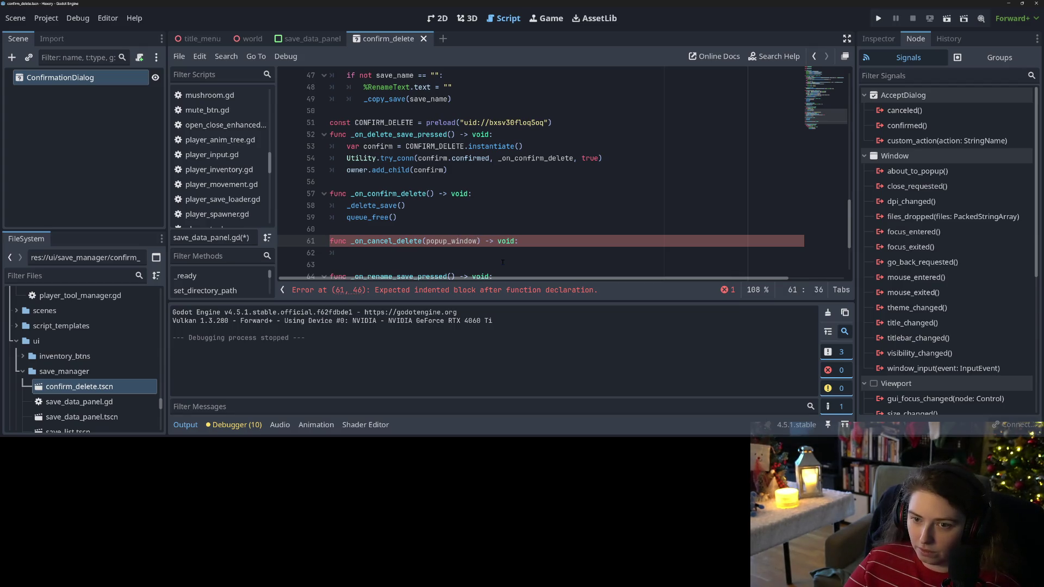
{"action": "type", "text": " : Accep"}
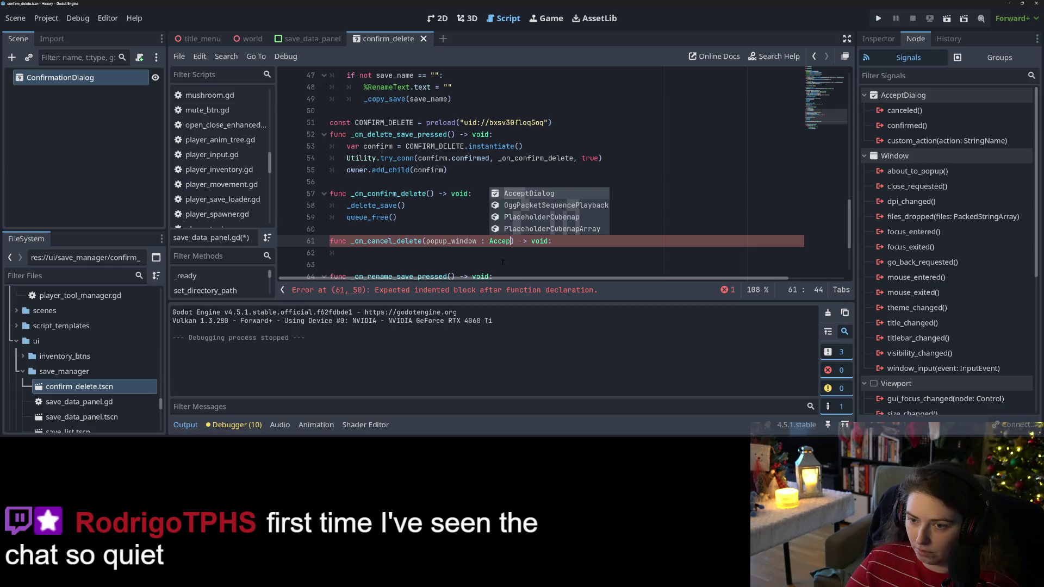
{"action": "key", "text": "Return"}
Step: Give it the body popup_window.queue_free() and save the script
{"action": "left_click", "coordinate": [470, 252]}
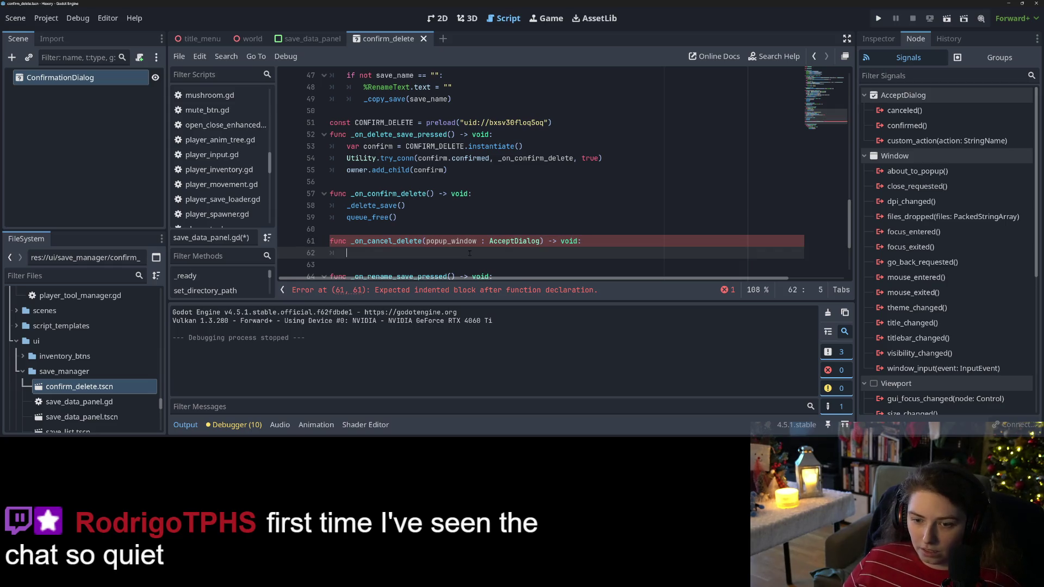
{"action": "type", "text": "popup_window.qu"}
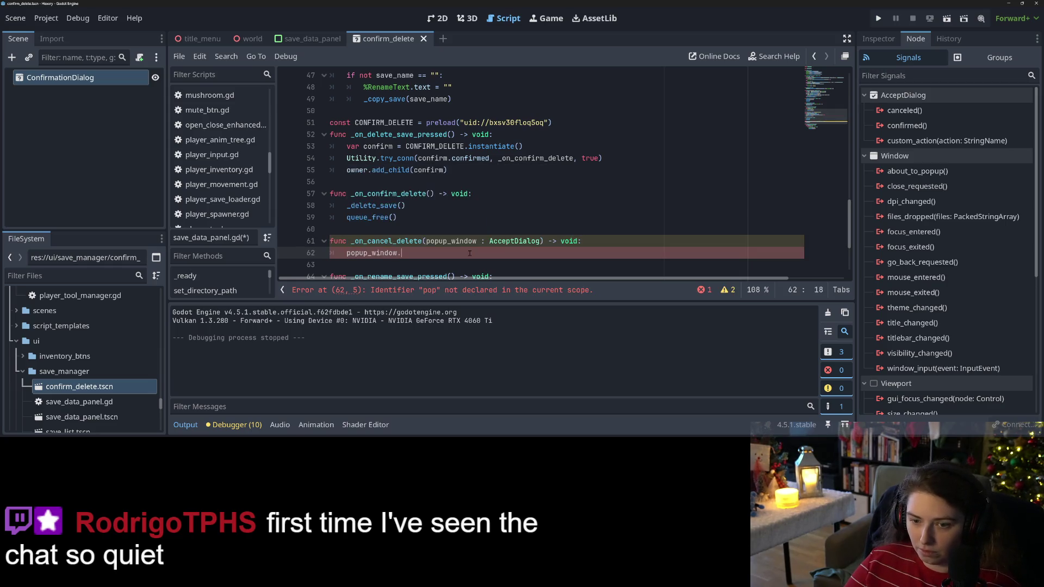
{"action": "key", "text": "Down"}
{"action": "key", "text": "Return"}
{"action": "type", "text": ")"}
{"action": "key", "text": "ctrl+s"}
{"action": "double_click", "coordinate": [387, 241]}
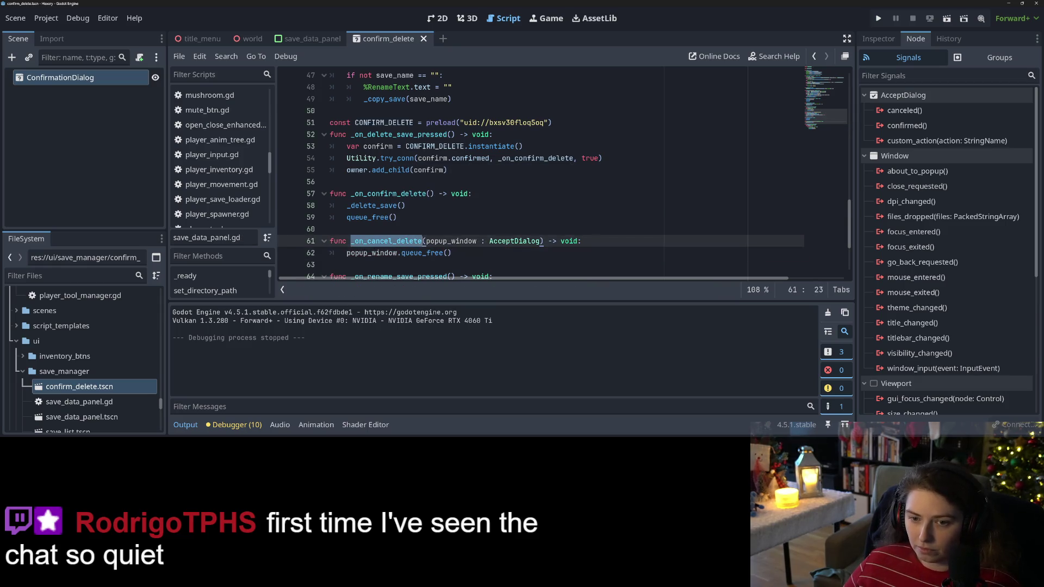
Step: Duplicate the try_conn line to connect confirm.canceled to _on_cancel_delete, and save
{"action": "left_click", "coordinate": [632, 161]}
{"action": "key", "text": "ctrl+shift+d"}
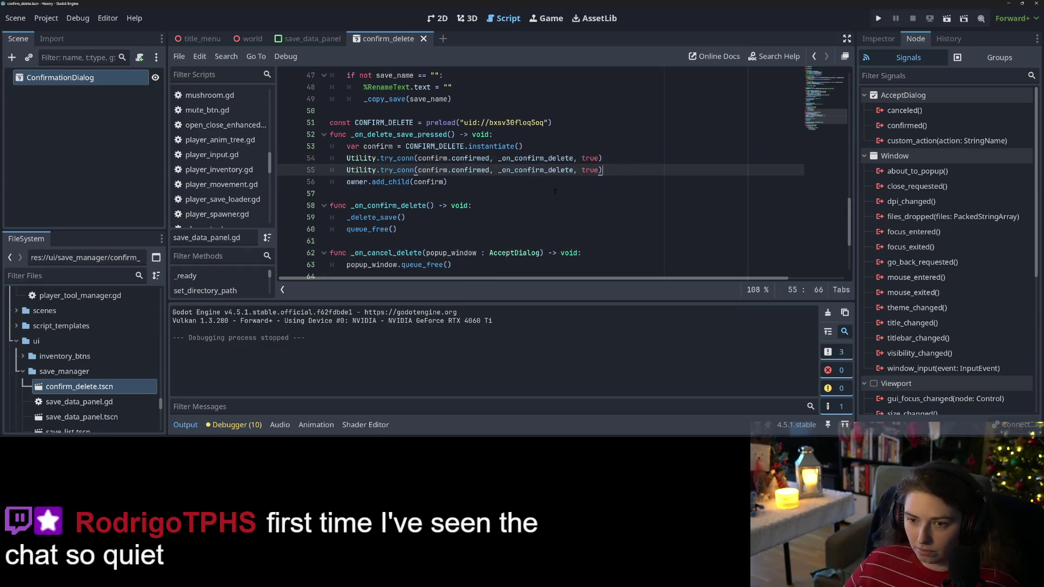
{"action": "double_click", "coordinate": [405, 253]}
{"action": "key", "text": "ctrl+c"}
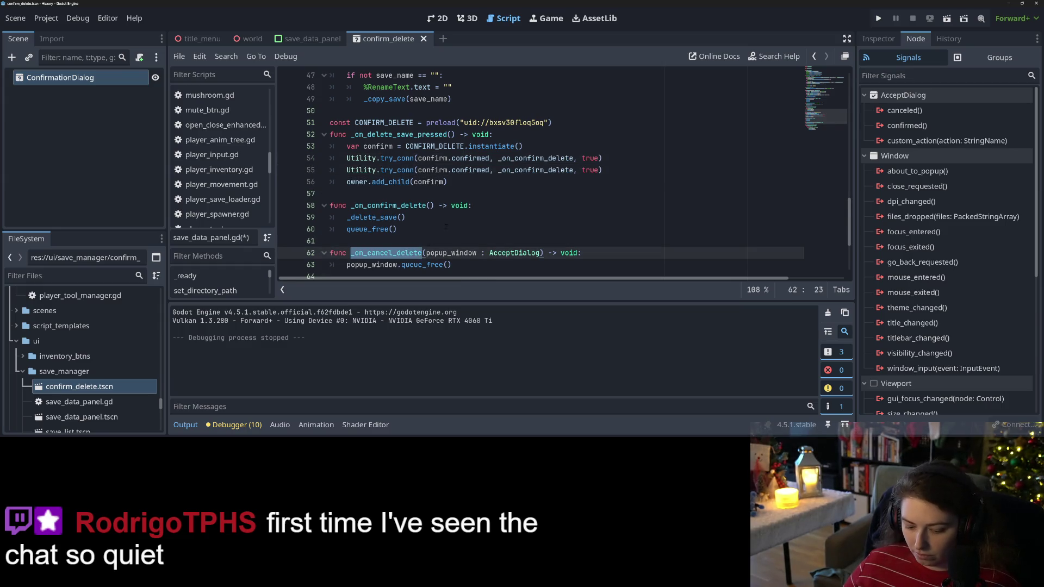
{"action": "double_click", "coordinate": [532, 170]}
{"action": "key", "text": "ctrl+v"}
{"action": "left_click_drag", "start_coordinate": [491, 170], "coordinate": [459, 169]}
{"action": "key", "text": "BackSpace"}
{"action": "key", "text": "BackSpace"}
{"action": "type", "text": "ancel"}
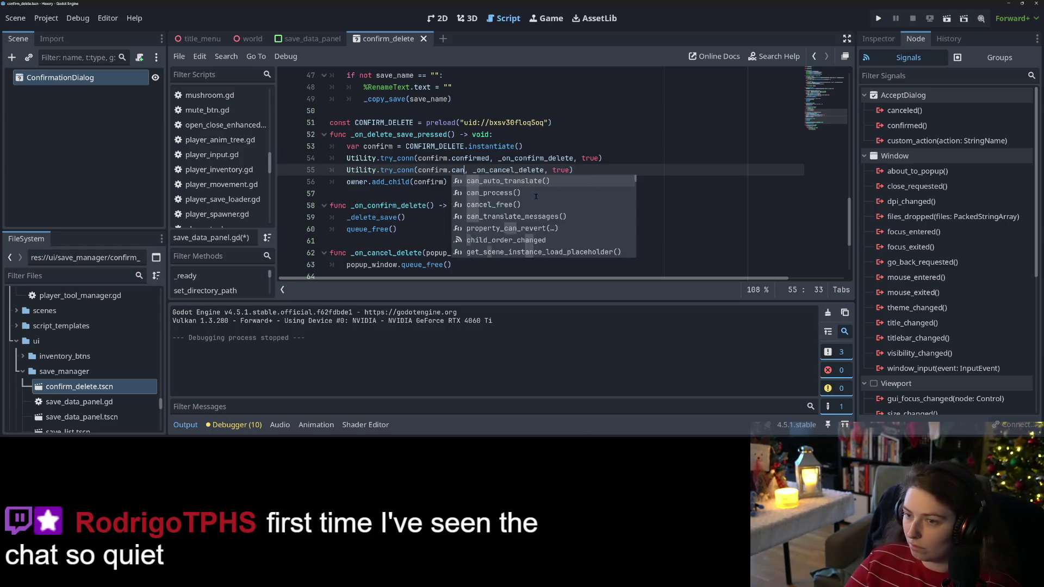
{"action": "type", "text": "ed"}
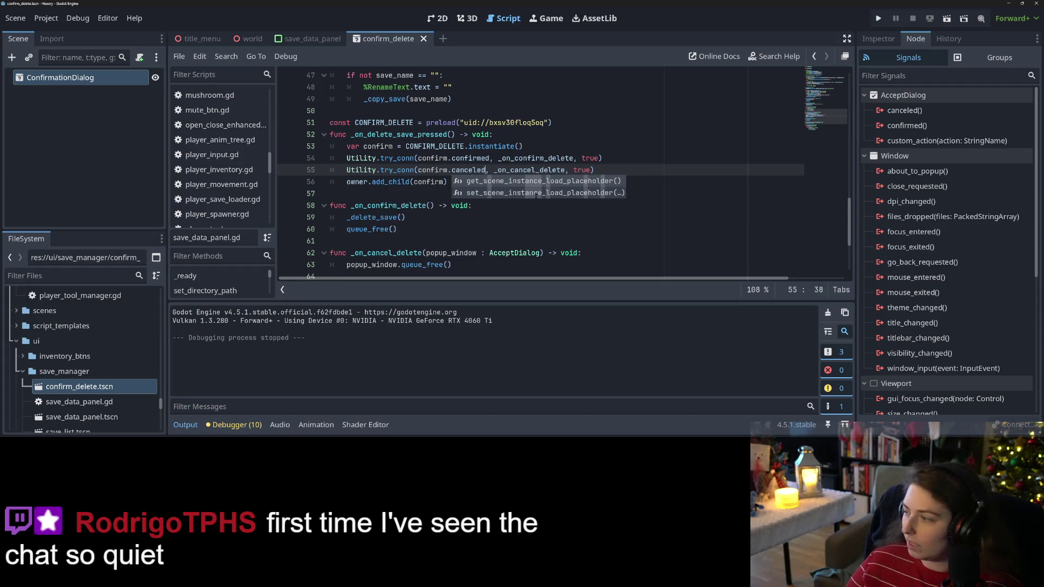
{"action": "key", "text": "ctrl+s"}
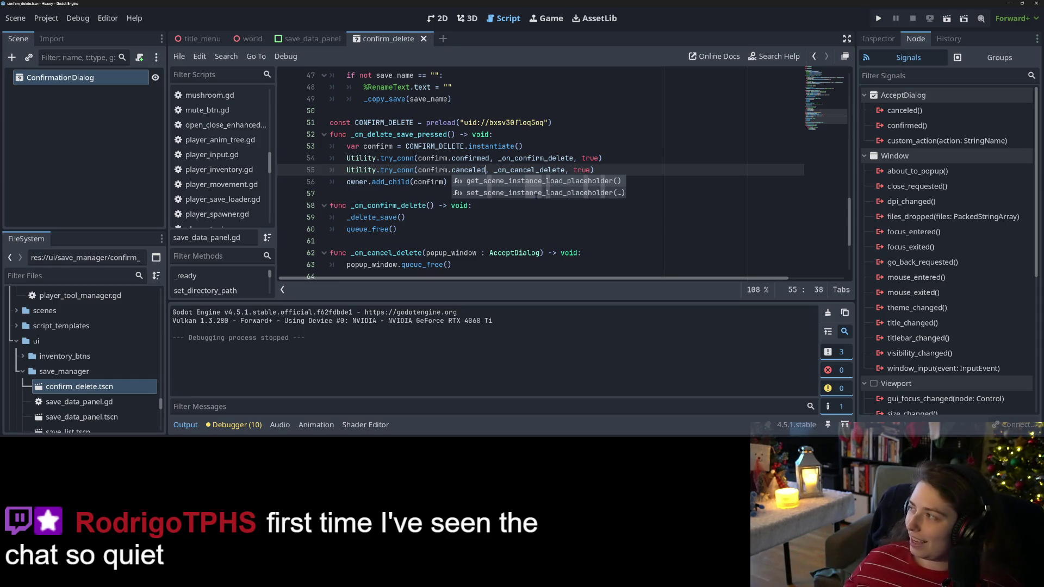
Step: Run the project to test the change, moving the game window toward the centre
{"action": "left_click", "coordinate": [756, 87]}
{"action": "left_click", "coordinate": [878, 18]}
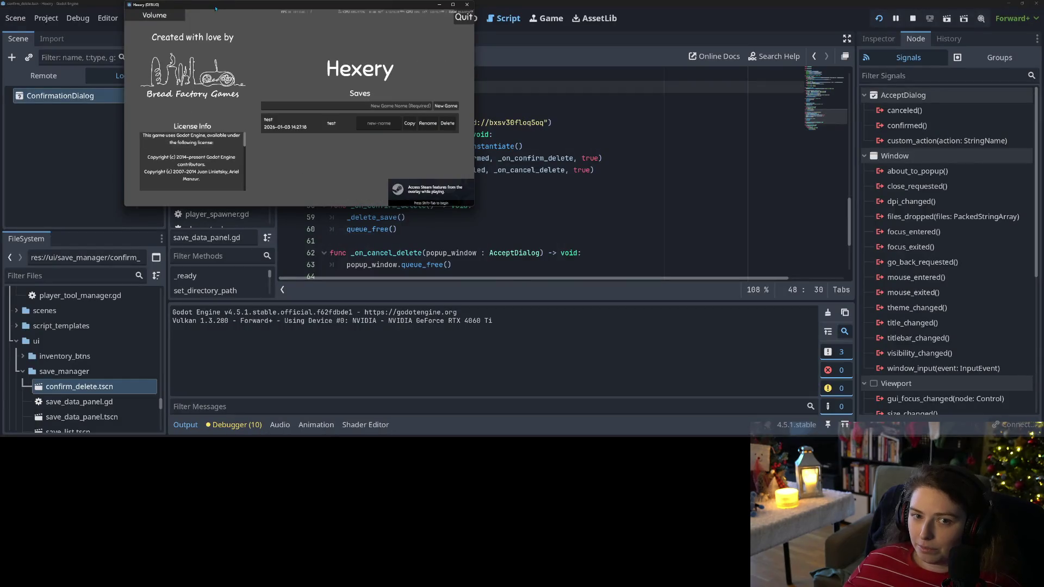
{"action": "left_click_drag", "start_coordinate": [216, 8], "coordinate": [602, 128]}
Step: Expand the Remote tree from TitleMenu down to SaveList and its ScrollContainer
{"action": "left_click", "coordinate": [44, 75]}
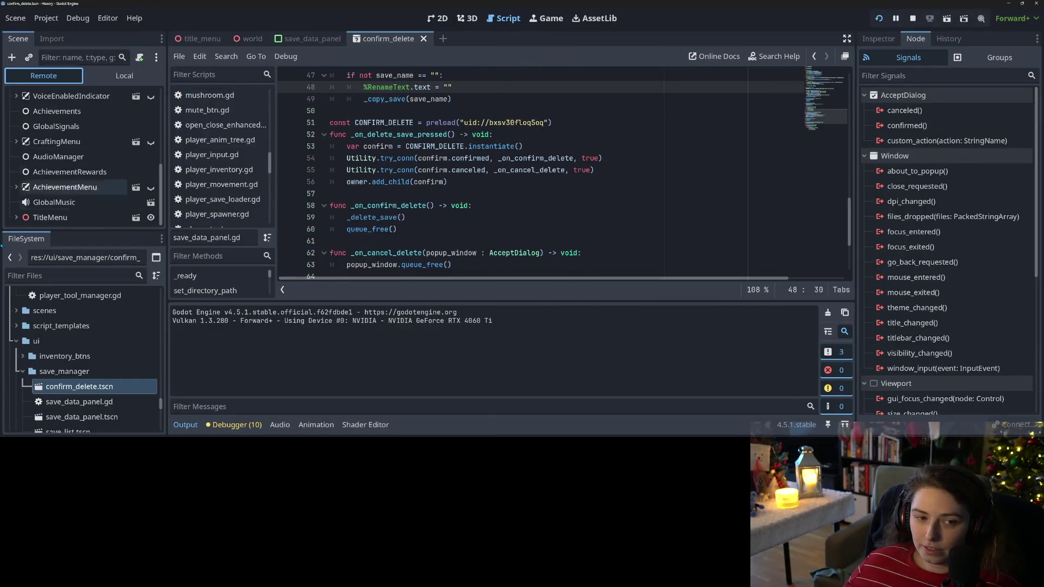
{"action": "left_click", "coordinate": [16, 217]}
{"action": "scroll", "coordinate": [24, 178], "scroll_direction": "down", "scroll_amount": 2}
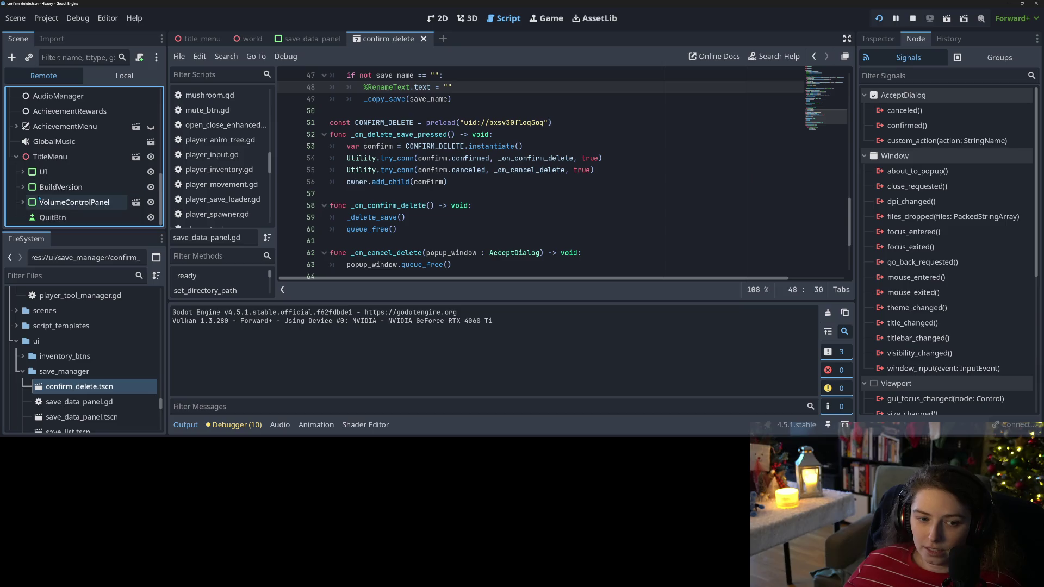
{"action": "left_click", "coordinate": [22, 171]}
{"action": "left_click", "coordinate": [29, 172]}
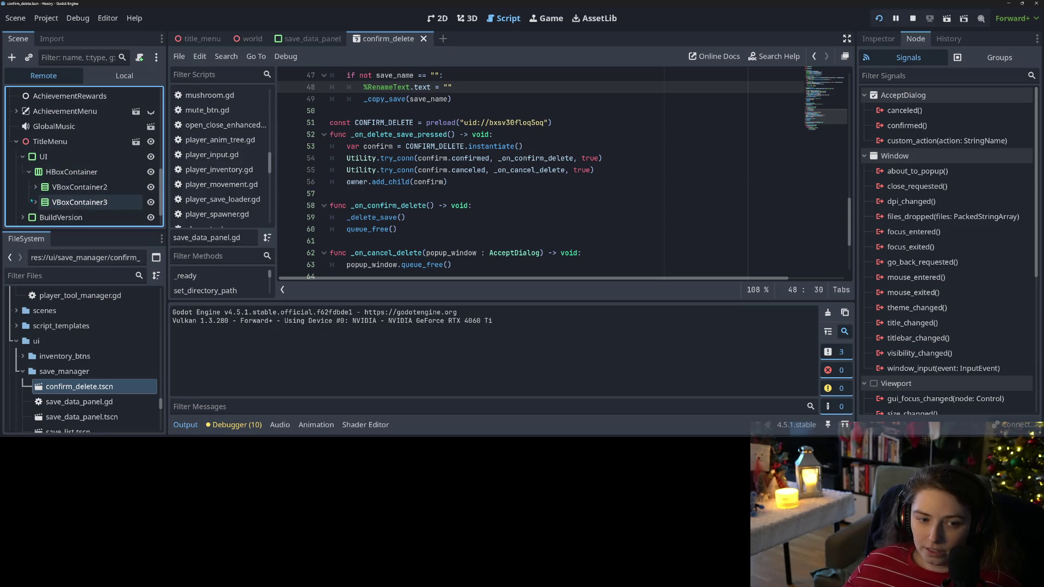
{"action": "left_click", "coordinate": [34, 202]}
{"action": "scroll", "coordinate": [49, 195], "scroll_direction": "down", "scroll_amount": 2}
{"action": "left_click", "coordinate": [42, 193]}
{"action": "scroll", "coordinate": [52, 199], "scroll_direction": "down", "scroll_amount": 1}
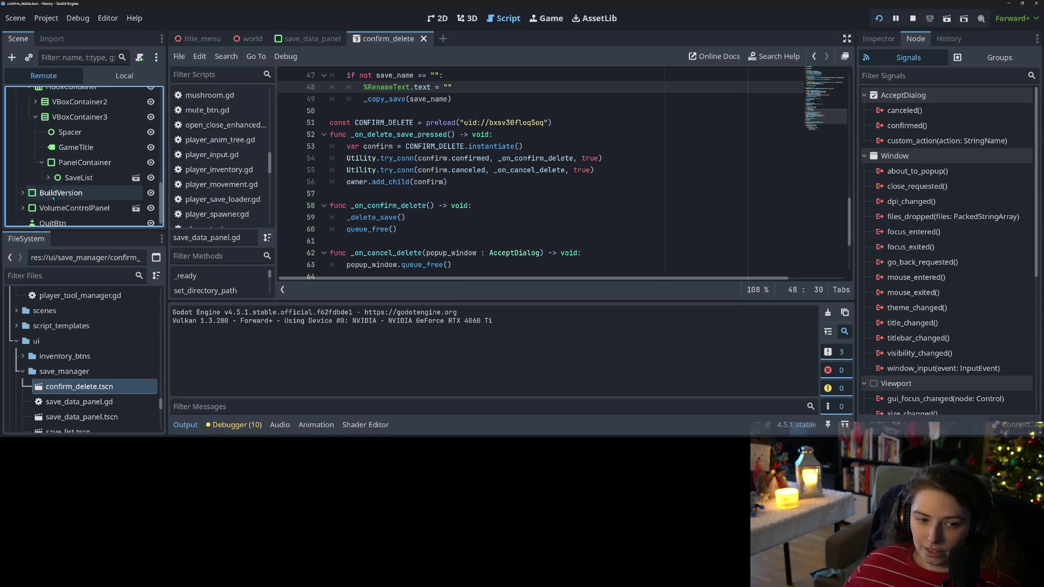
{"action": "left_click", "coordinate": [48, 177]}
{"action": "scroll", "coordinate": [54, 179], "scroll_direction": "down", "scroll_amount": 2}
{"action": "left_click", "coordinate": [54, 171]}
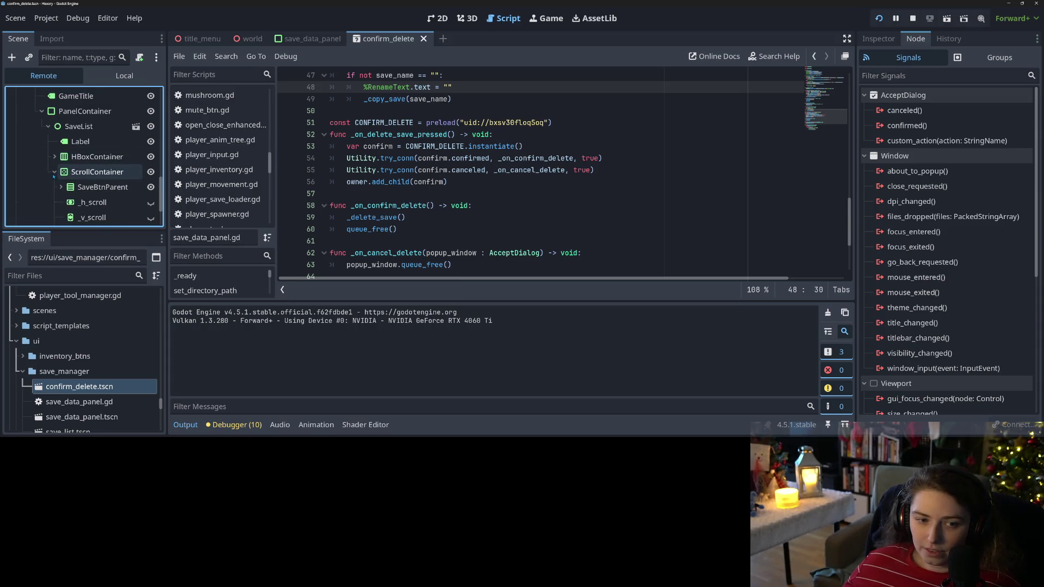
{"action": "left_click", "coordinate": [55, 172]}
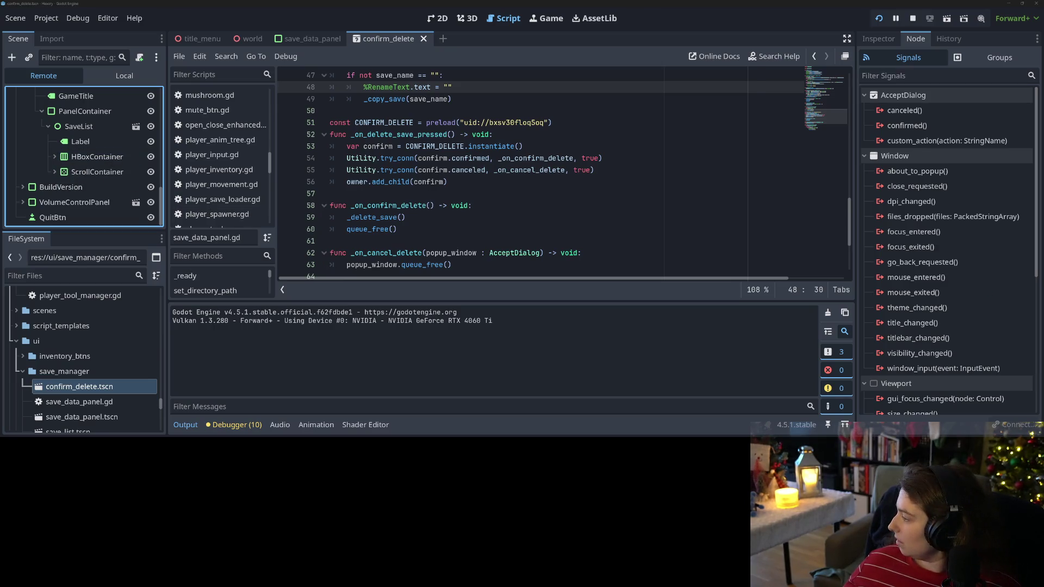
Step: Delete the test save, cancel the prompt, then stop the game
{"action": "key", "text": "alt+Tab"}
{"action": "left_click", "coordinate": [839, 251]}
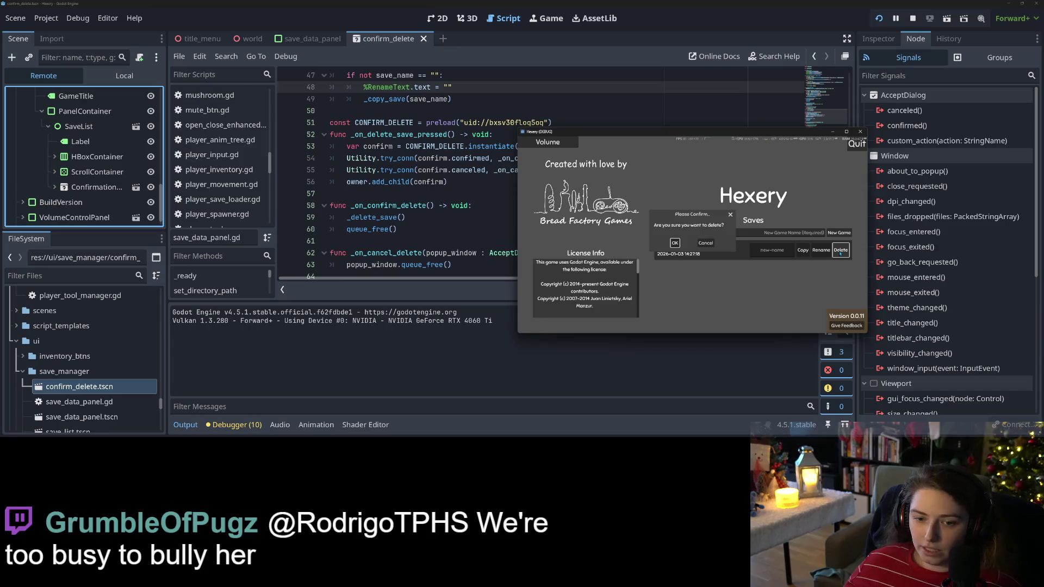
{"action": "left_click", "coordinate": [706, 244]}
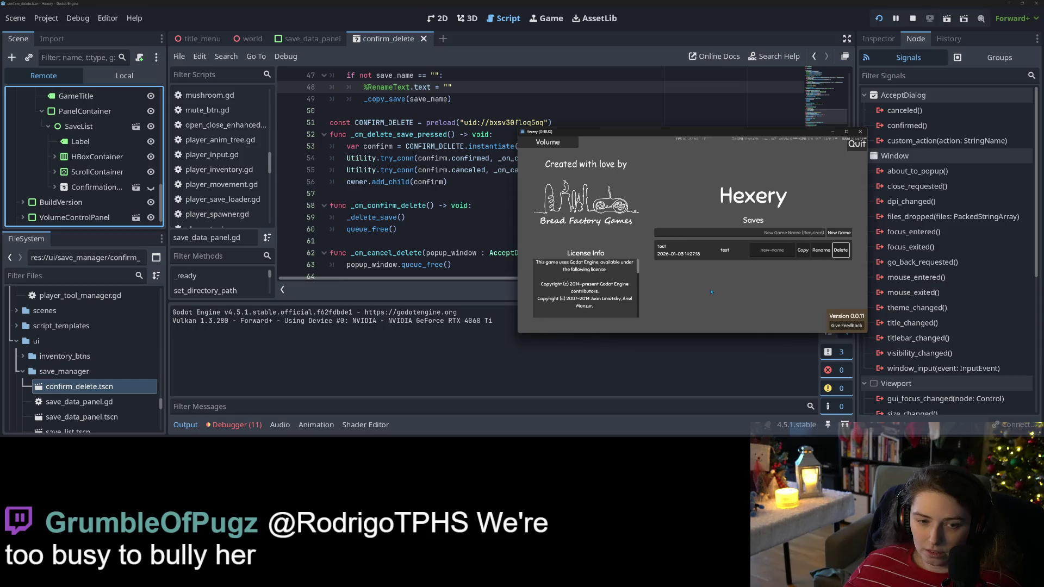
{"action": "left_click", "coordinate": [913, 18]}
{"action": "left_click", "coordinate": [624, 202]}
{"action": "key", "text": "Up"}
{"action": "key", "text": "Up"}
{"action": "key", "text": "Up"}
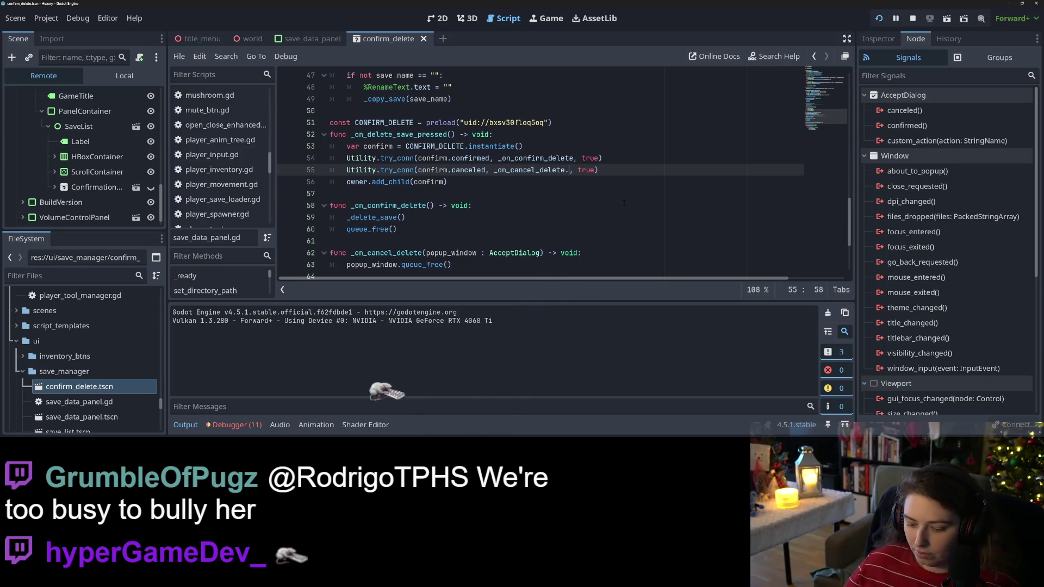
Step: Append .bind(confirm) to the cancel callback and rerun the game beside the Remote tree
{"action": "type", "text": ".bind("}
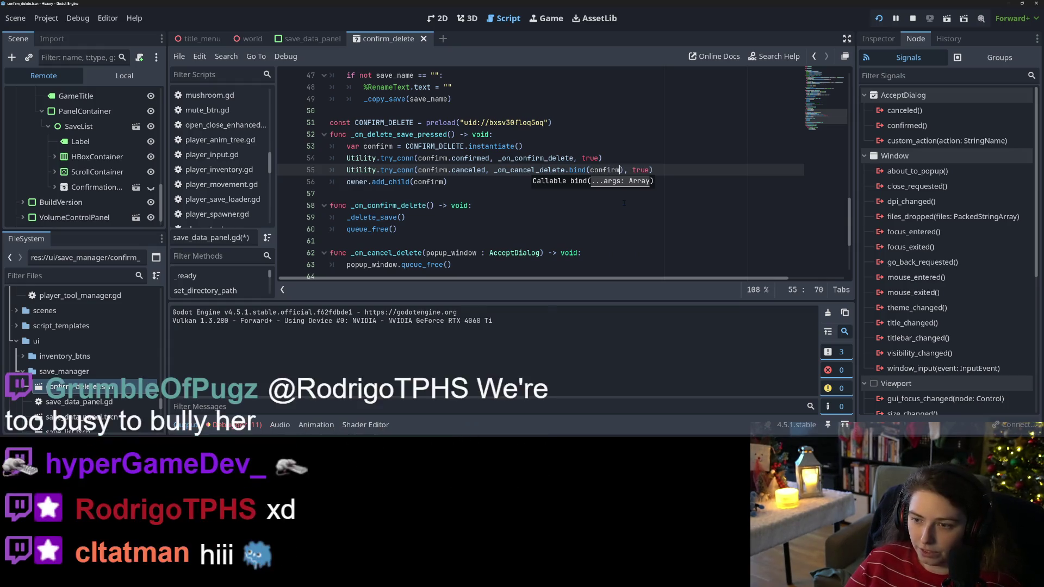
{"action": "type", "text": "confirm"}
{"action": "left_click", "coordinate": [877, 19]}
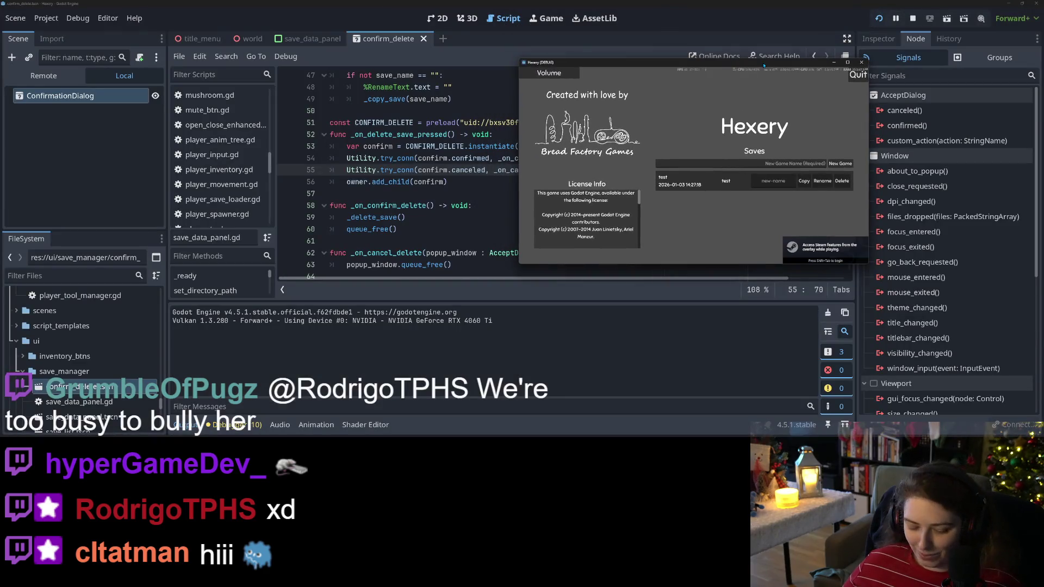
{"action": "key", "text": "super+Right"}
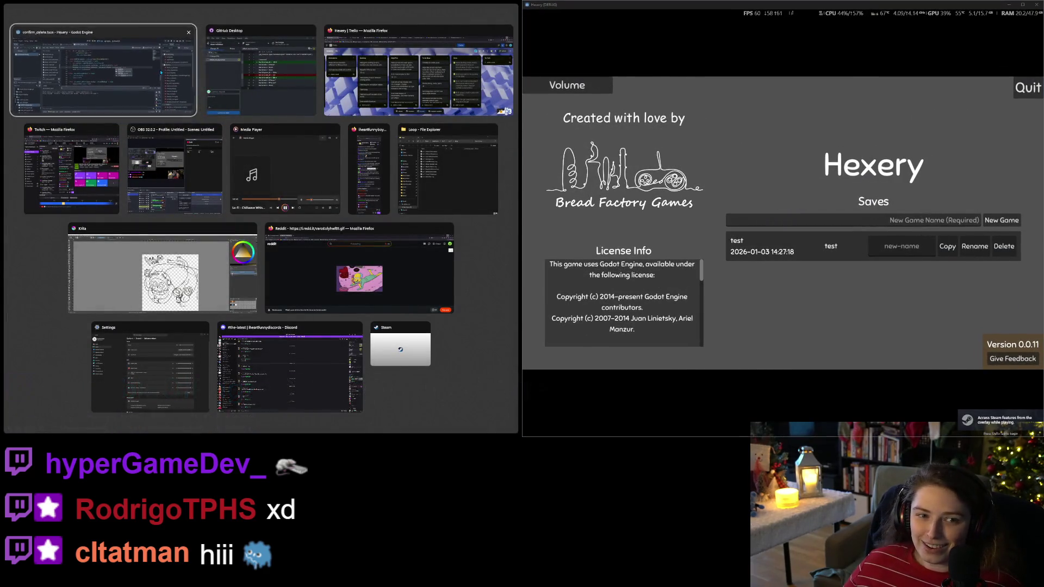
{"action": "left_click", "coordinate": [46, 88]}
{"action": "left_click", "coordinate": [46, 85]}
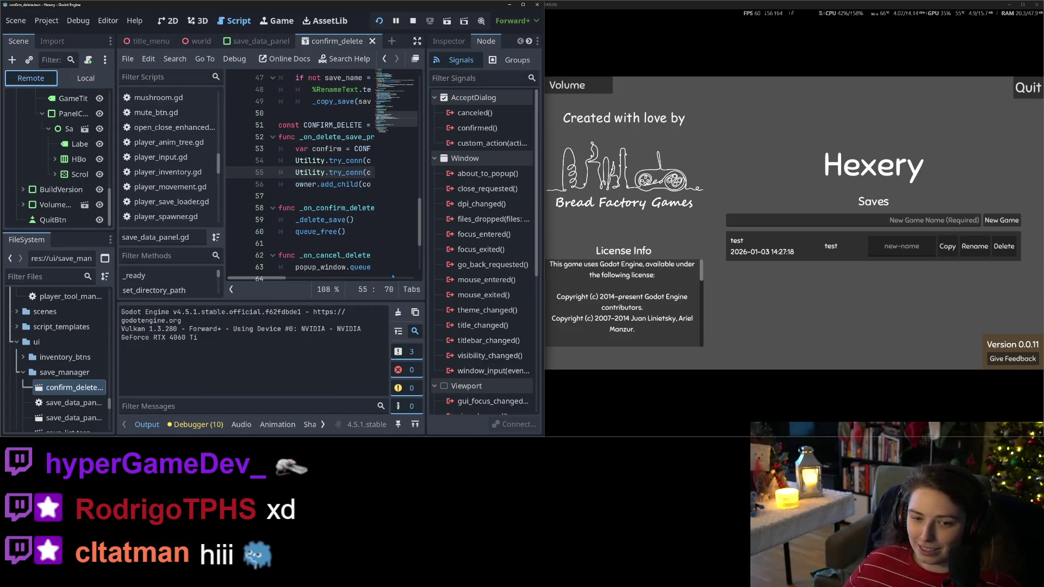
Step: Cancel the test save's delete prompt twice, then close the game
{"action": "left_click", "coordinate": [1003, 246]}
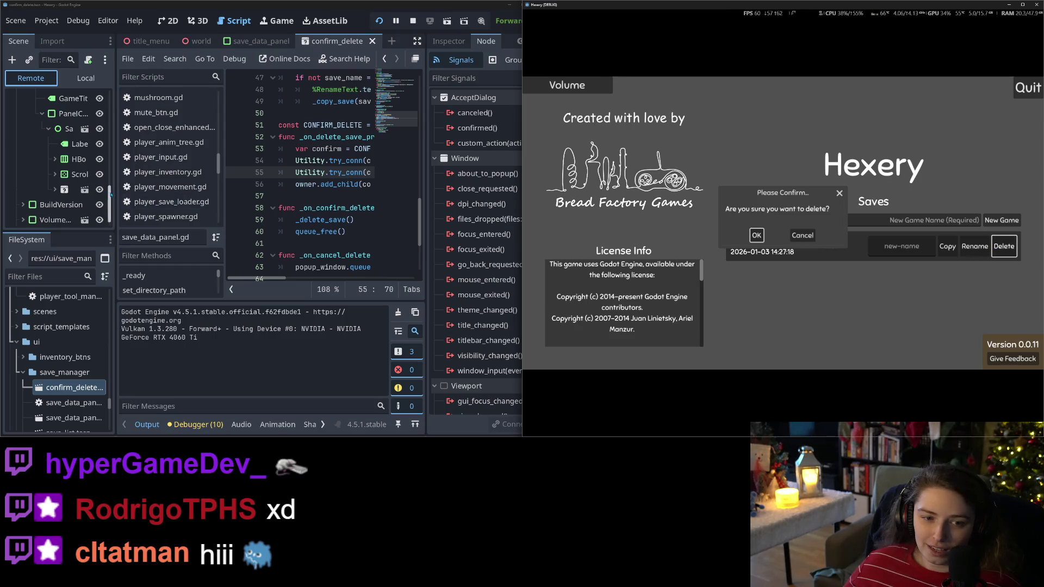
{"action": "left_click", "coordinate": [802, 234]}
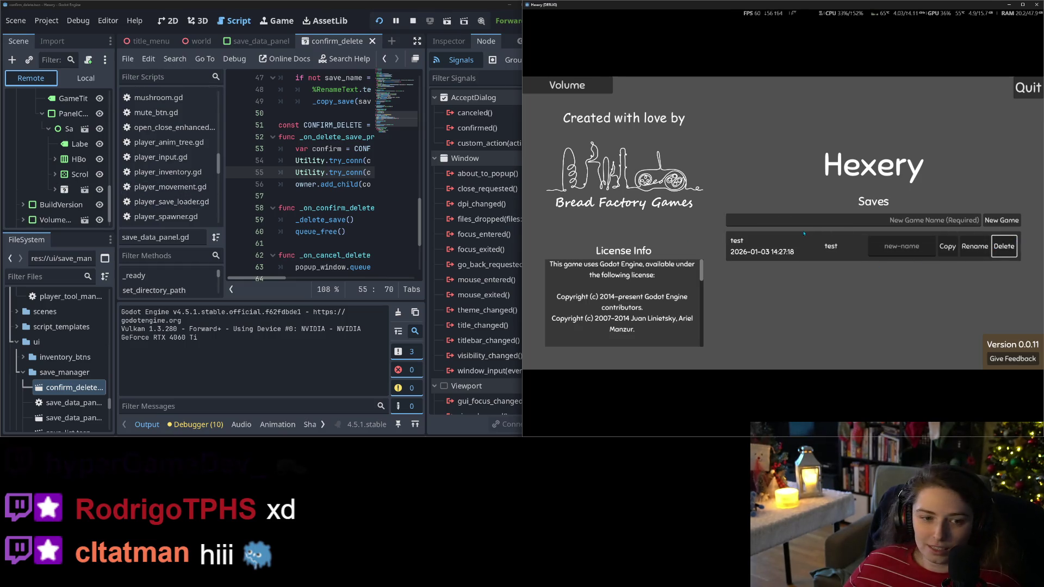
{"action": "left_click", "coordinate": [1003, 245]}
{"action": "left_click", "coordinate": [841, 193]}
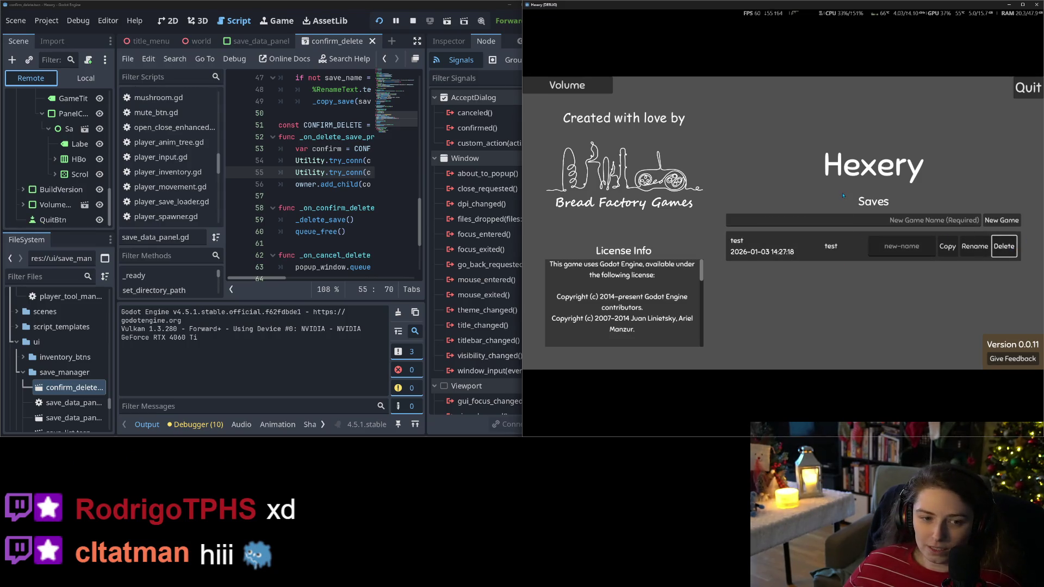
{"action": "left_click", "coordinate": [1036, 4]}
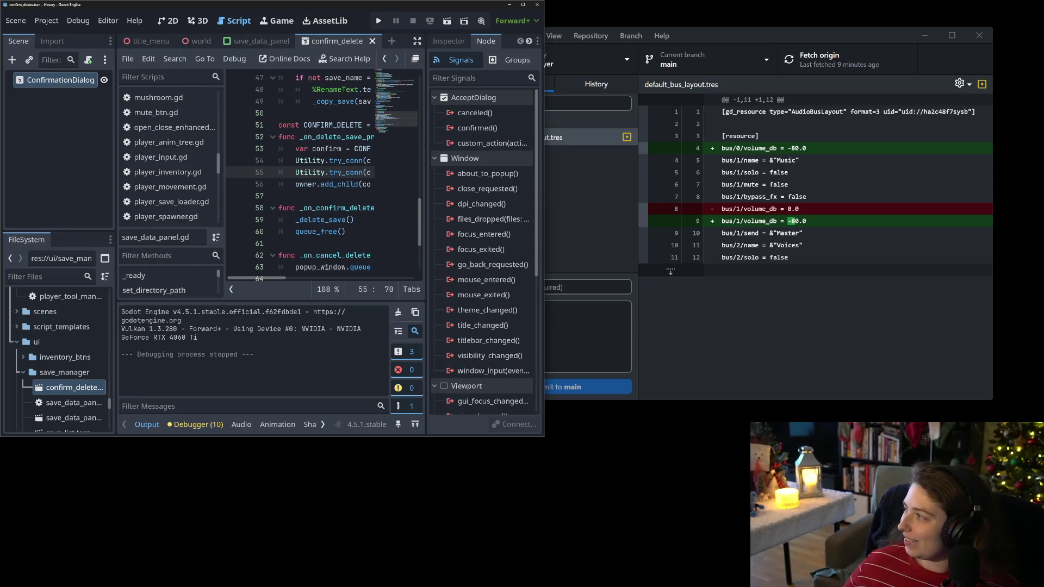
Step: Maximize the Godot editor and place the caret on line 57 of save_data_panel.gd
{"action": "left_click", "coordinate": [523, 4]}
{"action": "left_click", "coordinate": [547, 197]}
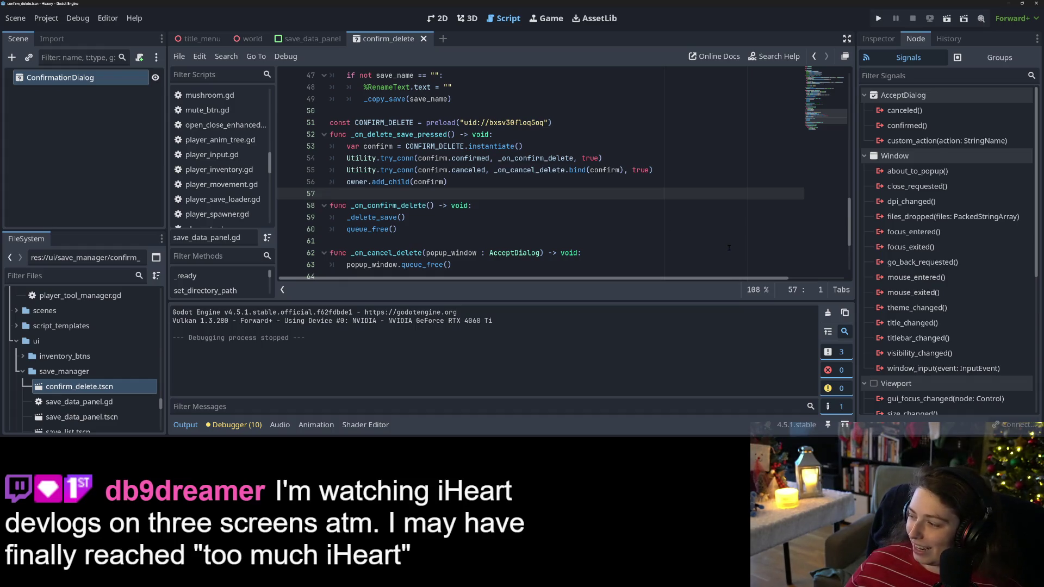
Step: Show the ConfirmationDialog's properties in the Inspector, collapse the Output panel, and return to GitHub Desktop
{"action": "left_click", "coordinate": [699, 227]}
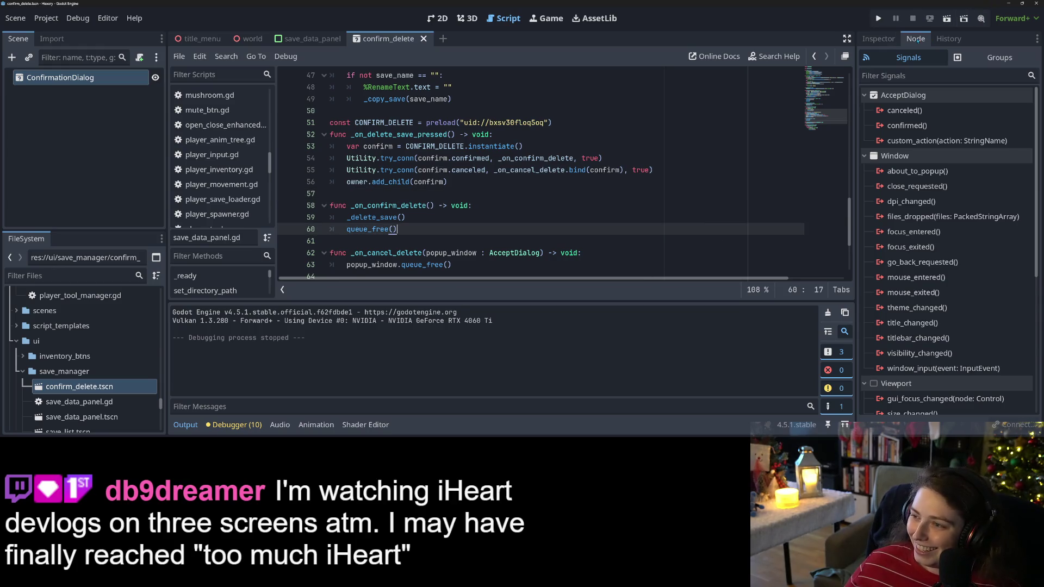
{"action": "left_click", "coordinate": [878, 39]}
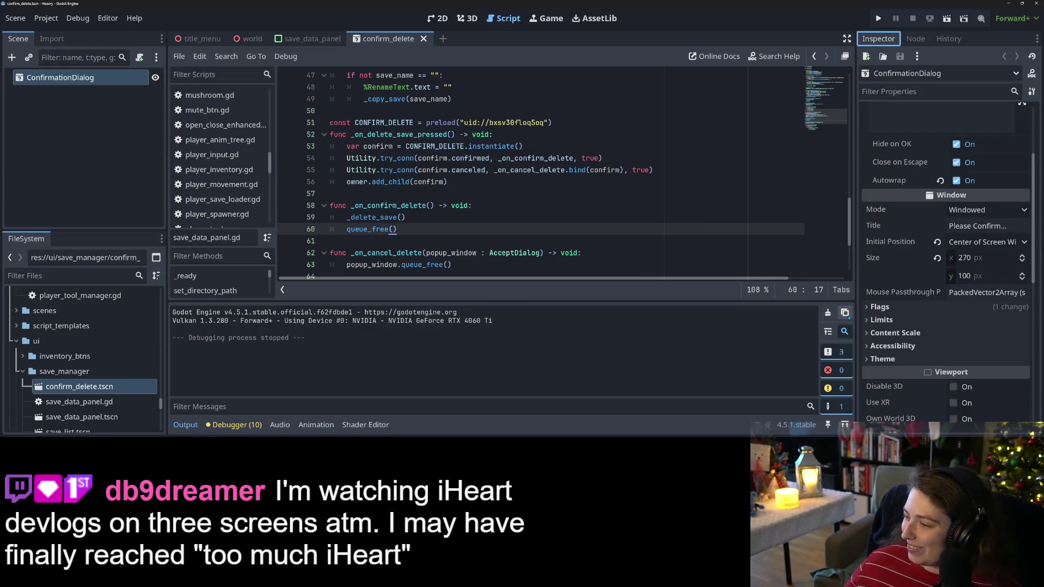
{"action": "left_click", "coordinate": [196, 425]}
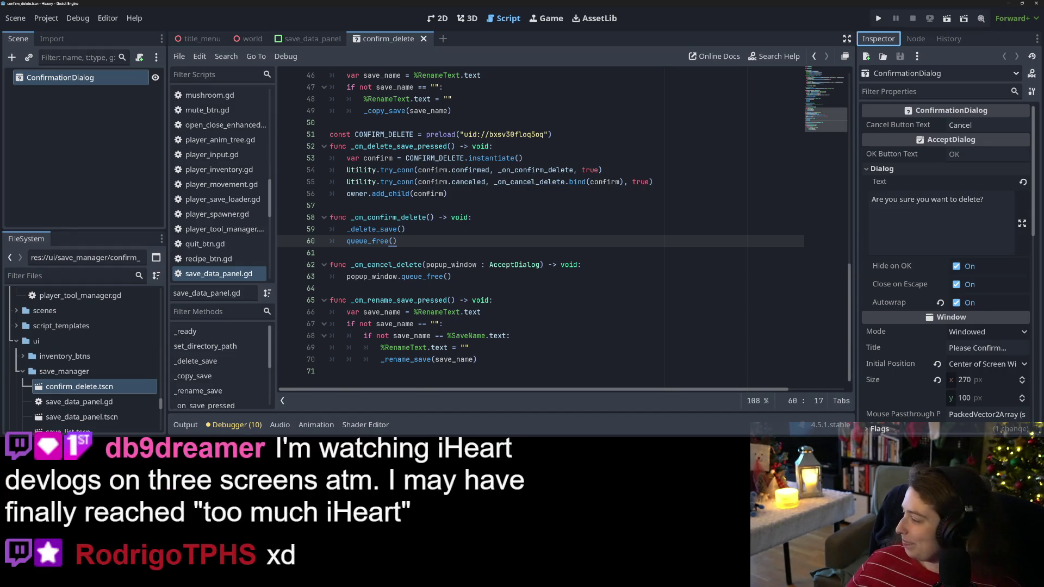
{"action": "key", "text": "alt+Tab"}
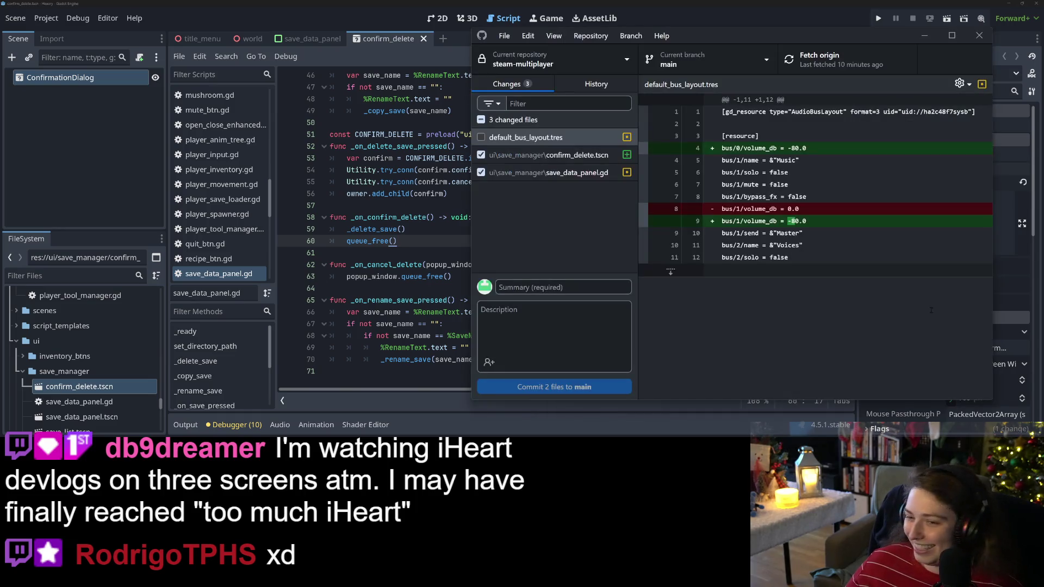
Step: Review both diffs and commit confirm_delete.tscn and save_data_panel.gd to main as 'adds confirmation on deleting a save'
{"action": "left_click", "coordinate": [565, 155]}
{"action": "left_click", "coordinate": [573, 173]}
{"action": "left_click", "coordinate": [612, 283]}
{"action": "type", "text": "adds confirmation o"}
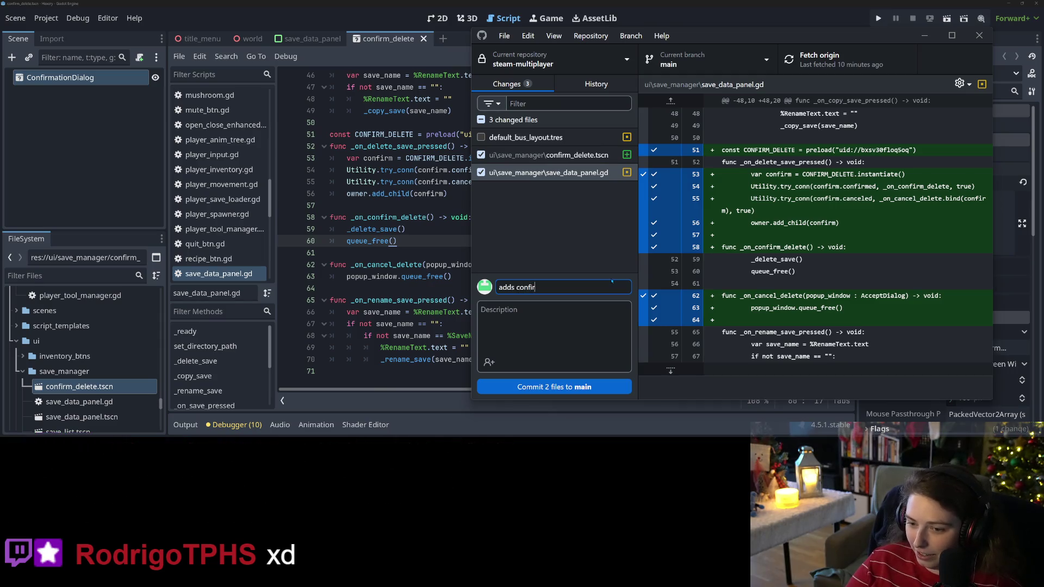
{"action": "type", "text": "n de"}
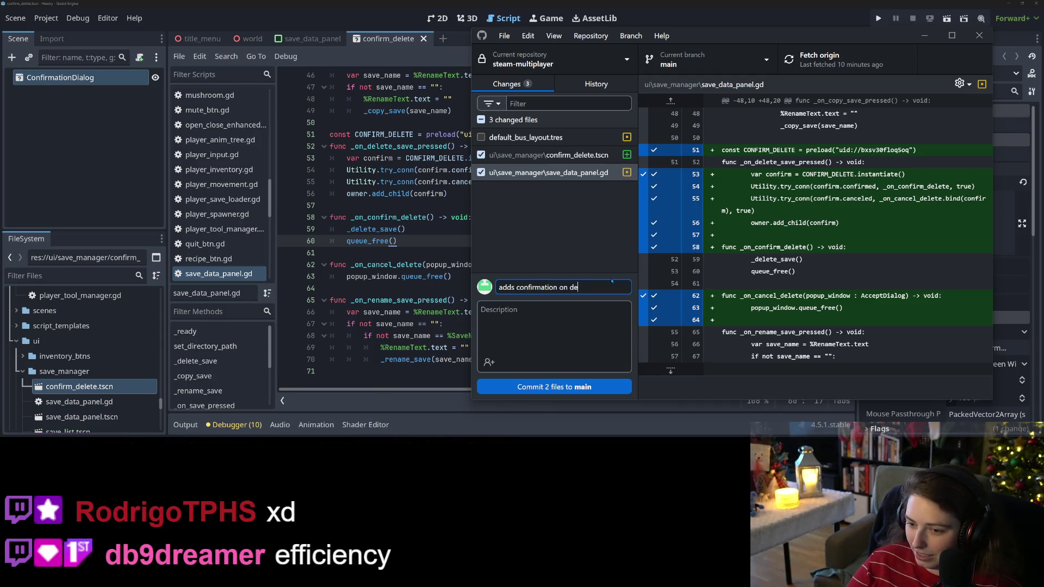
{"action": "type", "text": "leteng a save"}
{"action": "left_click", "coordinate": [625, 384]}
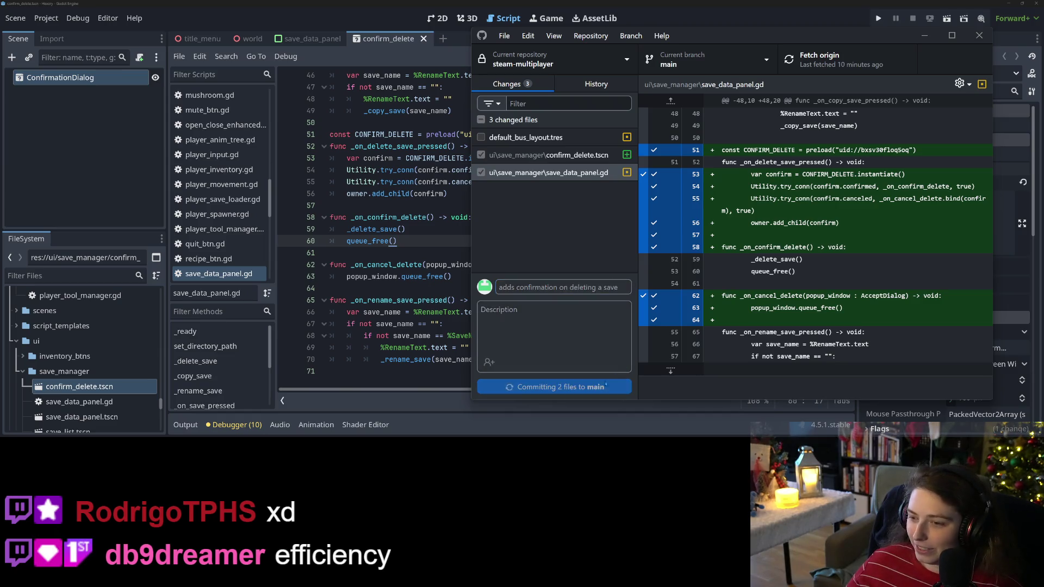
Step: Push the new commit to origin
{"action": "left_click", "coordinate": [831, 60]}
{"action": "left_click", "coordinate": [924, 35]}
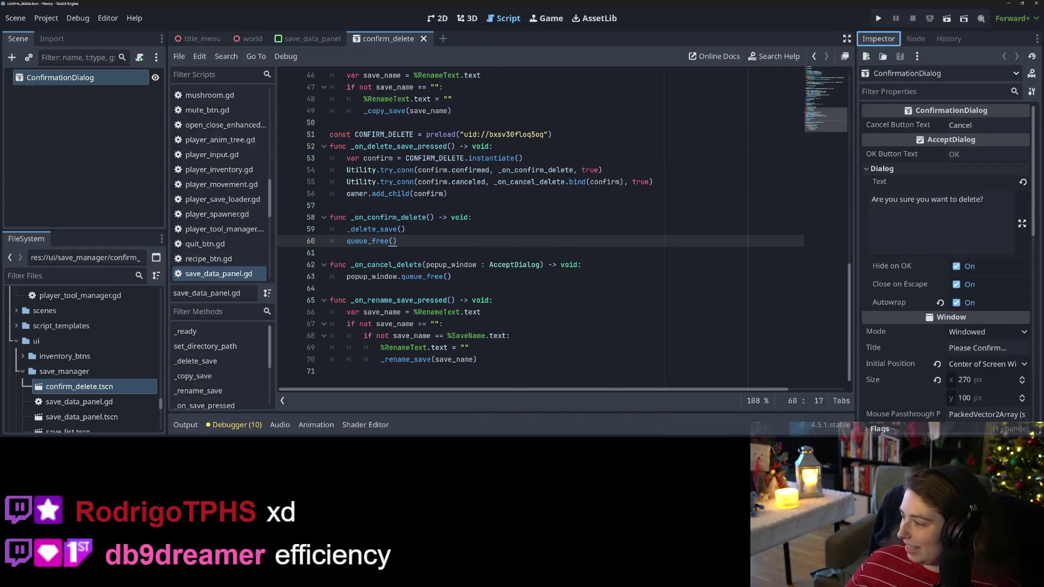
{"action": "key", "text": "alt+Tab"}
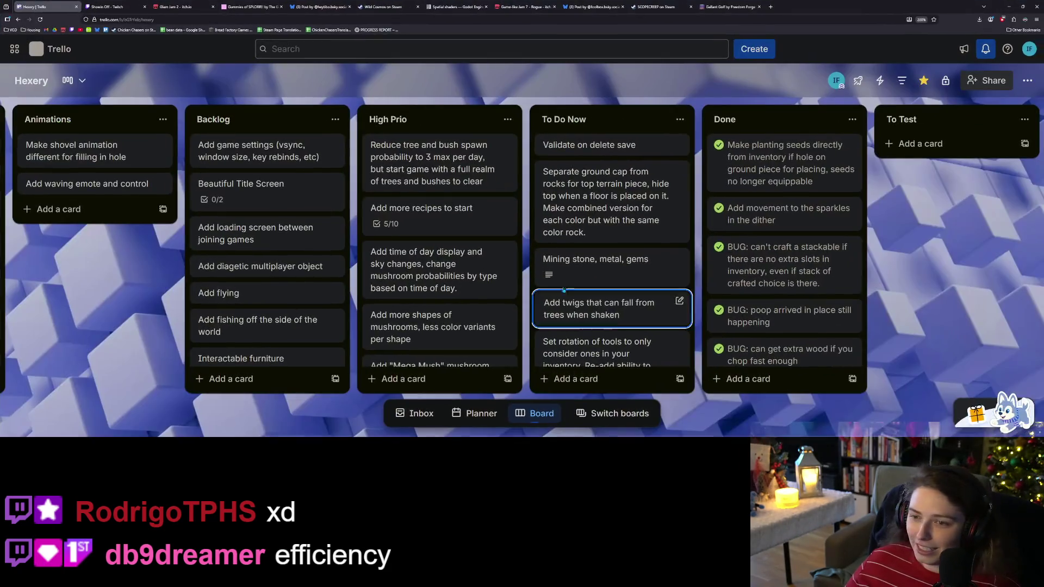
Step: Move the 'Validate on delete save' card from To Do Now to the top of Done, then hide the browser
{"action": "left_click_drag", "start_coordinate": [612, 156], "coordinate": [786, 146]}
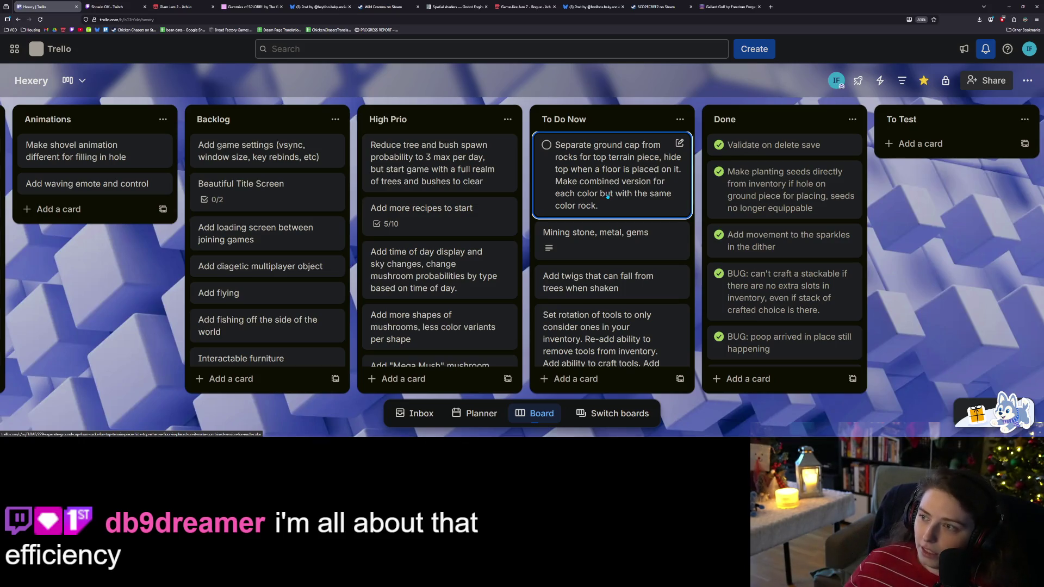
{"action": "left_click", "coordinate": [1009, 7]}
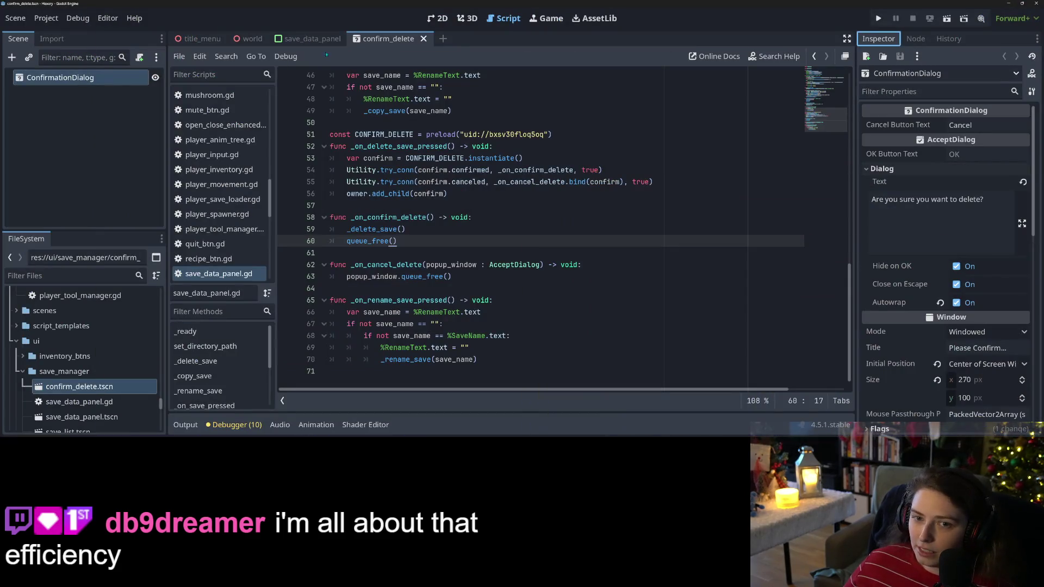
Step: Filter the FileSystem for 'ground' and open ground_piece.tscn in the 3D view
{"action": "left_click", "coordinate": [68, 275]}
{"action": "type", "text": "ground"}
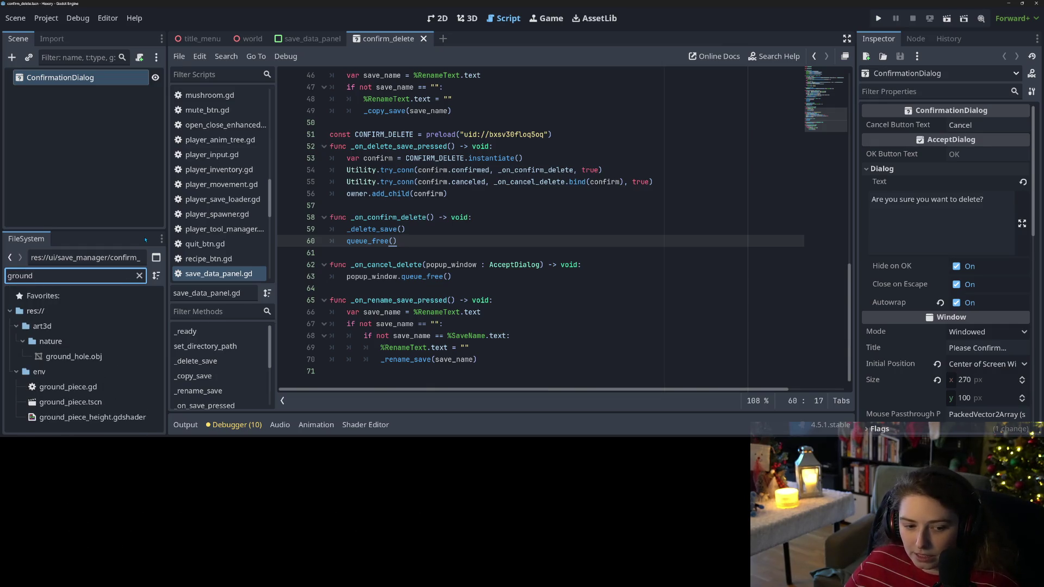
{"action": "double_click", "coordinate": [90, 405]}
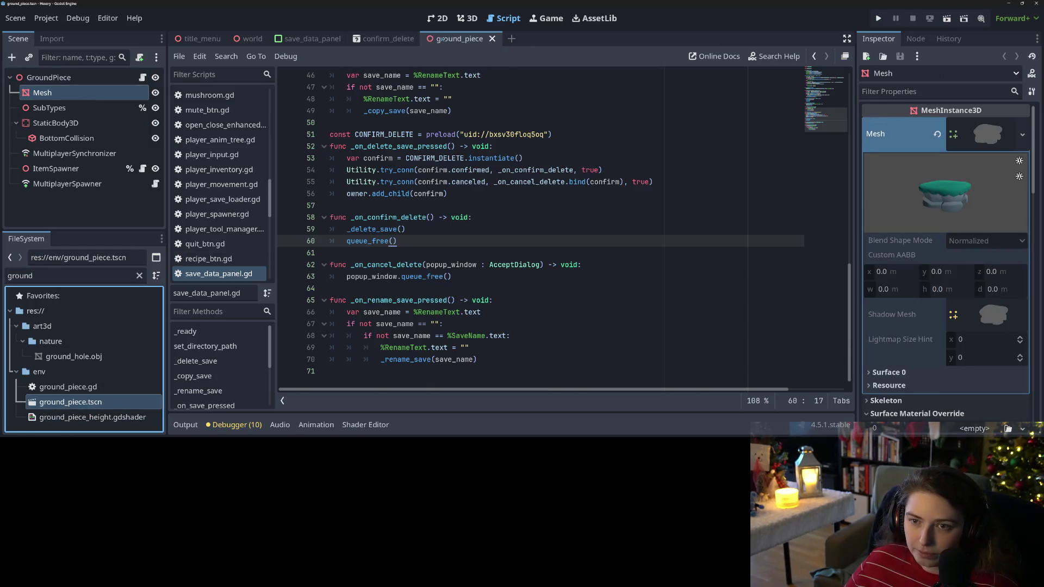
{"action": "left_click", "coordinate": [468, 18]}
Step: Orbit and zoom the camera to inspect the ground piece mesh from above and level angles
{"action": "mouse_move", "coordinate": [573, 296]}
{"action": "middle_mouse_down"}
{"action": "mouse_move", "coordinate": [611, 233]}
{"action": "mouse_move", "coordinate": [581, 261]}
{"action": "mouse_move", "coordinate": [554, 250]}
{"action": "middle_mouse_up"}
{"action": "scroll", "coordinate": [590, 167], "scroll_direction": "up", "scroll_amount": 3}
{"action": "mouse_move", "coordinate": [590, 167]}
{"action": "middle_mouse_down"}
{"action": "mouse_move", "coordinate": [586, 294]}
{"action": "mouse_move", "coordinate": [602, 275]}
{"action": "mouse_move", "coordinate": [583, 284]}
{"action": "middle_mouse_up"}
{"action": "scroll", "coordinate": [587, 272], "scroll_direction": "down", "scroll_amount": 2}
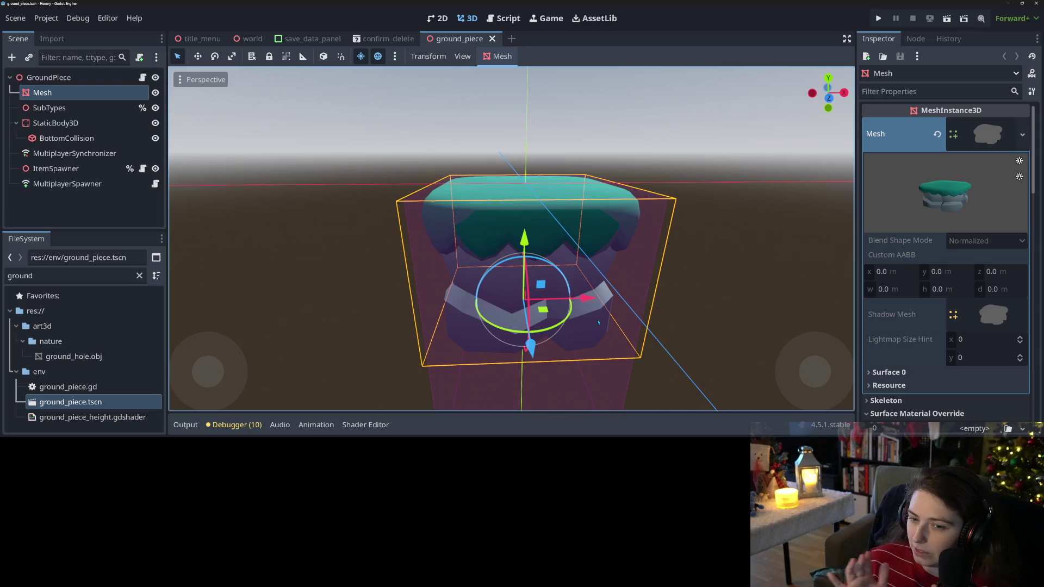
{"action": "middle_click_drag", "start_coordinate": [632, 294], "coordinate": [468, 280]}
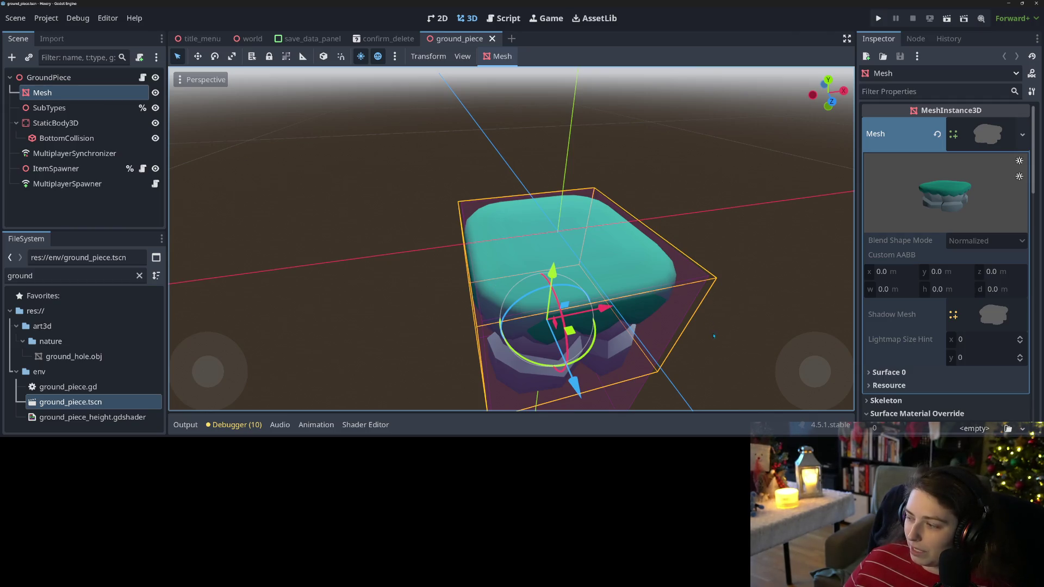
{"action": "middle_click_drag", "start_coordinate": [714, 335], "coordinate": [668, 306]}
{"action": "middle_click_drag", "start_coordinate": [523, 213], "coordinate": [517, 133]}
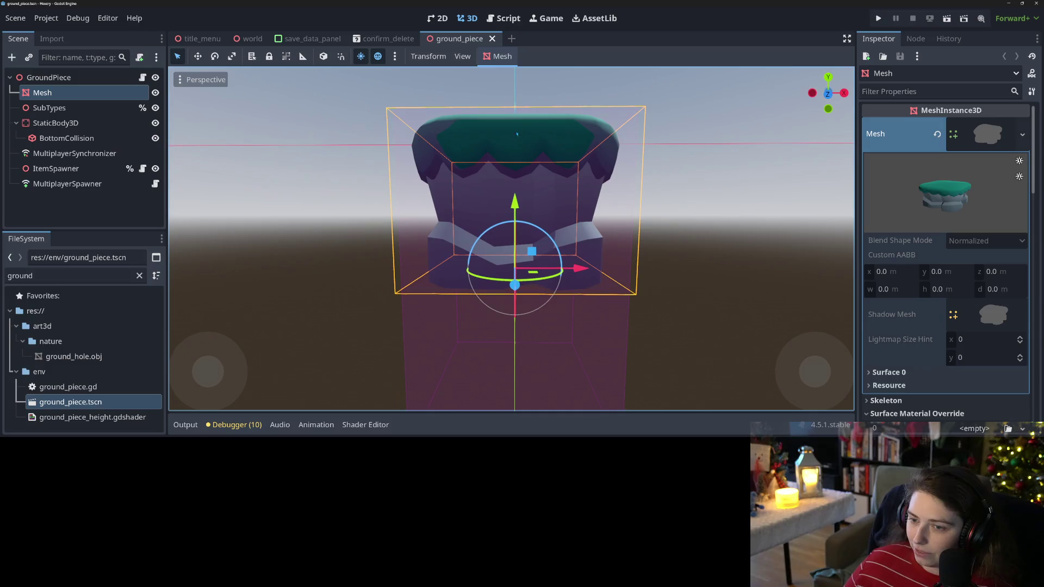
{"action": "middle_click_drag", "start_coordinate": [574, 219], "coordinate": [585, 254]}
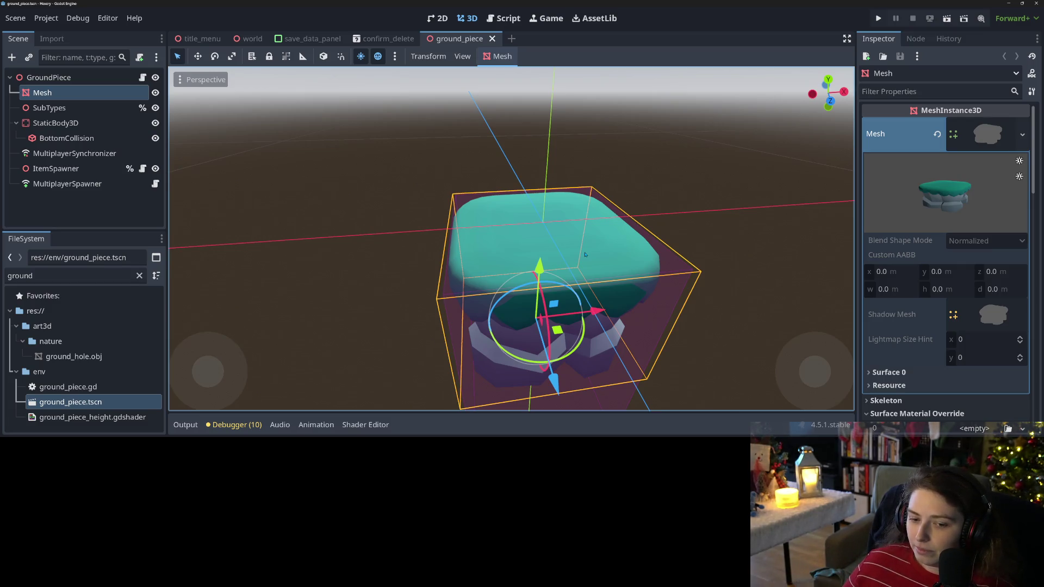
Step: Orbit and zoom around the ground piece mesh to view it from several angles
{"action": "scroll", "coordinate": [640, 336], "scroll_direction": "down", "scroll_amount": 5}
{"action": "scroll", "coordinate": [640, 337], "scroll_direction": "up", "scroll_amount": 4}
{"action": "middle_click_drag", "start_coordinate": [587, 307], "coordinate": [573, 295]}
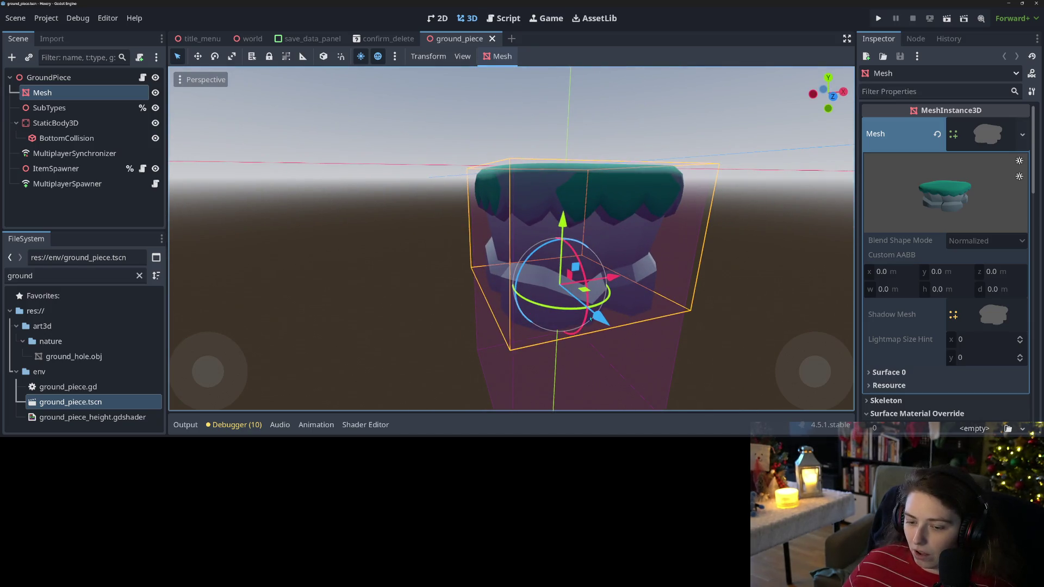
{"action": "scroll", "coordinate": [591, 256], "scroll_direction": "down", "scroll_amount": 2}
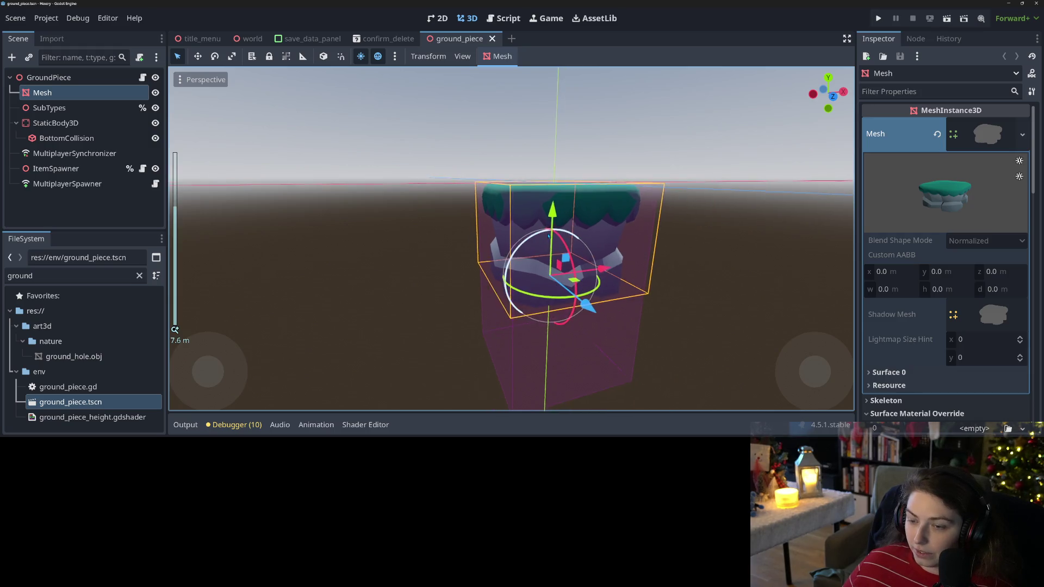
{"action": "middle_click_drag", "start_coordinate": [590, 256], "coordinate": [511, 236]}
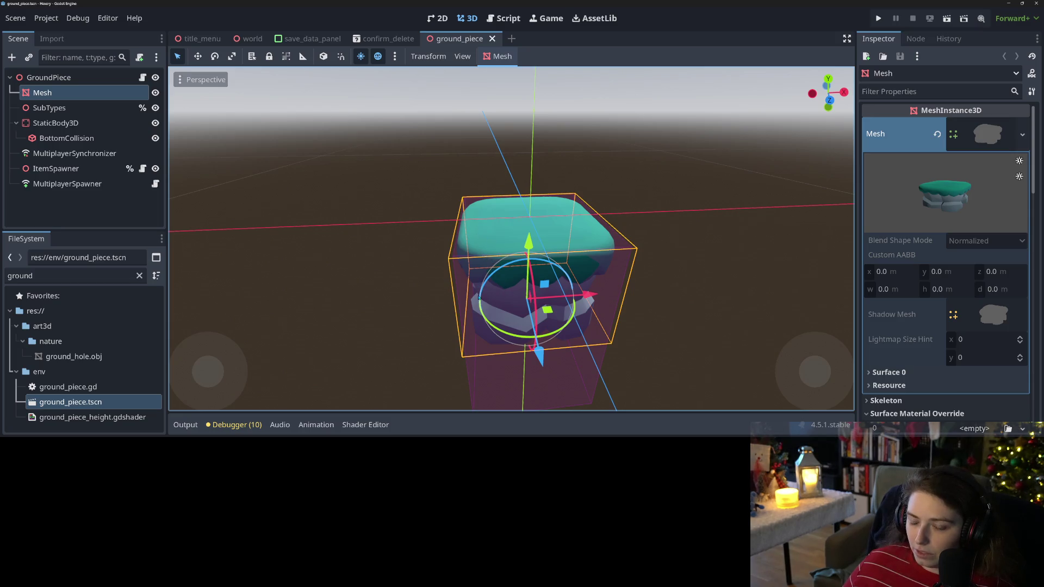
{"action": "middle_click_drag", "start_coordinate": [479, 298], "coordinate": [592, 241]}
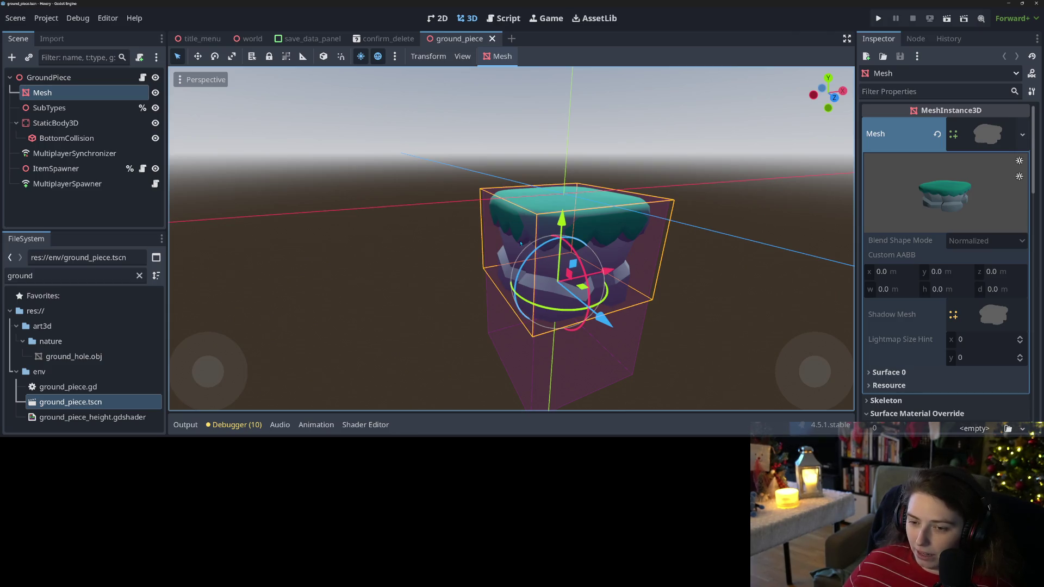
{"action": "mouse_move", "coordinate": [569, 275]}
{"action": "middle_mouse_down"}
{"action": "mouse_move", "coordinate": [587, 251]}
{"action": "mouse_move", "coordinate": [560, 283]}
{"action": "mouse_move", "coordinate": [477, 322]}
{"action": "mouse_move", "coordinate": [552, 312]}
{"action": "mouse_move", "coordinate": [581, 335]}
{"action": "middle_mouse_up"}
{"action": "scroll", "coordinate": [476, 322], "scroll_direction": "up", "scroll_amount": 3}
{"action": "scroll", "coordinate": [492, 321], "scroll_direction": "down", "scroll_amount": 3}
{"action": "scroll", "coordinate": [568, 325], "scroll_direction": "up", "scroll_amount": 2}
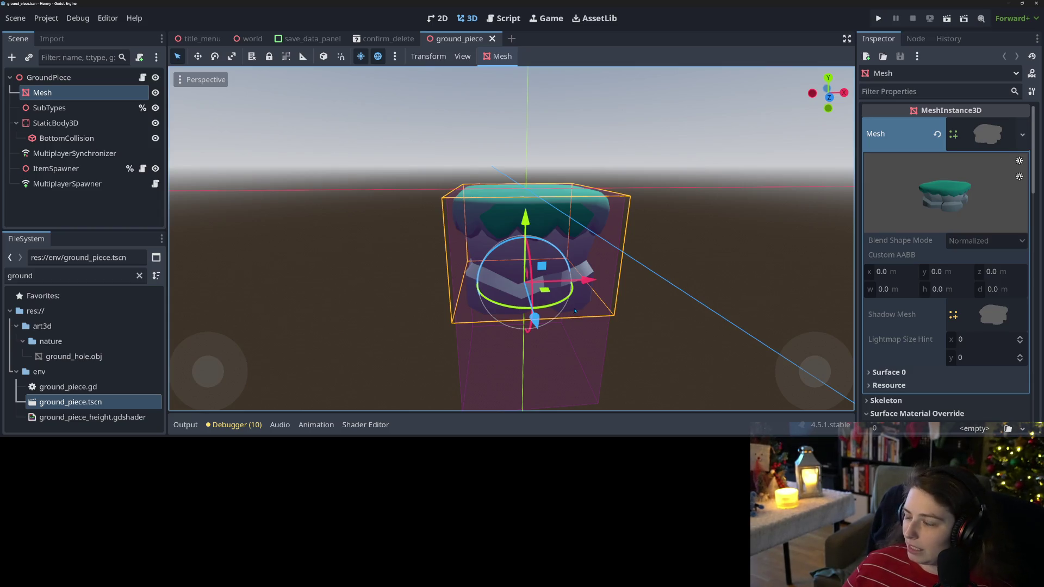
{"action": "mouse_move", "coordinate": [574, 311]}
{"action": "middle_mouse_down"}
{"action": "mouse_move", "coordinate": [624, 371]}
{"action": "mouse_move", "coordinate": [582, 357]}
{"action": "mouse_move", "coordinate": [629, 366]}
{"action": "mouse_move", "coordinate": [606, 354]}
{"action": "mouse_move", "coordinate": [570, 355]}
{"action": "mouse_move", "coordinate": [765, 280]}
{"action": "middle_mouse_up"}
{"action": "scroll", "coordinate": [625, 371], "scroll_direction": "up", "scroll_amount": 2}
Step: Frame the mesh in the viewport with F, then run the project to launch Hexery
{"action": "key", "text": "f"}
{"action": "scroll", "coordinate": [582, 357], "scroll_direction": "down", "scroll_amount": 3}
{"action": "scroll", "coordinate": [570, 355], "scroll_direction": "up", "scroll_amount": 1}
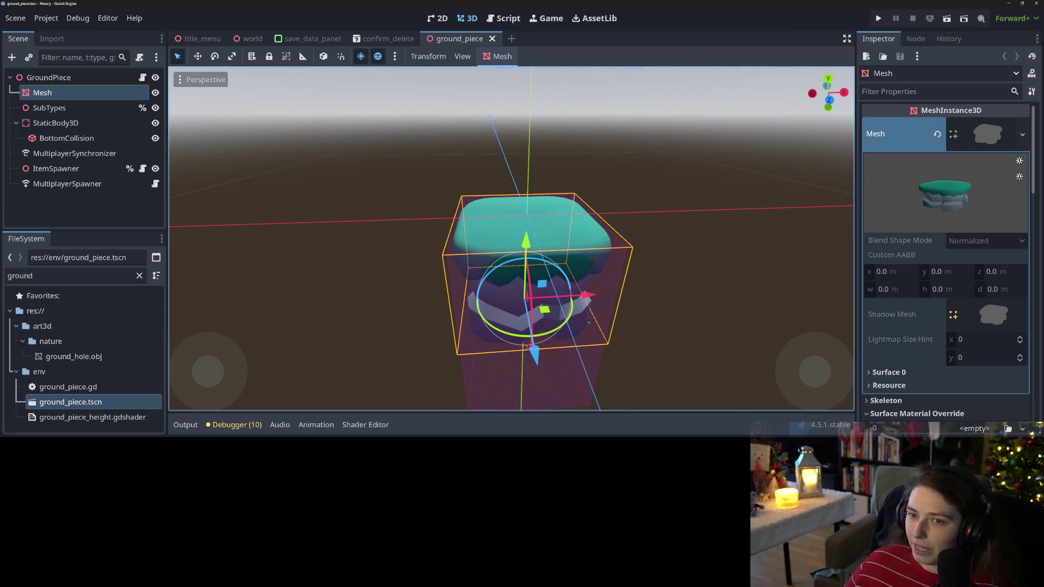
{"action": "left_click", "coordinate": [877, 18]}
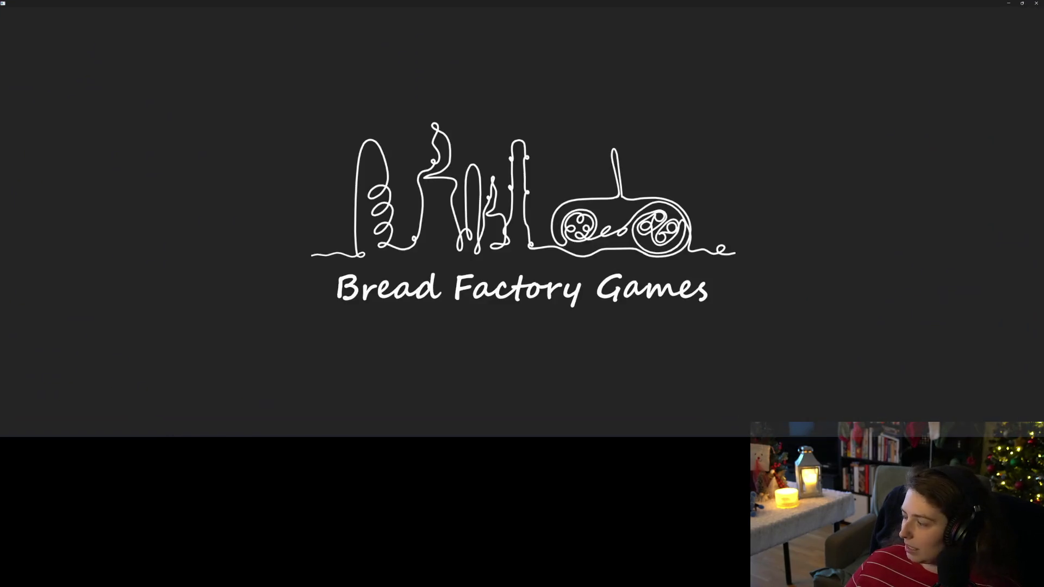
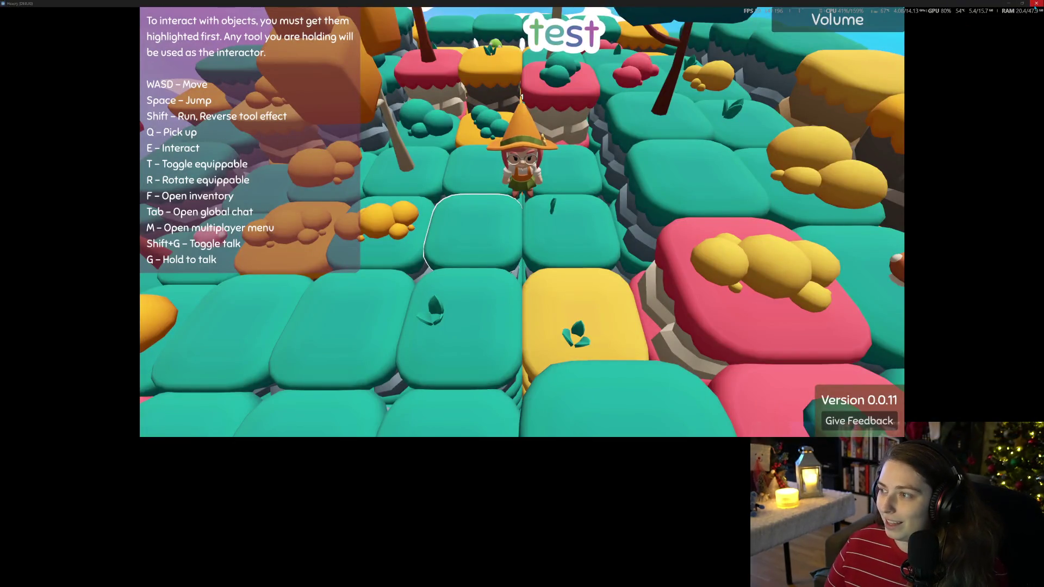
Step: Close the running game test and switch to the Hexery Trello board
{"action": "left_click", "coordinate": [1035, 3]}
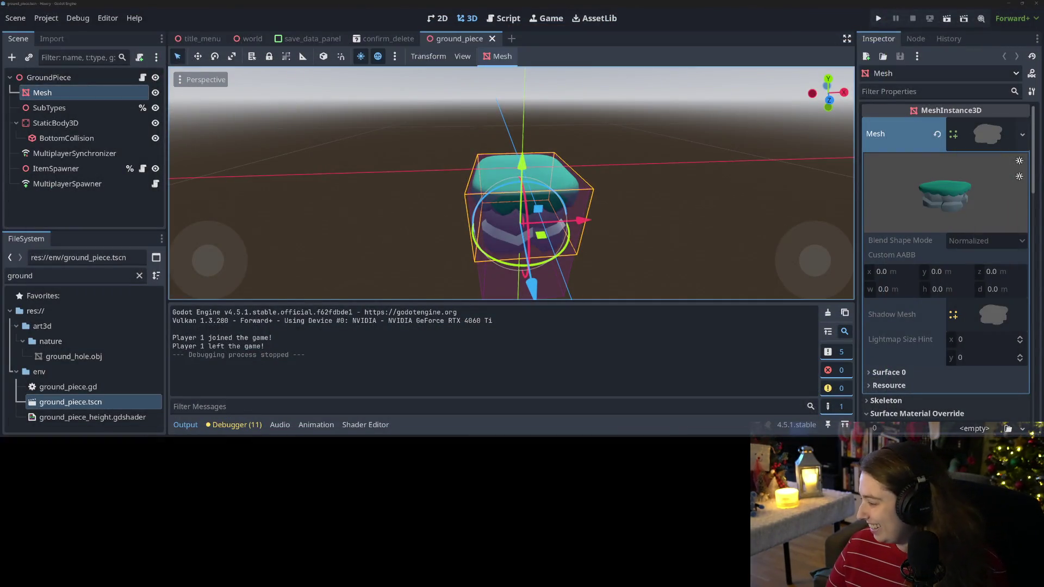
{"action": "key", "text": "alt+Tab"}
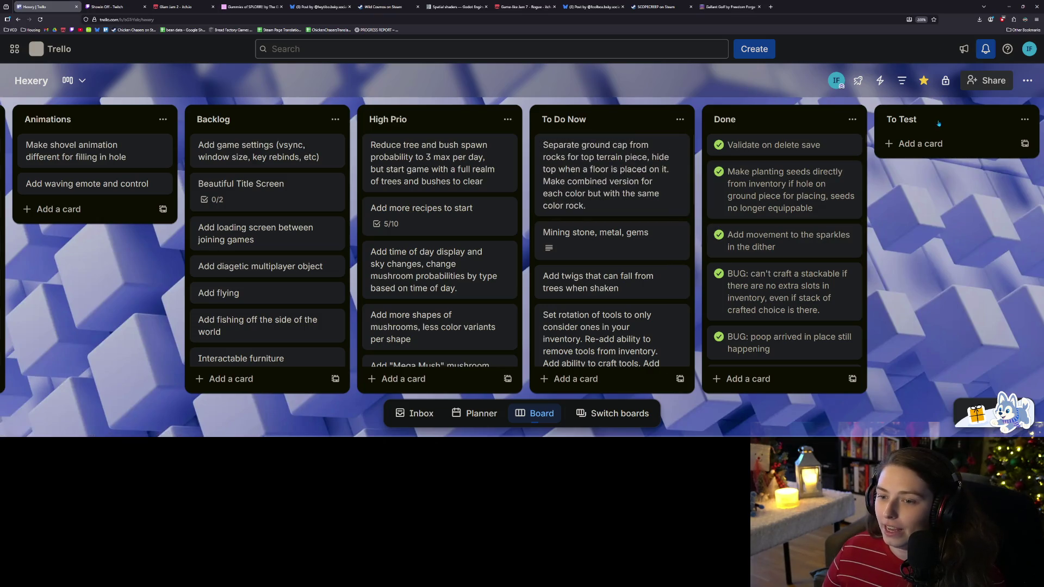
Step: Minimize the browser showing the Trello board to reveal Blender's start screen
{"action": "left_click", "coordinate": [1009, 6]}
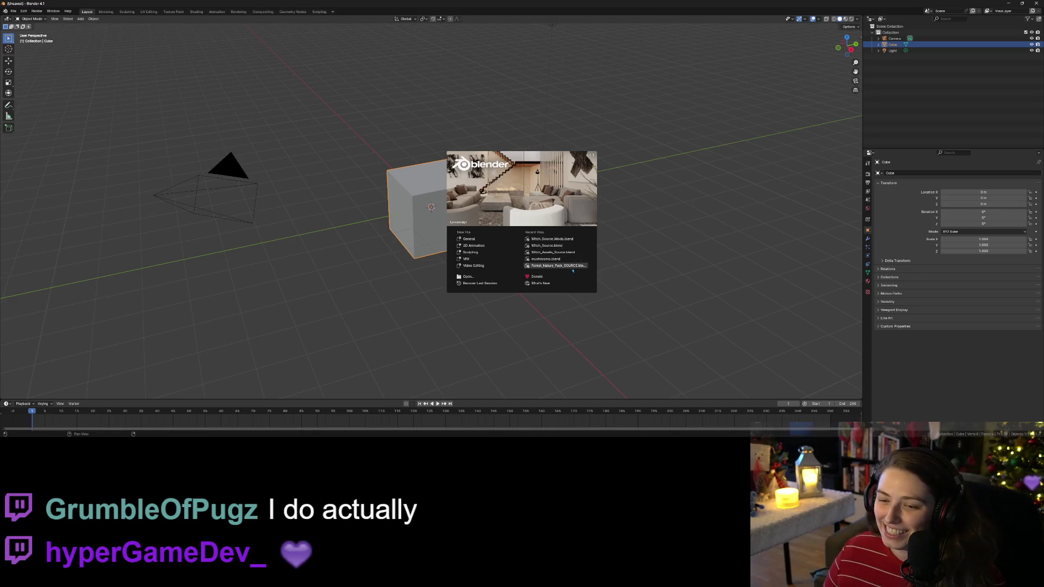
Step: Open Forest_Nature_Pack_SOURCE.blend from Recent and hide the xmas_tree collection
{"action": "left_click", "coordinate": [555, 265]}
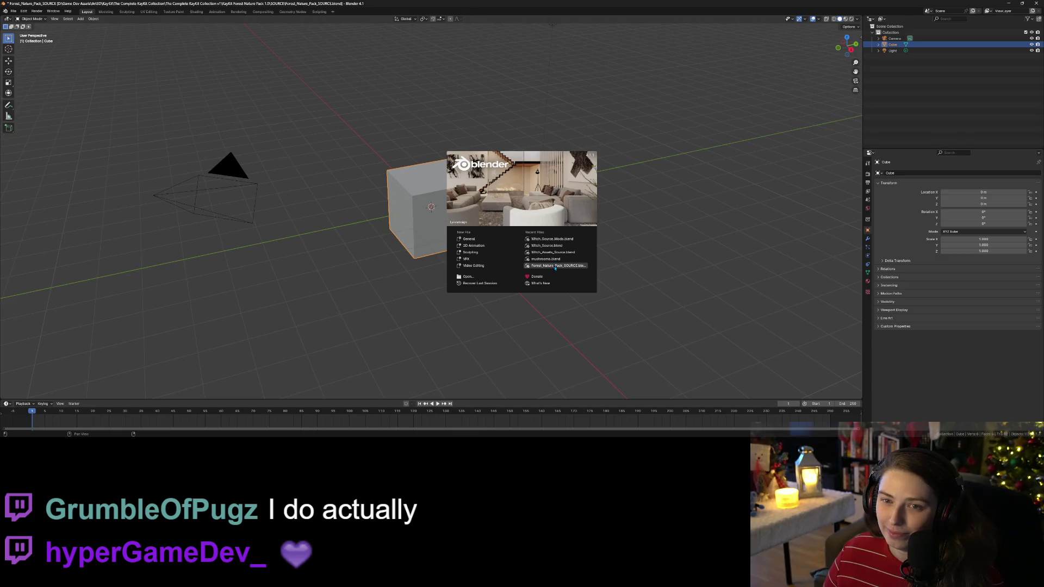
{"action": "scroll", "coordinate": [554, 268], "scroll_direction": "down", "scroll_amount": 5}
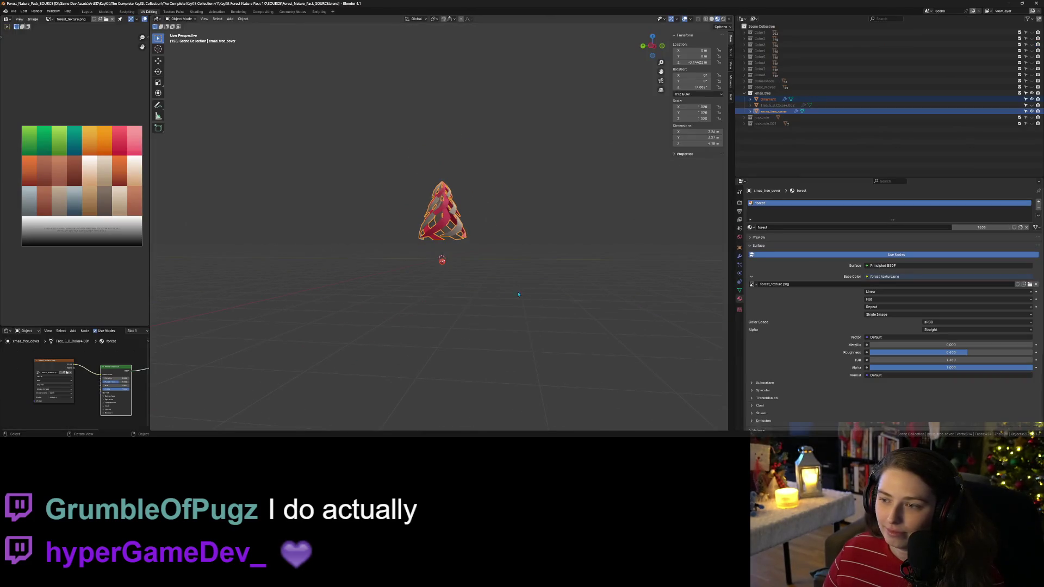
{"action": "left_click", "coordinate": [1031, 93]}
{"action": "left_click", "coordinate": [744, 93]}
{"action": "middle_click_drag", "start_coordinate": [564, 164], "coordinate": [568, 196]}
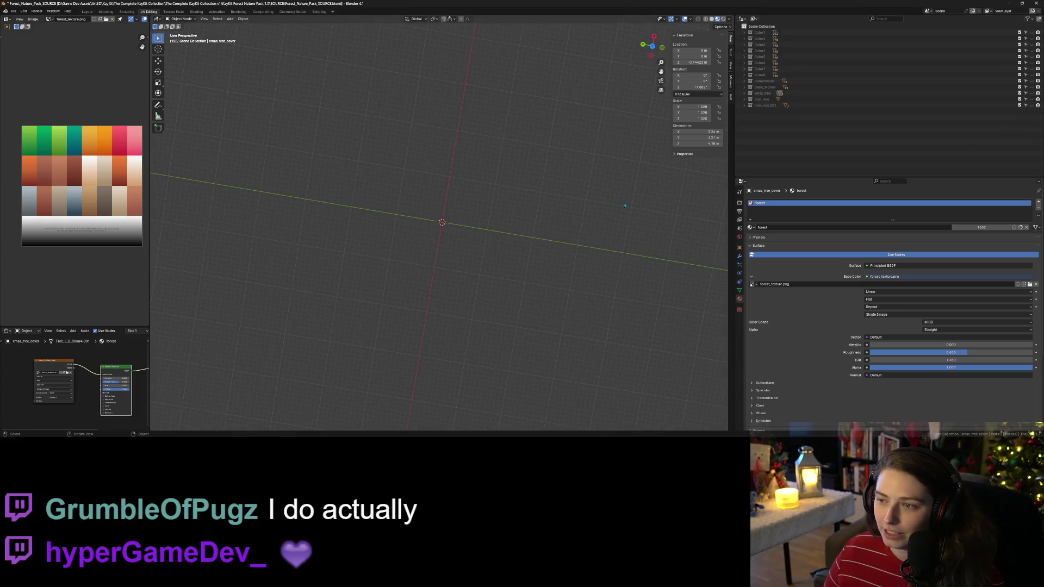
Step: Make the Color4 collection visible and select the top piece of the middle teal hill pillar
{"action": "left_click", "coordinate": [742, 50]}
{"action": "mouse_move", "coordinate": [679, 108]}
{"action": "middle_mouse_down"}
{"action": "mouse_move", "coordinate": [701, 118]}
{"action": "mouse_move", "coordinate": [272, 113]}
{"action": "mouse_move", "coordinate": [597, 188]}
{"action": "middle_mouse_up"}
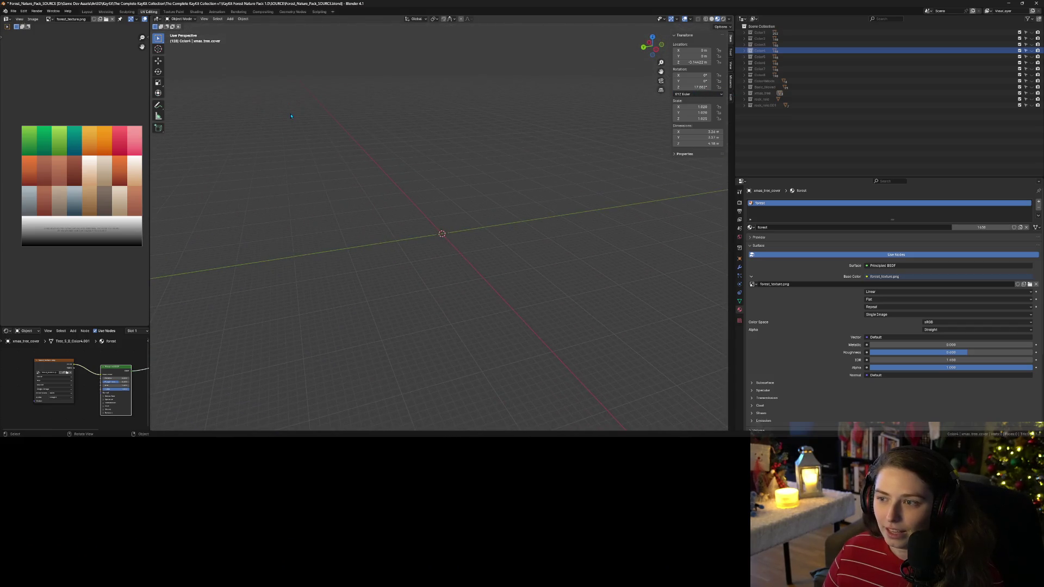
{"action": "left_click", "coordinate": [1031, 50]}
{"action": "mouse_move", "coordinate": [406, 159]}
{"action": "middle_mouse_down"}
{"action": "mouse_move", "coordinate": [395, 206]}
{"action": "mouse_move", "coordinate": [435, 210]}
{"action": "mouse_move", "coordinate": [413, 264]}
{"action": "mouse_move", "coordinate": [412, 125]}
{"action": "middle_mouse_up"}
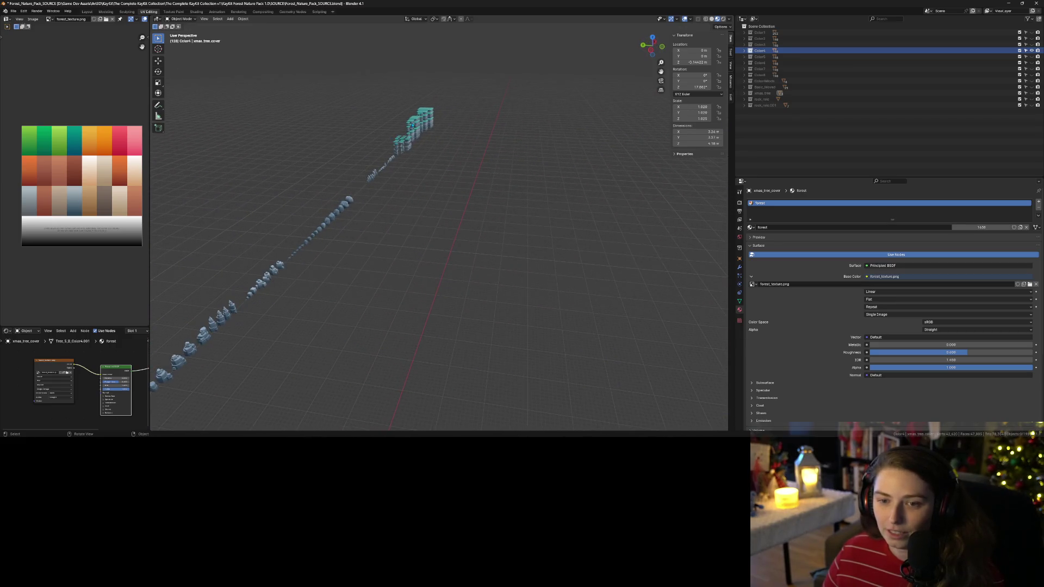
{"action": "left_click", "coordinate": [410, 127]}
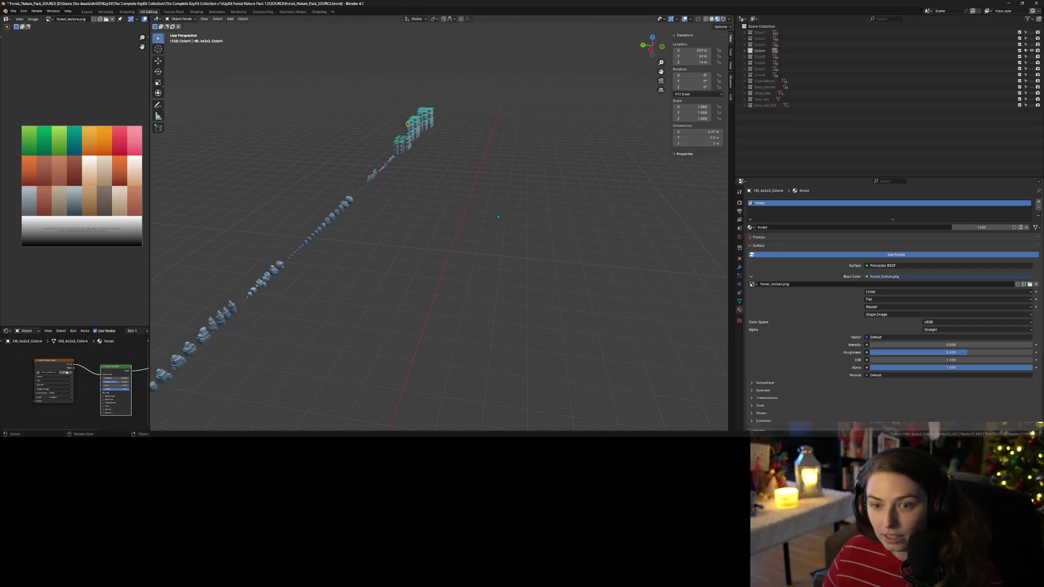
{"action": "key", "text": "KP_Decimal"}
{"action": "mouse_move", "coordinate": [489, 208]}
{"action": "middle_mouse_down"}
{"action": "mouse_move", "coordinate": [486, 286]}
{"action": "mouse_move", "coordinate": [508, 301]}
{"action": "mouse_move", "coordinate": [641, 320]}
{"action": "mouse_move", "coordinate": [347, 298]}
{"action": "mouse_move", "coordinate": [452, 227]}
{"action": "middle_mouse_up"}
{"action": "scroll", "coordinate": [508, 301], "scroll_direction": "down", "scroll_amount": 7}
{"action": "left_click", "coordinate": [451, 227]}
Step: Duplicate the selected hill pillar along Y and place it at the right front
{"action": "scroll", "coordinate": [535, 313], "scroll_direction": "down", "scroll_amount": 5}
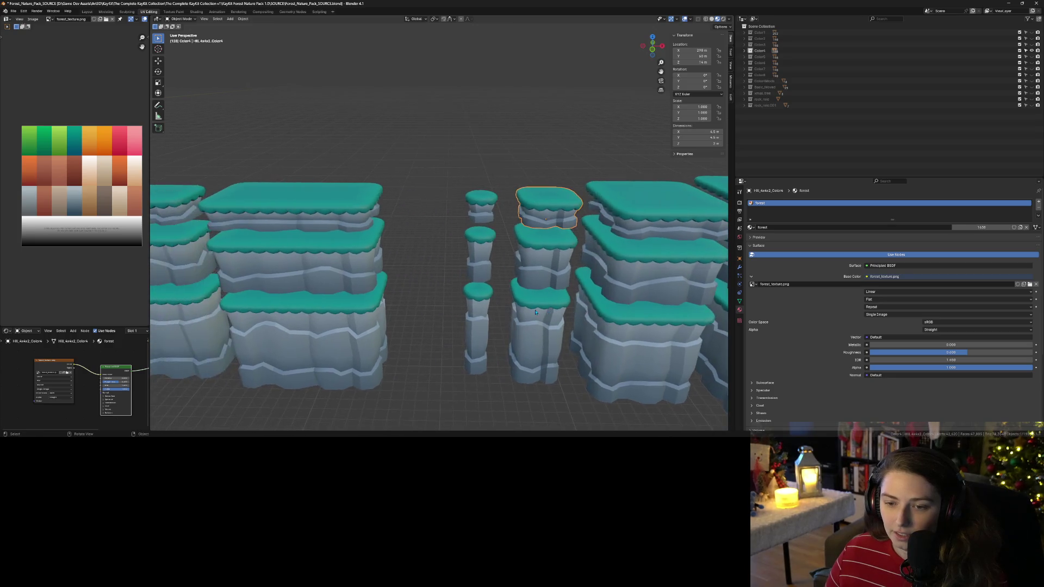
{"action": "scroll", "coordinate": [536, 312], "scroll_direction": "down", "scroll_amount": 2}
{"action": "middle_click_drag", "start_coordinate": [537, 312], "coordinate": [545, 311]}
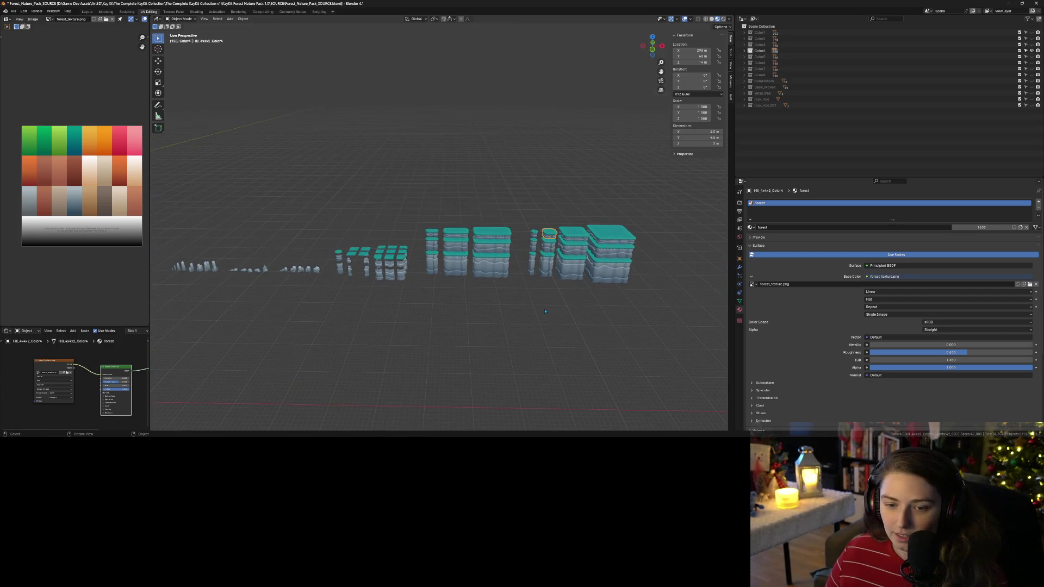
{"action": "scroll", "coordinate": [544, 311], "scroll_direction": "up", "scroll_amount": 5}
{"action": "scroll", "coordinate": [545, 311], "scroll_direction": "up", "scroll_amount": 5}
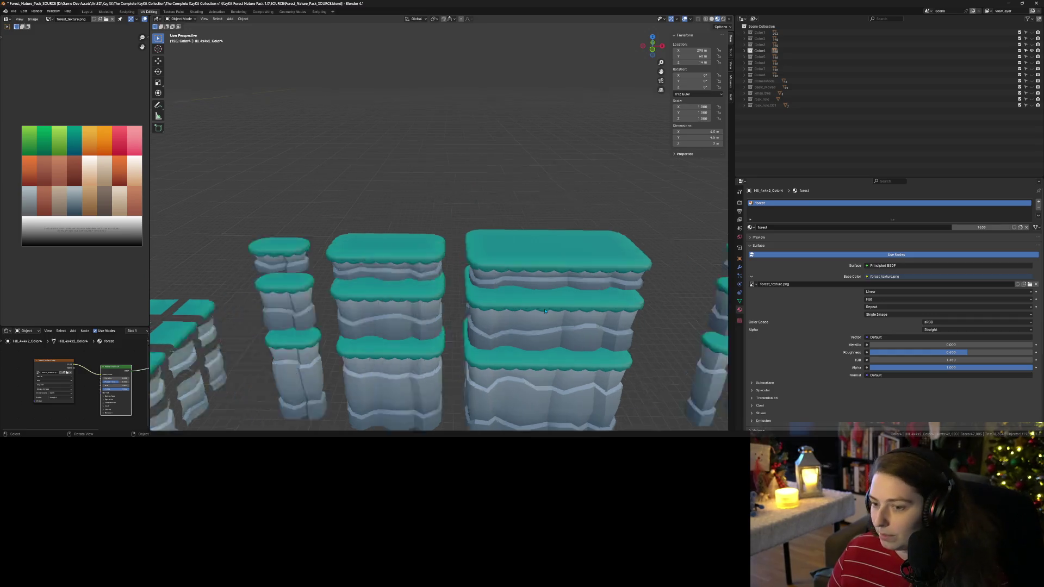
{"action": "mouse_move", "coordinate": [544, 311]}
{"action": "middle_mouse_down"}
{"action": "mouse_move", "coordinate": [429, 325]}
{"action": "mouse_move", "coordinate": [491, 296]}
{"action": "middle_mouse_up"}
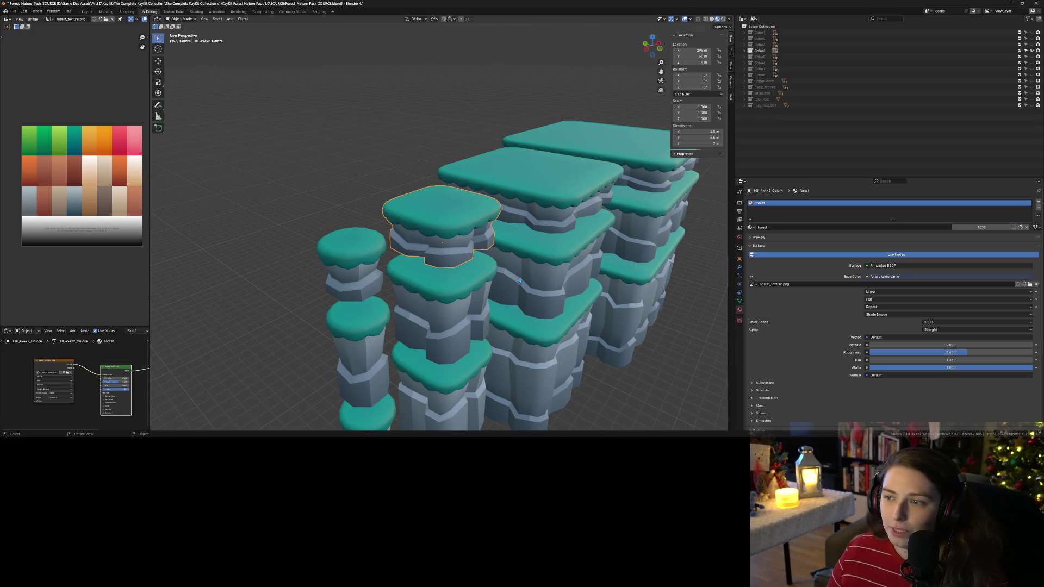
{"action": "key", "text": "shift+d"}
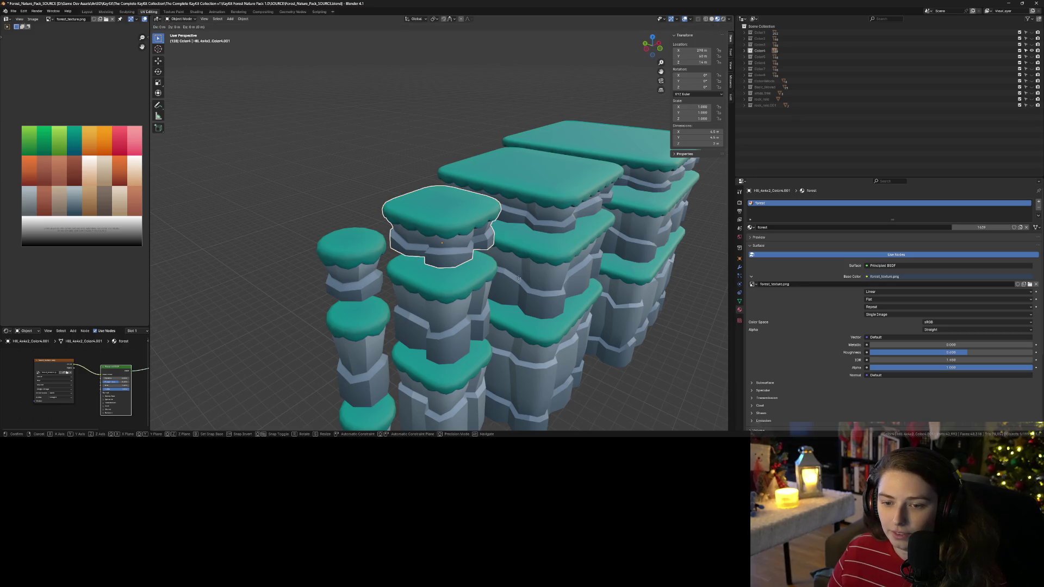
{"action": "key", "text": "y"}
{"action": "left_click", "coordinate": [670, 323]}
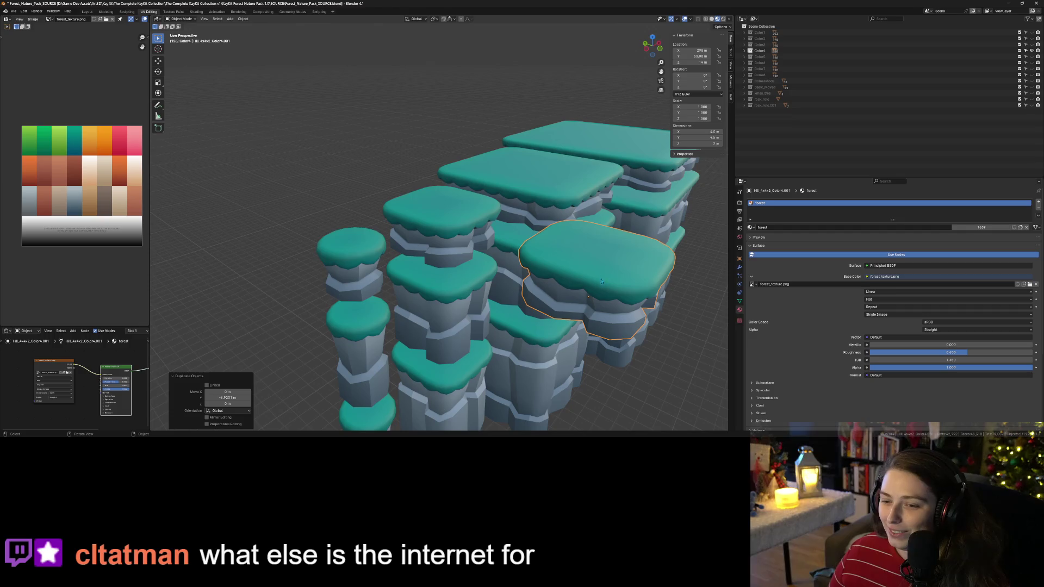
Step: Duplicate the left-centre hill block 4.72 m along the Y axis
{"action": "mouse_move", "coordinate": [601, 281]}
{"action": "middle_mouse_down"}
{"action": "mouse_move", "coordinate": [593, 314]}
{"action": "mouse_move", "coordinate": [457, 270]}
{"action": "middle_mouse_up"}
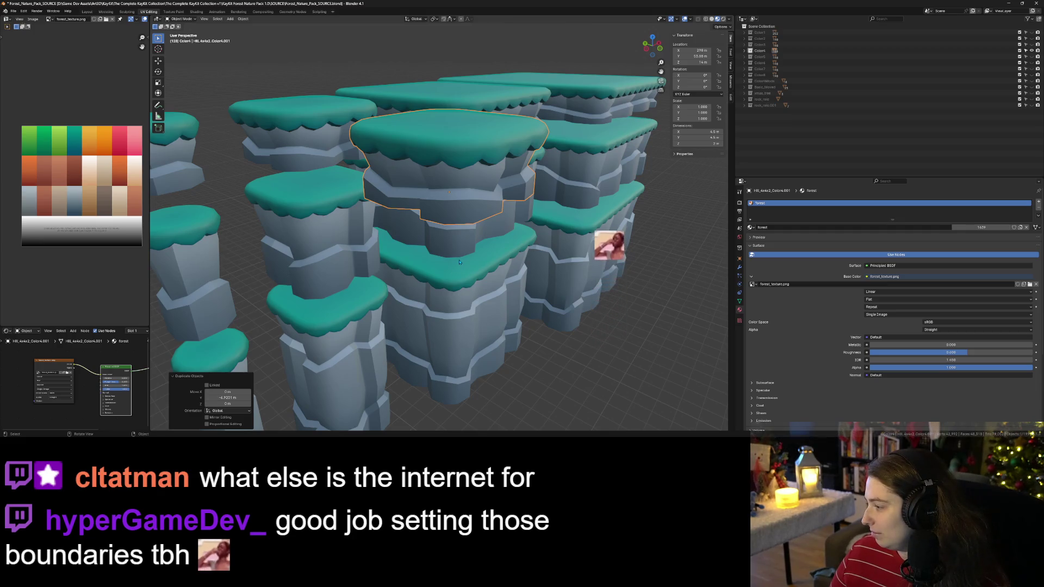
{"action": "middle_click_drag", "start_coordinate": [459, 262], "coordinate": [467, 281]}
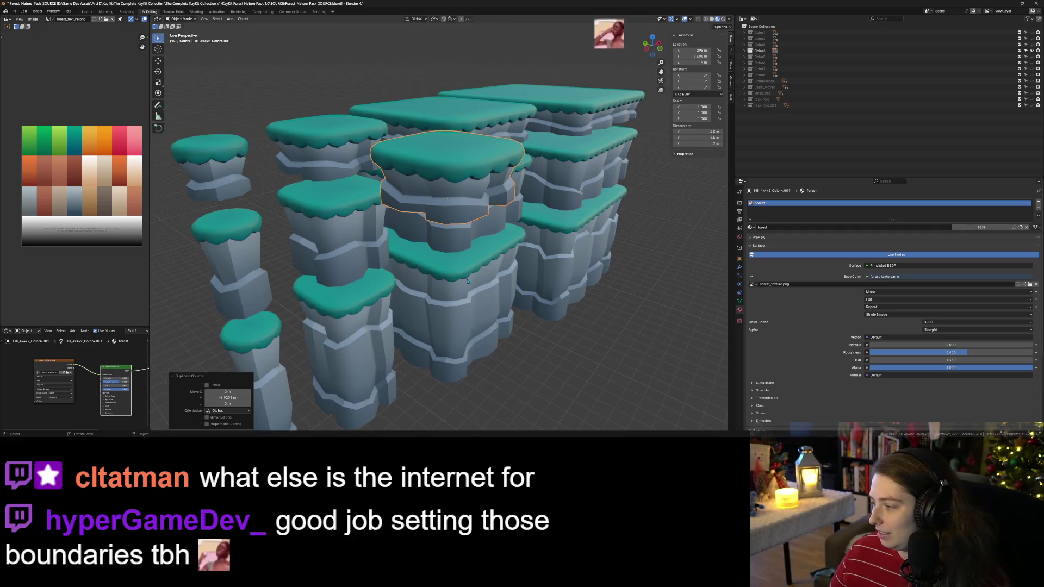
{"action": "left_click", "coordinate": [355, 237]}
{"action": "key", "text": "shift+d"}
{"action": "key", "text": "y"}
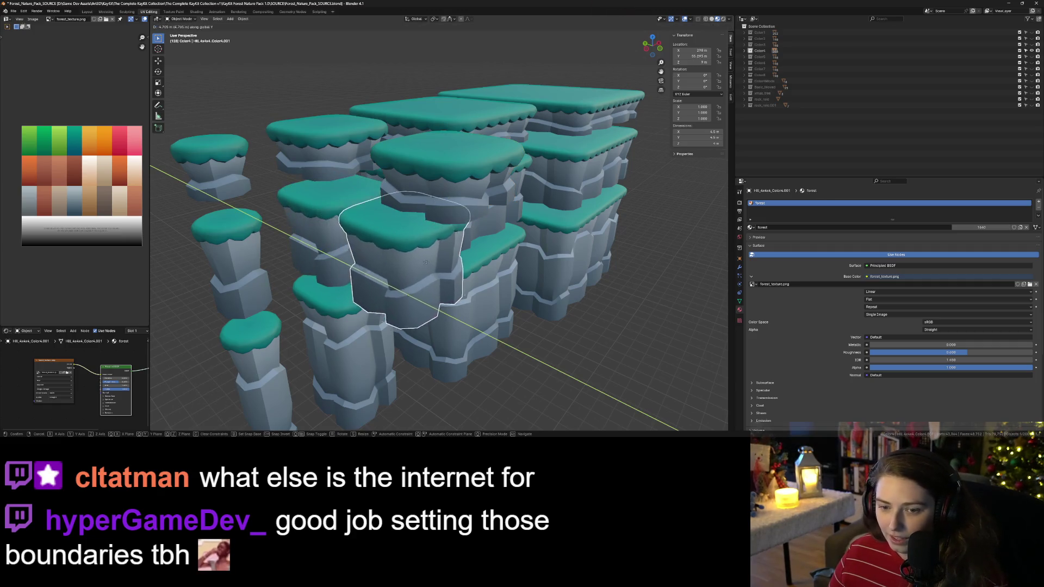
{"action": "left_click", "coordinate": [426, 263]}
Step: Nudge the selected hill slightly along Y, then switch to the Godot editor
{"action": "scroll", "coordinate": [371, 326], "scroll_direction": "down", "scroll_amount": 3}
{"action": "middle_click_drag", "start_coordinate": [372, 326], "coordinate": [400, 334]}
{"action": "key", "text": "g"}
{"action": "key", "text": "y"}
{"action": "left_click", "coordinate": [499, 359]}
{"action": "middle_click_drag", "start_coordinate": [499, 359], "coordinate": [450, 339]}
{"action": "scroll", "coordinate": [471, 340], "scroll_direction": "up", "scroll_amount": 3}
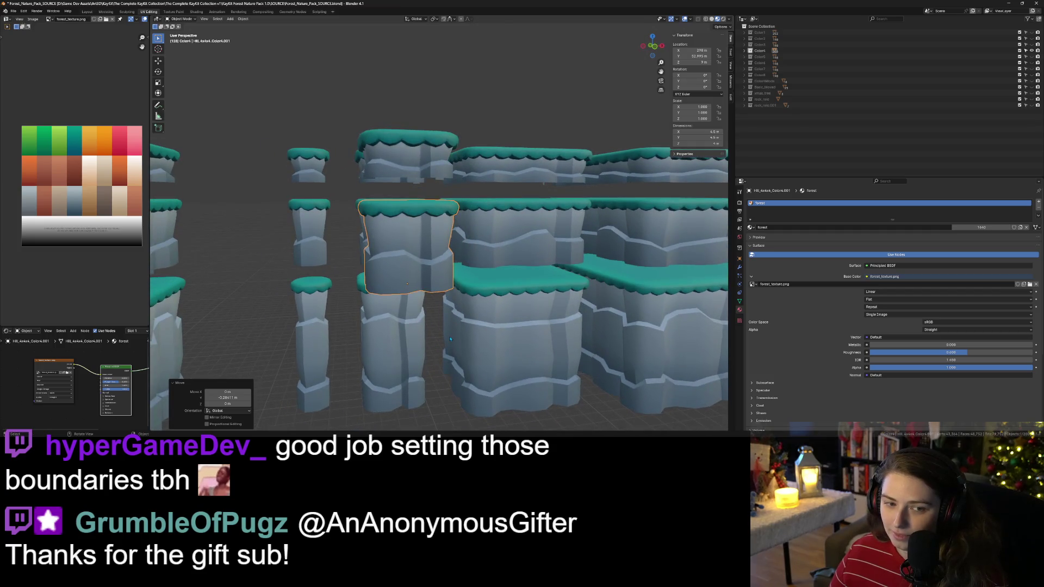
{"action": "left_click", "coordinate": [1008, 5]}
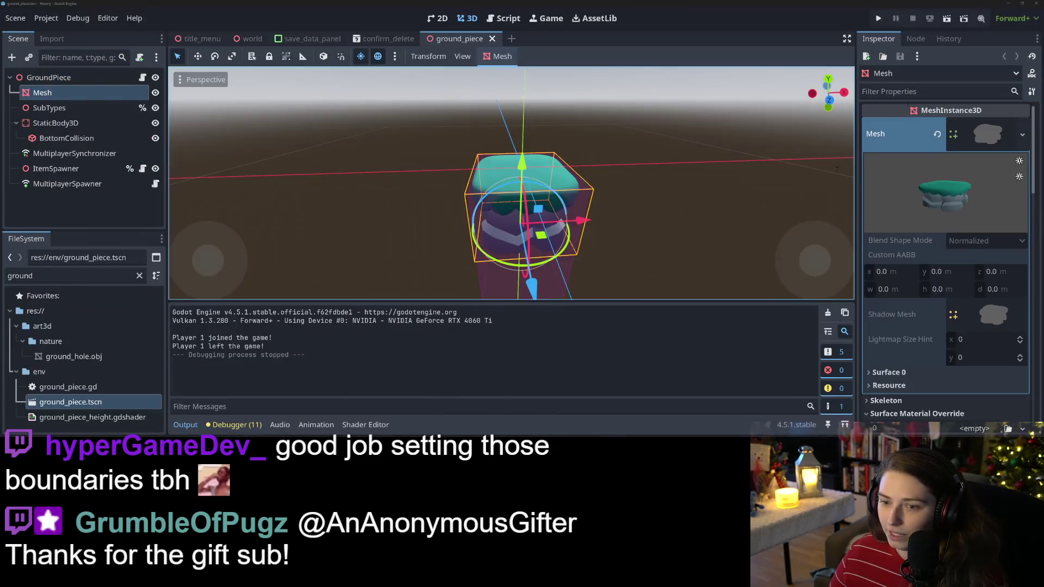
Step: Select the ground_piece Mesh node and collapse the Output panel for a larger 3D view
{"action": "left_click", "coordinate": [614, 249]}
{"action": "scroll", "coordinate": [614, 249], "scroll_direction": "down", "scroll_amount": 2}
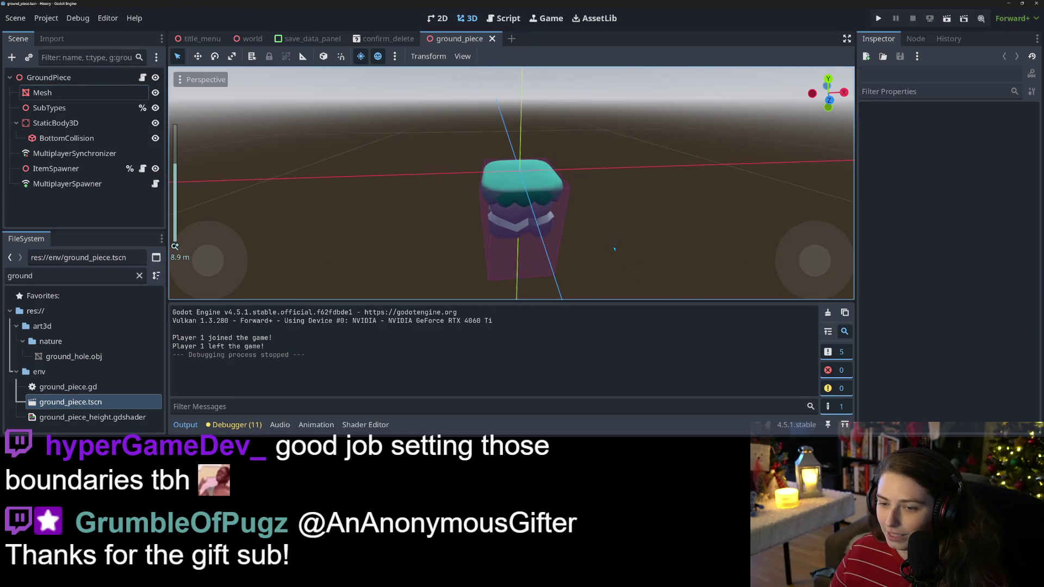
{"action": "left_click", "coordinate": [532, 194]}
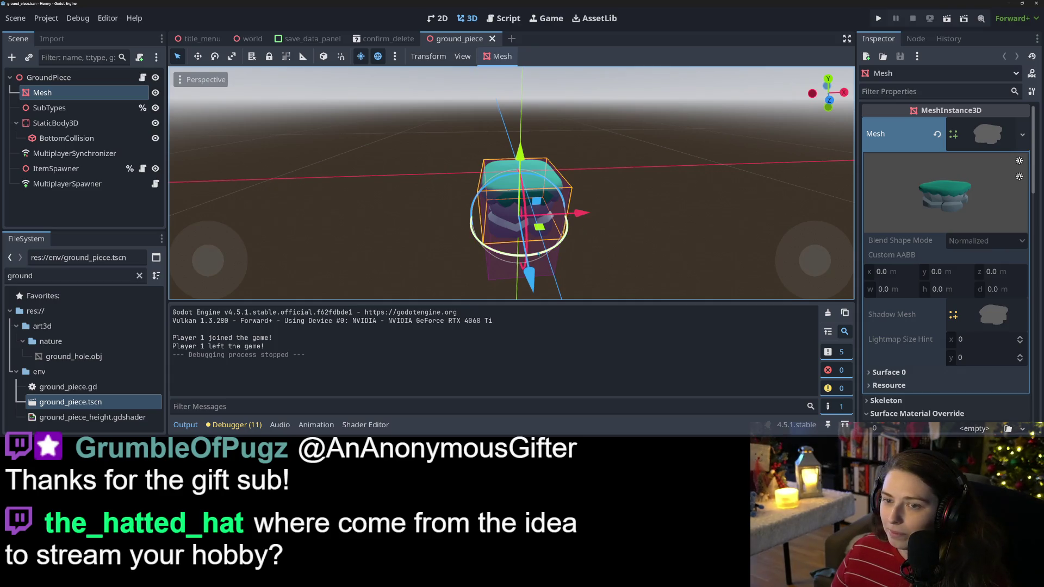
{"action": "middle_click_drag", "start_coordinate": [586, 225], "coordinate": [549, 228]}
{"action": "left_click", "coordinate": [193, 424]}
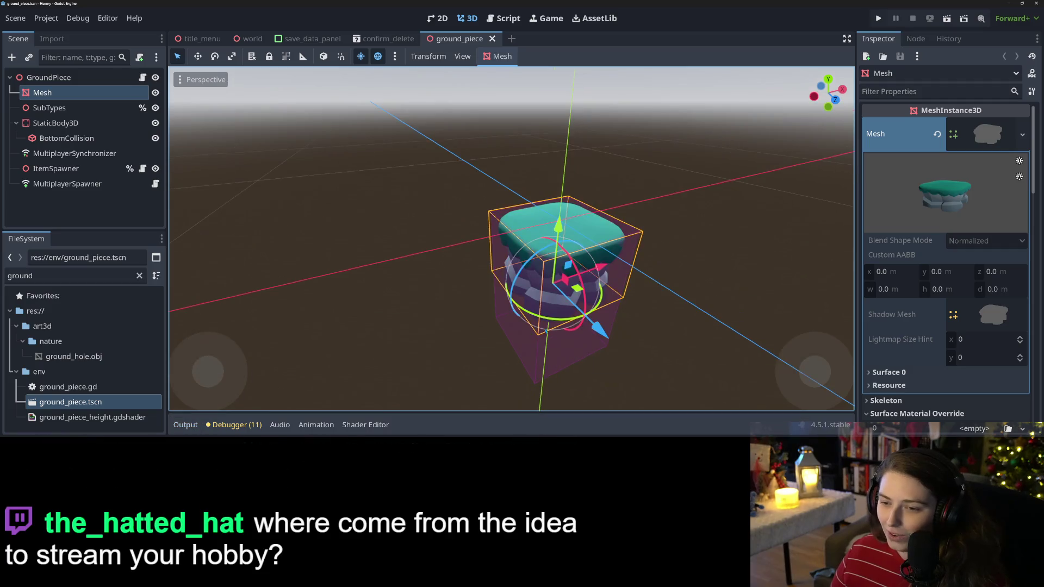
{"action": "scroll", "coordinate": [591, 303], "scroll_direction": "up", "scroll_amount": 5}
{"action": "scroll", "coordinate": [592, 303], "scroll_direction": "down", "scroll_amount": 4}
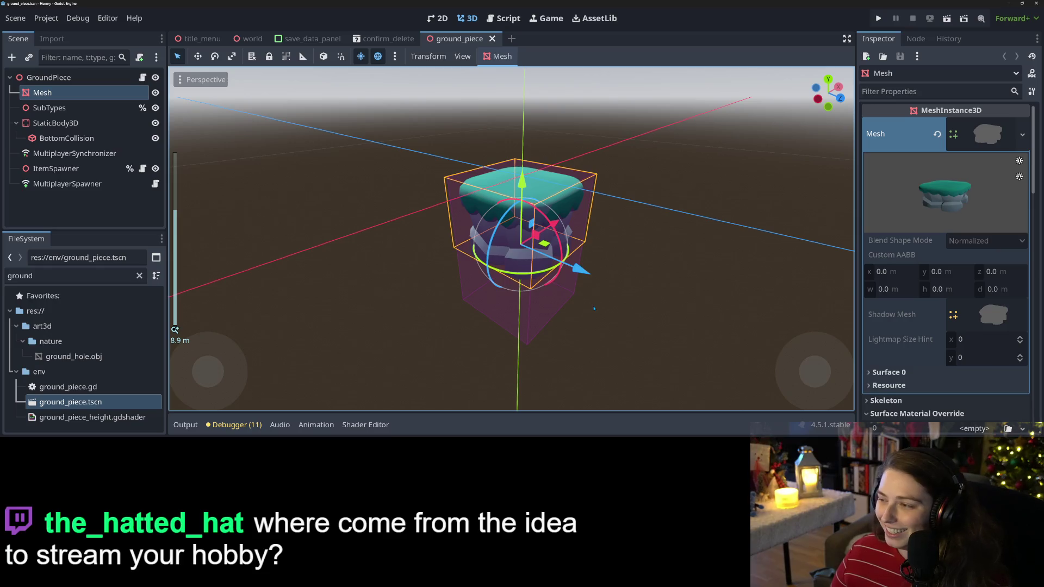
{"action": "mouse_move", "coordinate": [594, 308]}
{"action": "middle_mouse_down"}
{"action": "mouse_move", "coordinate": [577, 325]}
{"action": "mouse_move", "coordinate": [576, 300]}
{"action": "middle_mouse_up"}
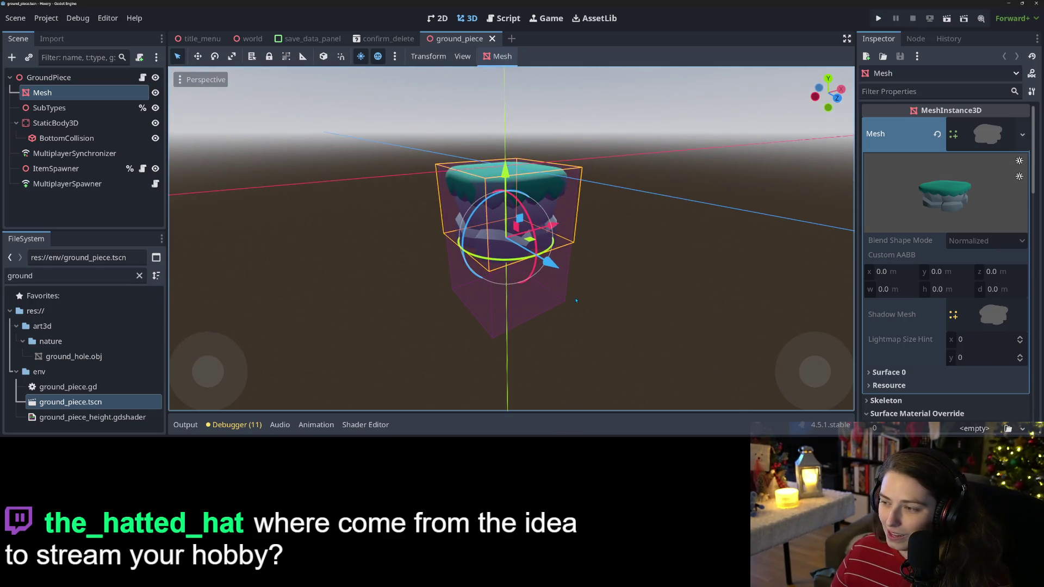
{"action": "left_click", "coordinate": [54, 107]}
{"action": "left_click", "coordinate": [47, 93]}
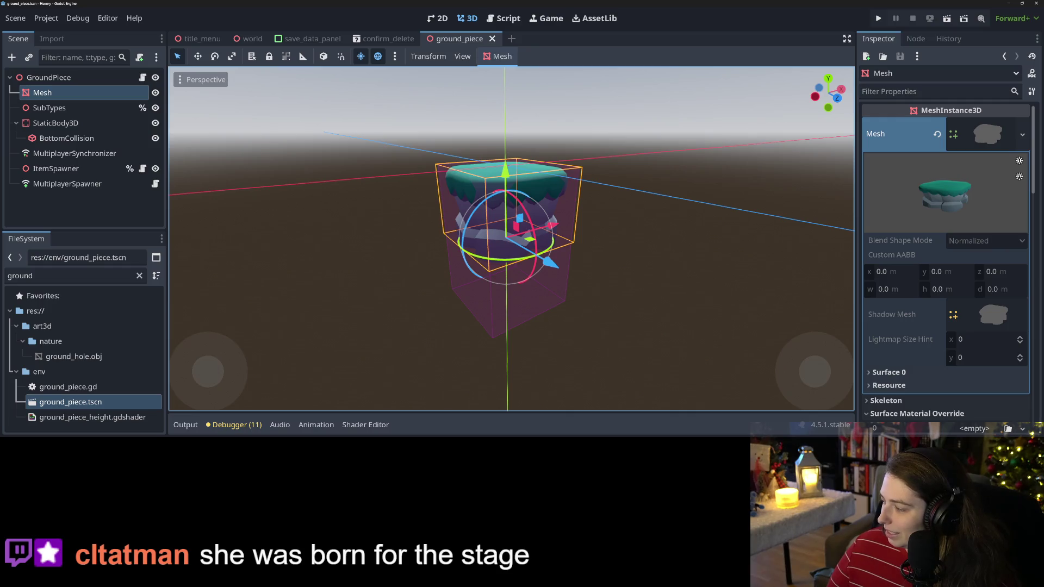
{"action": "key", "text": "alt+Tab"}
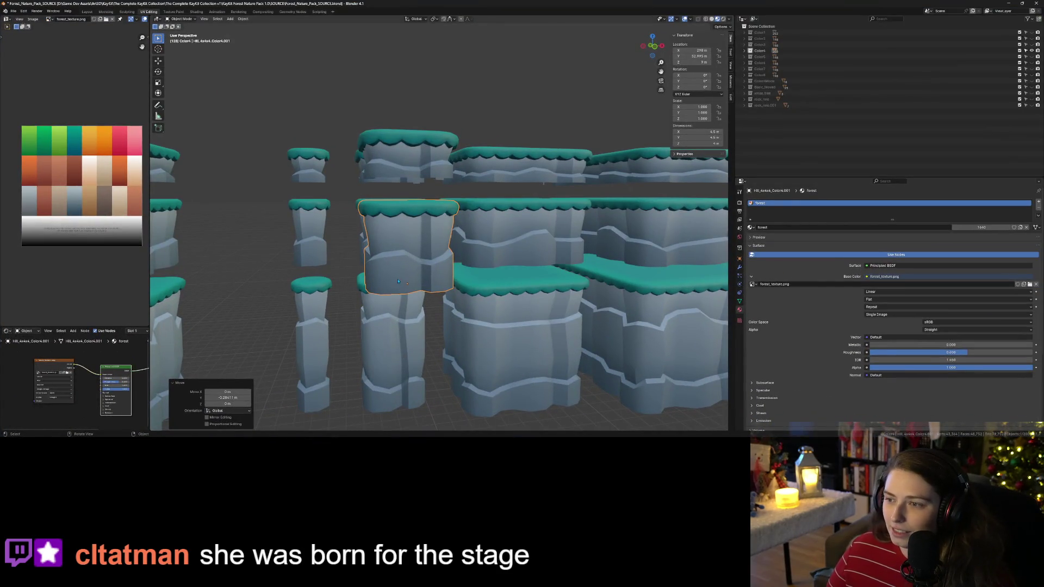
Step: Select Hill_4x4x2_Color4.001 in the Color4 collection
{"action": "left_click", "coordinate": [745, 51]}
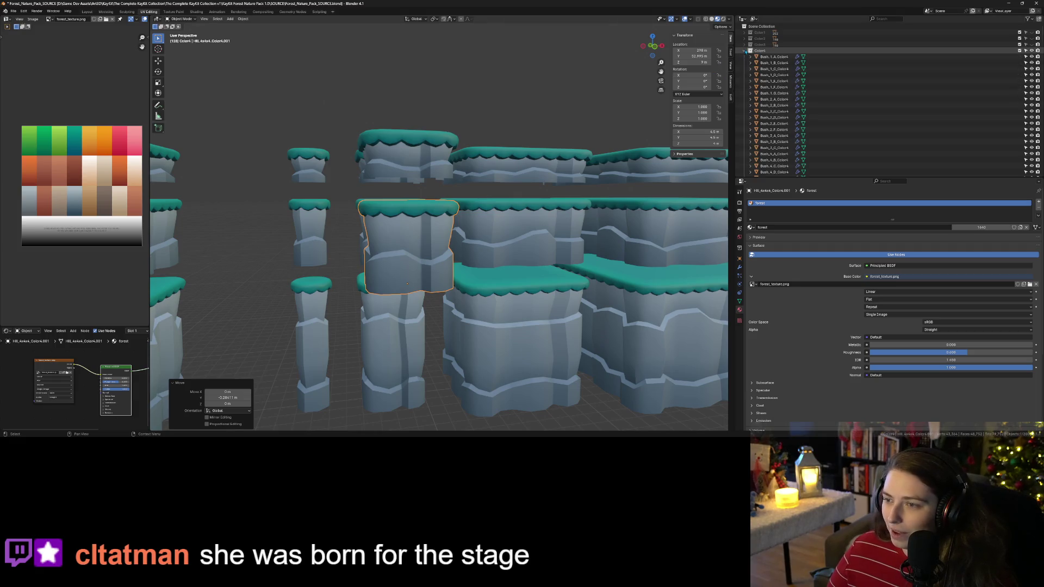
{"action": "scroll", "coordinate": [770, 108], "scroll_direction": "down", "scroll_amount": 15}
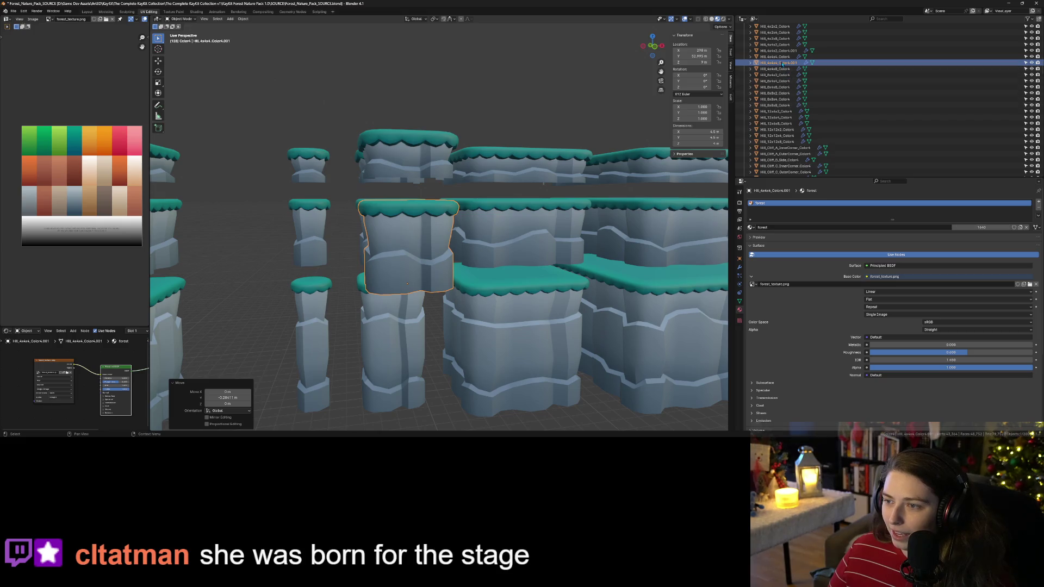
{"action": "left_click", "coordinate": [779, 50]}
{"action": "middle_click_drag", "start_coordinate": [473, 201], "coordinate": [499, 185]}
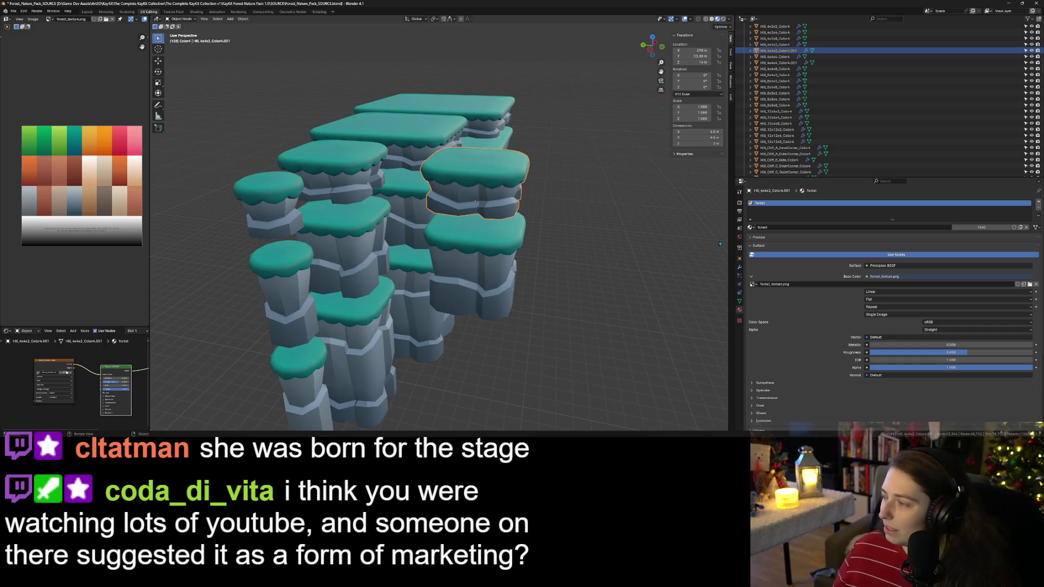
Step: Scale the hill to 0.5 on X and 0.52 on Y, then switch to Godot
{"action": "type", "text": "sx"}
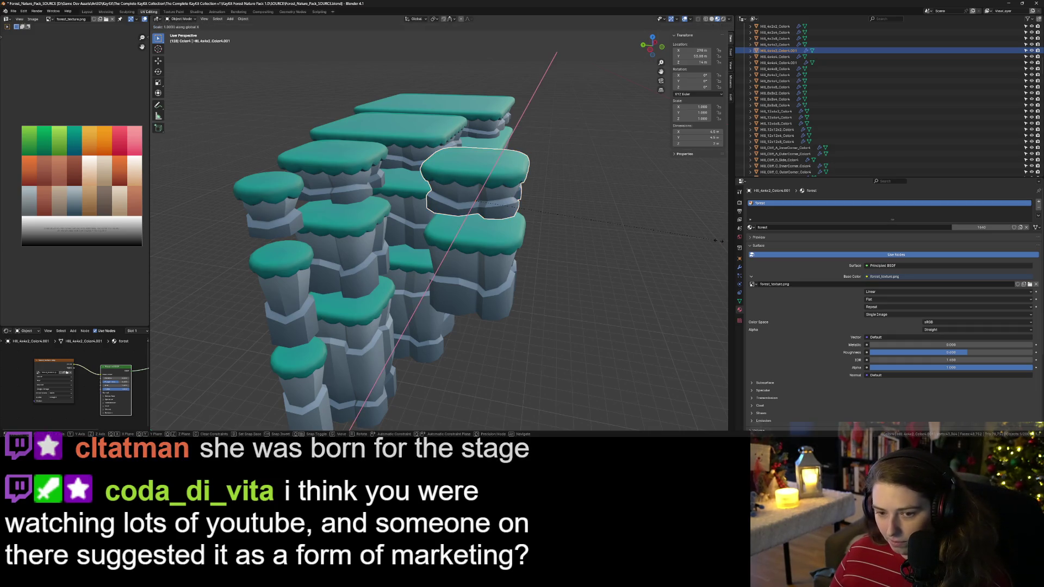
{"action": "type", "text": ".5"}
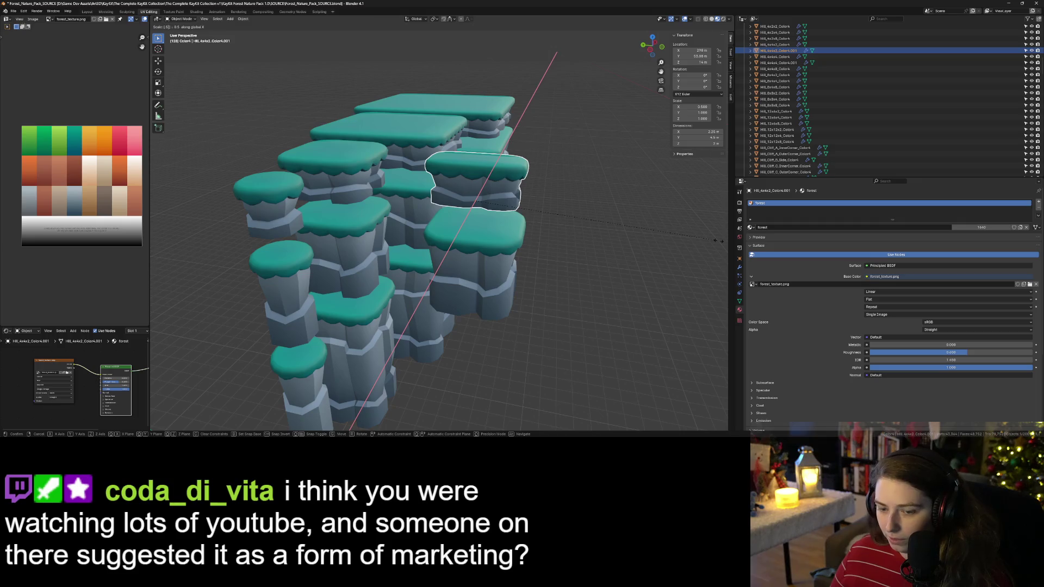
{"action": "key", "text": "Return"}
{"action": "type", "text": "sy.52"}
{"action": "key", "text": "Return"}
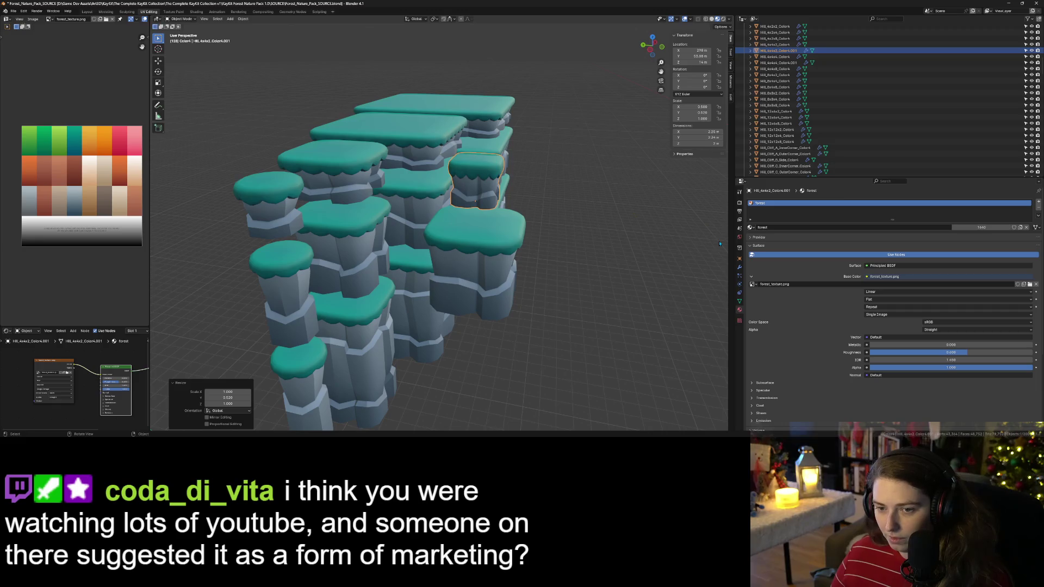
{"action": "middle_click_drag", "start_coordinate": [601, 253], "coordinate": [544, 256]}
{"action": "scroll", "coordinate": [544, 255], "scroll_direction": "up", "scroll_amount": 3}
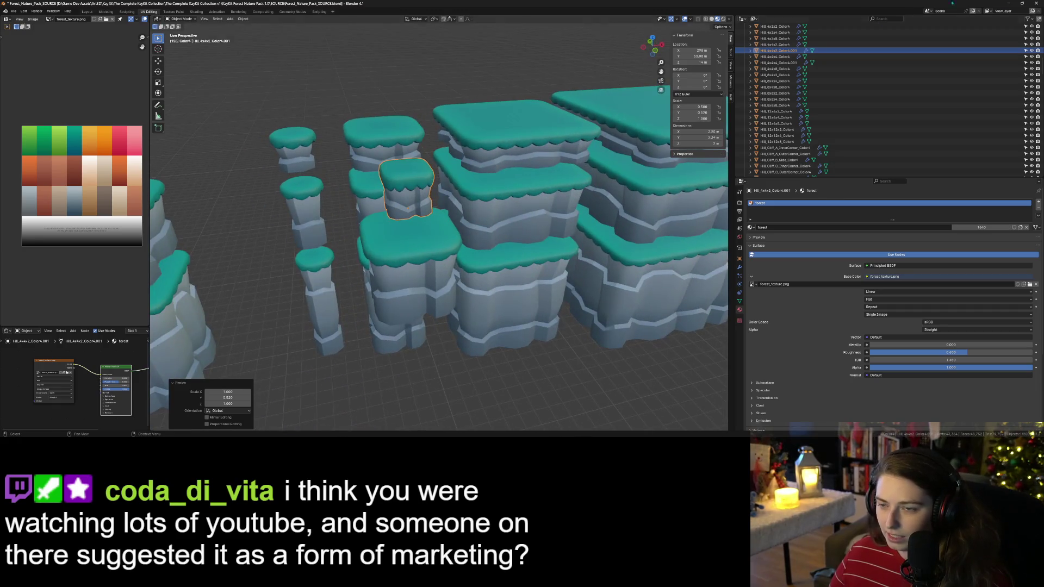
{"action": "left_click", "coordinate": [1009, 4]}
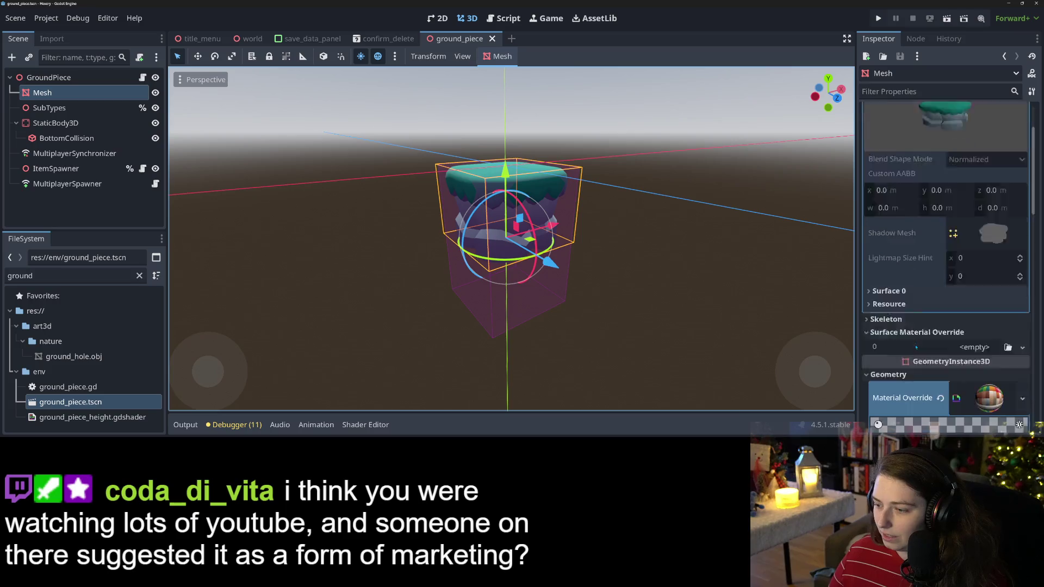
Step: Read the Mesh node's Transform scale of 0.6, 1.0, 0.6 in the Inspector
{"action": "scroll", "coordinate": [917, 344], "scroll_direction": "down", "scroll_amount": 10}
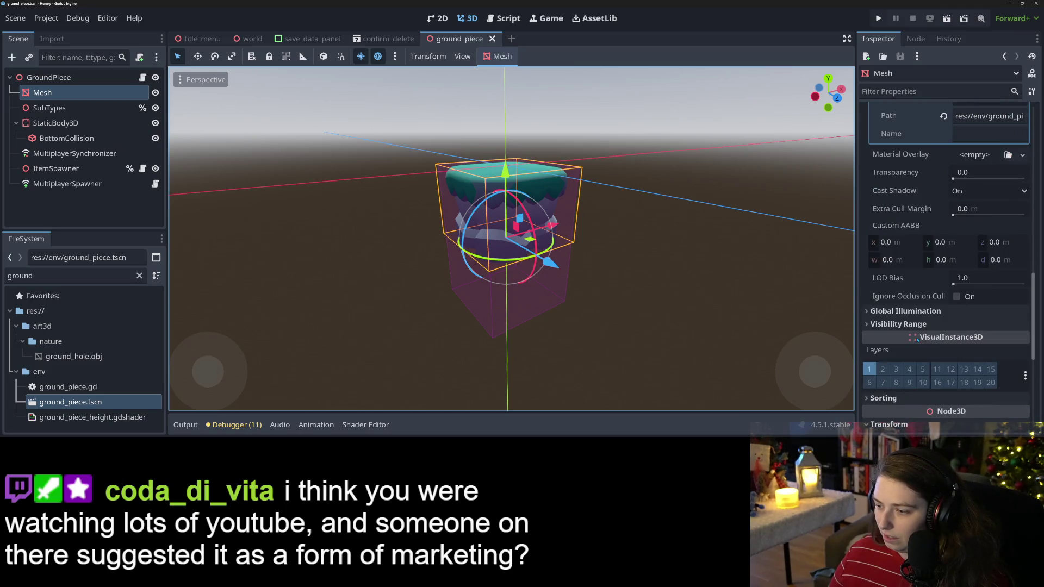
{"action": "scroll", "coordinate": [917, 331], "scroll_direction": "down", "scroll_amount": 5}
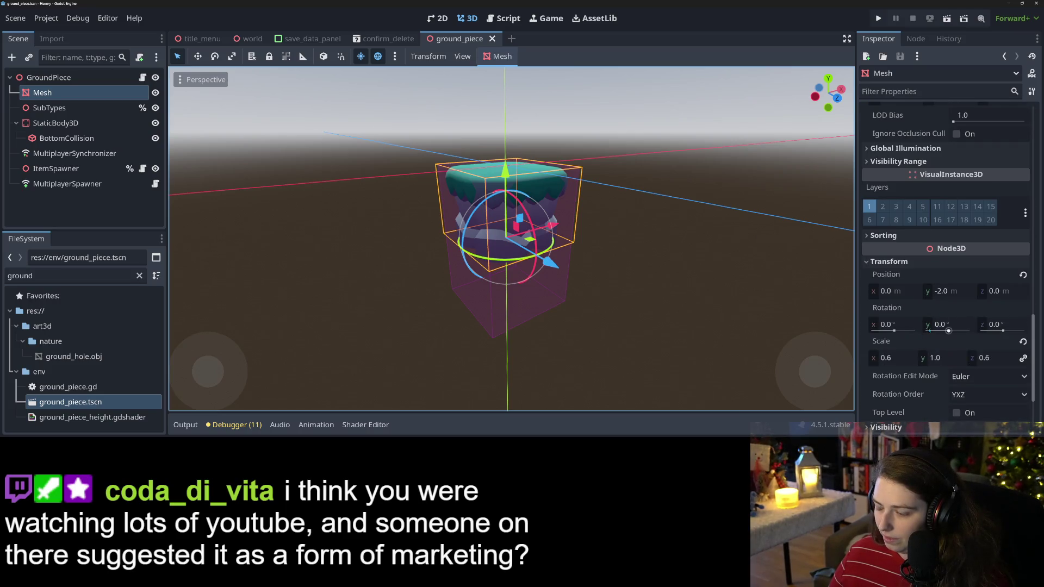
{"action": "scroll", "coordinate": [929, 329], "scroll_direction": "down", "scroll_amount": 1}
{"action": "left_click", "coordinate": [1011, 3]}
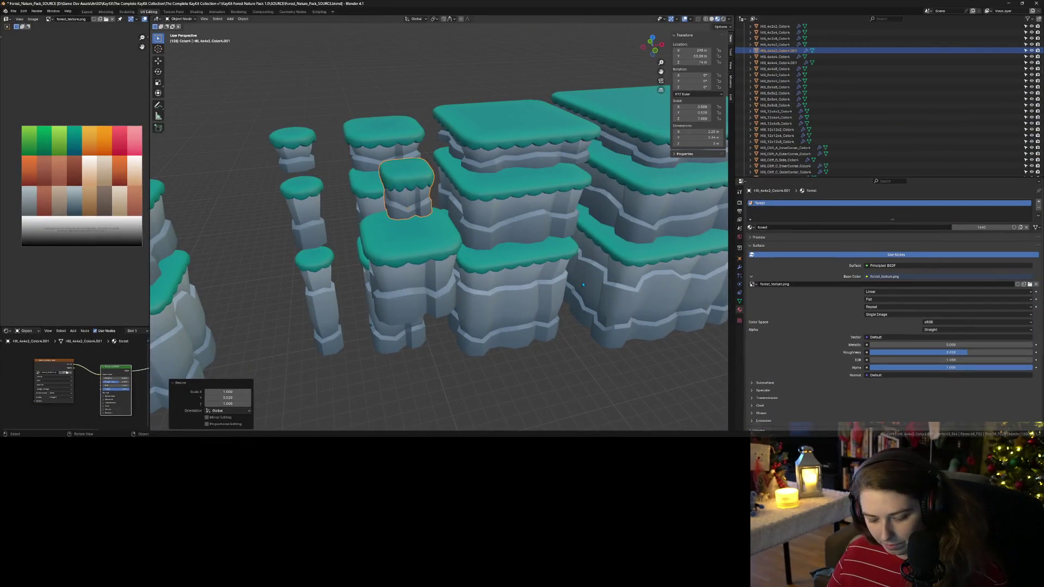
Step: Undo the earlier scaling, rescale the hill to 0.6 on X and Y, and save
{"action": "key", "text": "ctrl+z"}
{"action": "key", "text": "ctrl+z"}
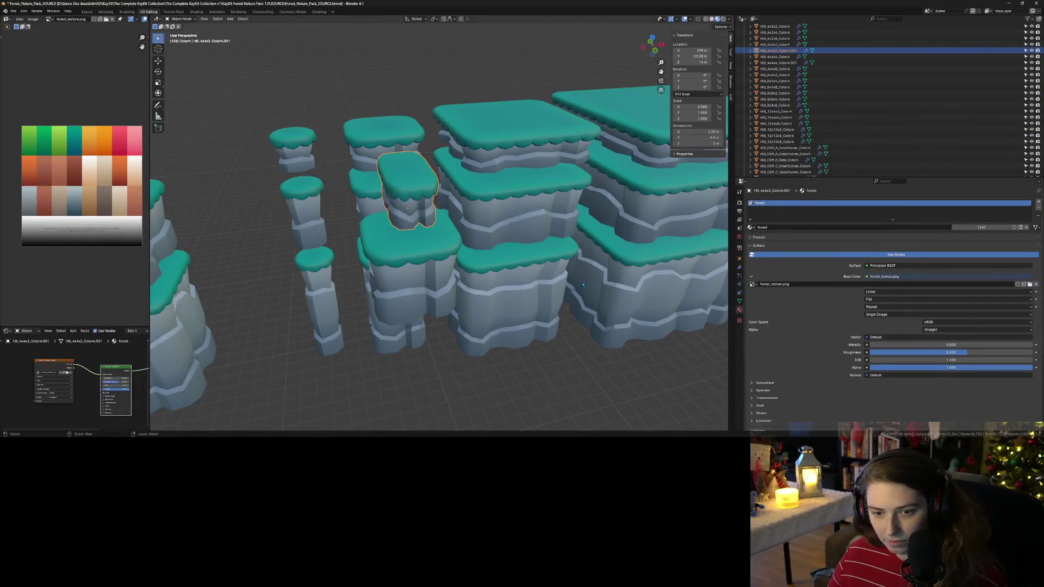
{"action": "type", "text": "sx0.6"}
{"action": "key", "text": "Return"}
{"action": "type", "text": "sy0.6"}
{"action": "key", "text": "Return"}
{"action": "key", "text": "ctrl+s"}
Step: Delete the extra Hill_4x4x4_Color4.001 copy and select the shrunk Hill_4x4x2_Color4.001 piece
{"action": "middle_click_drag", "start_coordinate": [526, 300], "coordinate": [452, 311]}
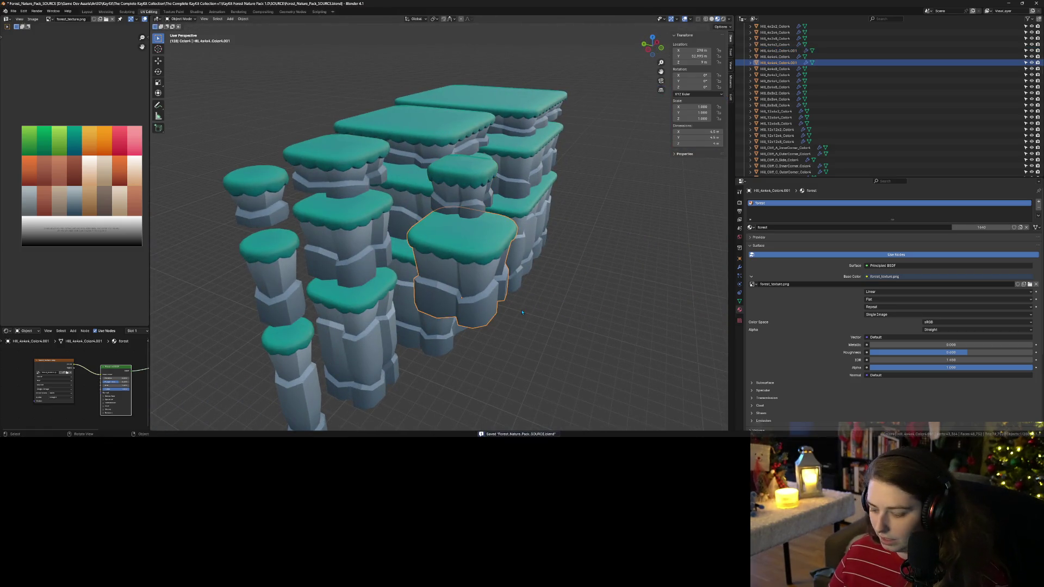
{"action": "key", "text": "Delete"}
{"action": "left_click", "coordinate": [462, 185]}
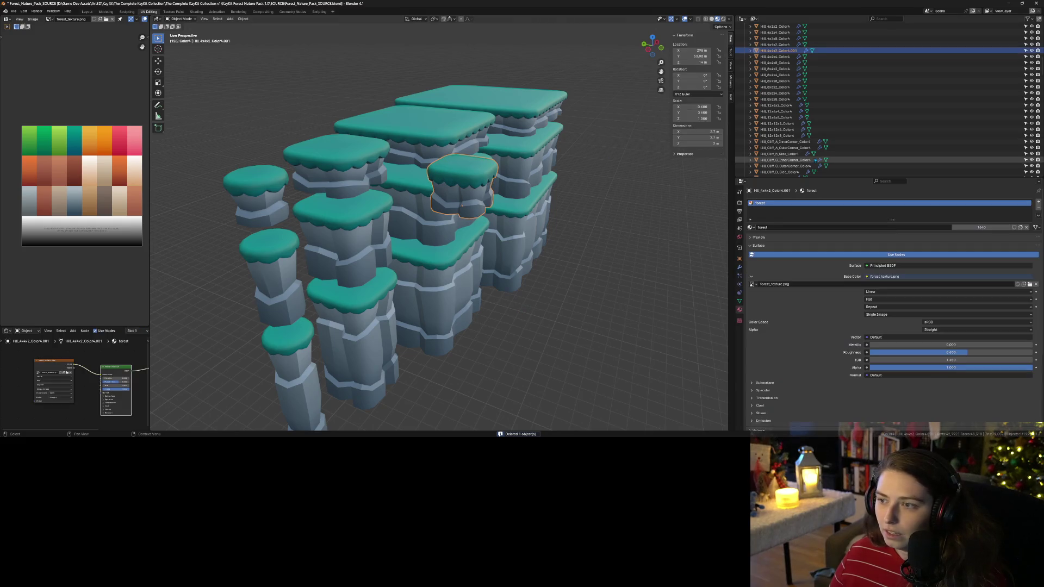
{"action": "right_click", "coordinate": [783, 53]}
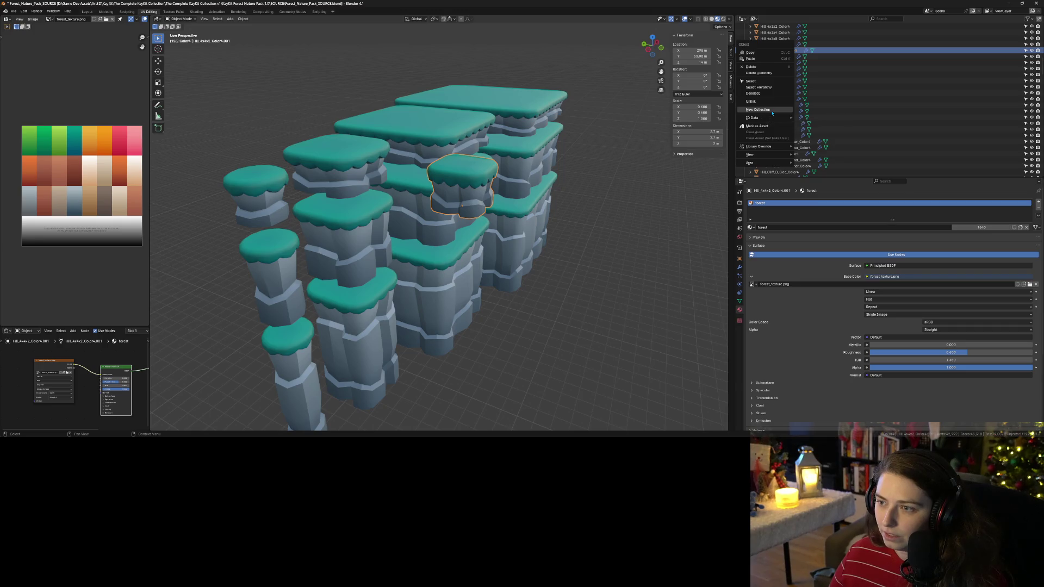
{"action": "key", "text": "Escape"}
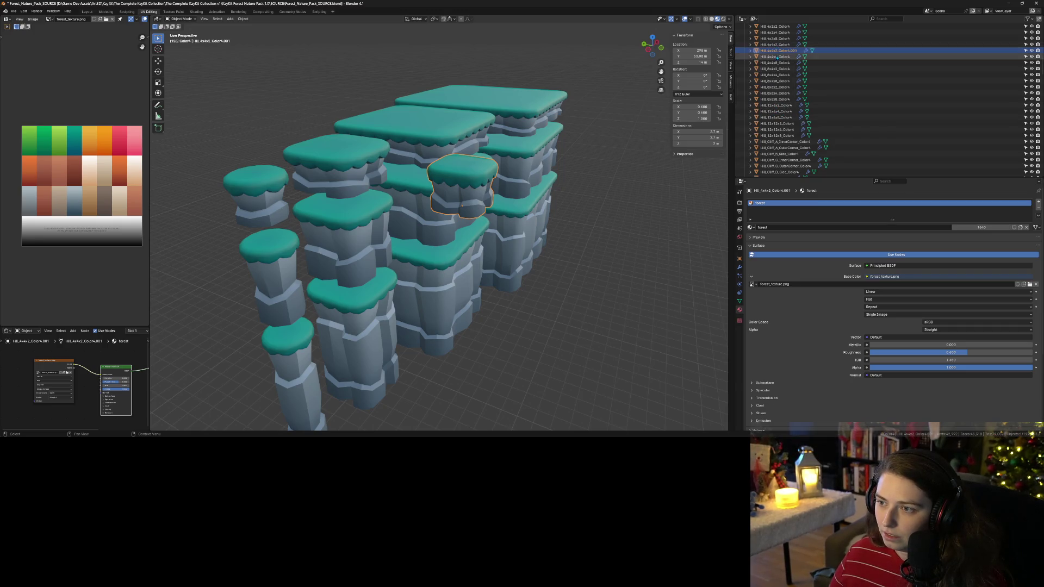
Step: Isolate the shrunk hill piece so only it is shown
{"action": "right_click", "coordinate": [780, 53]}
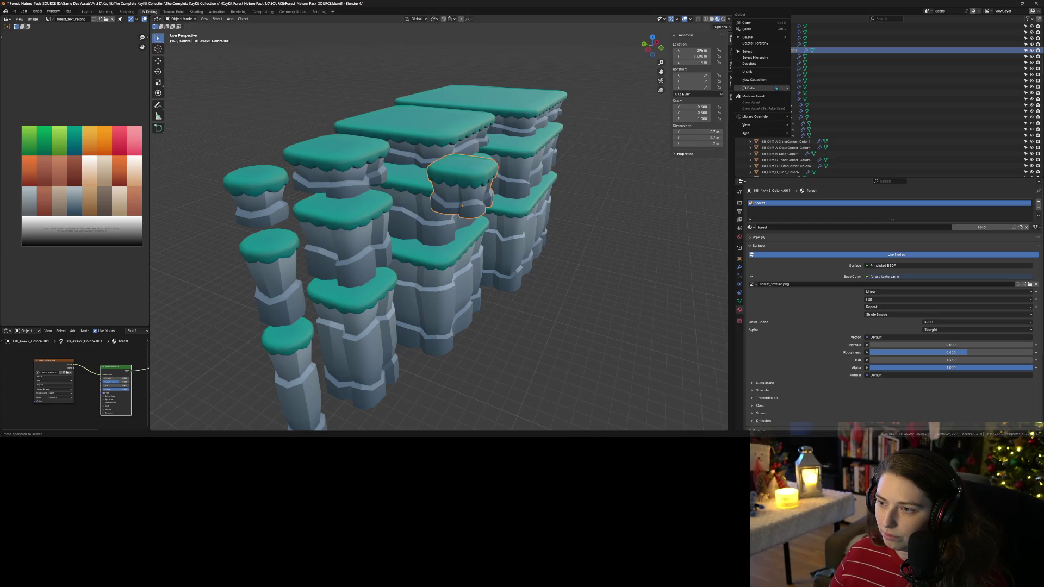
{"action": "key", "text": "Escape"}
{"action": "left_click_drag", "start_coordinate": [778, 55], "coordinate": [781, 170]}
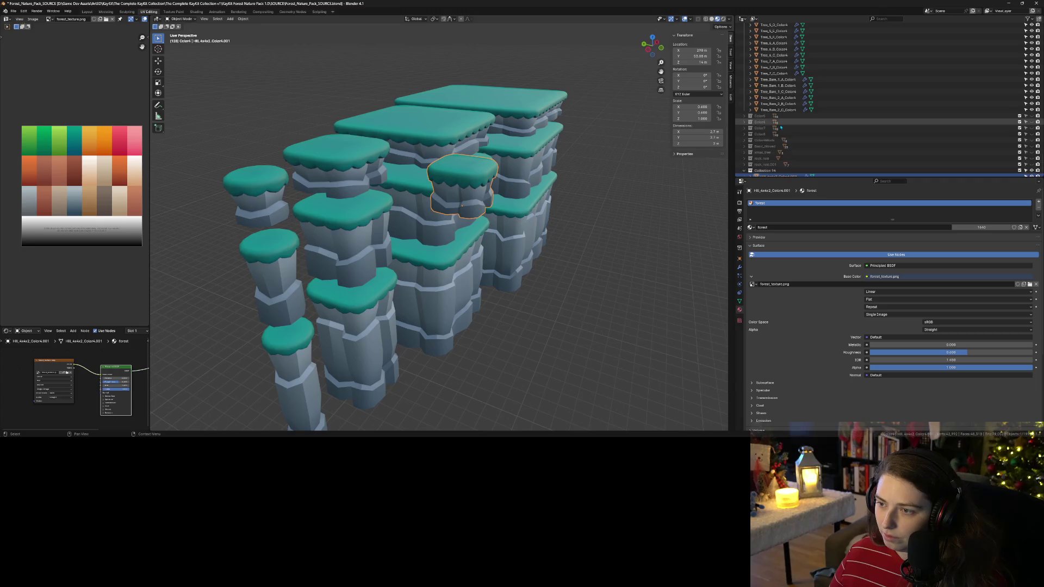
{"action": "scroll", "coordinate": [780, 127], "scroll_direction": "up", "scroll_amount": 10}
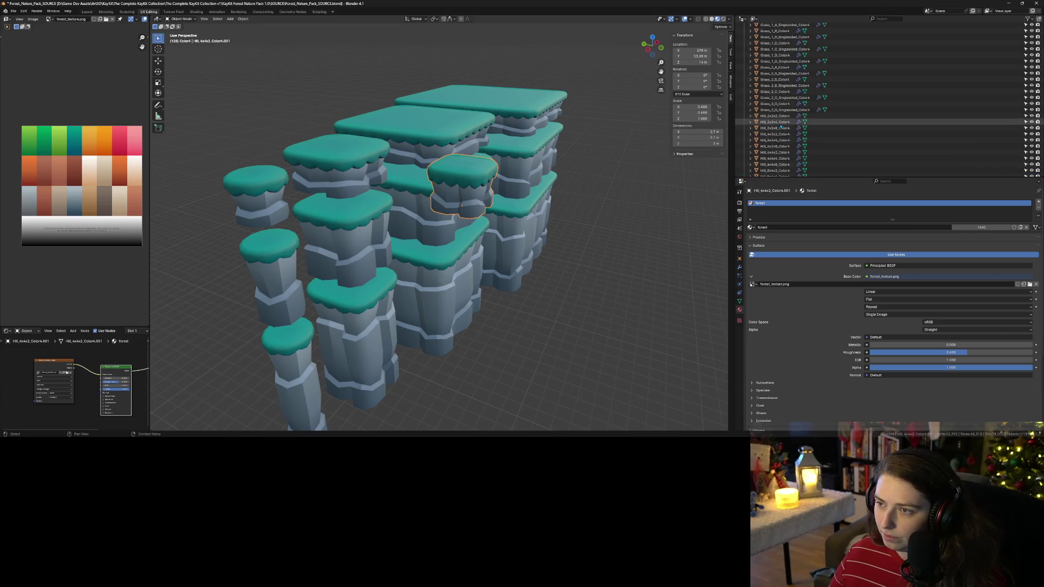
{"action": "key", "text": "shift+a"}
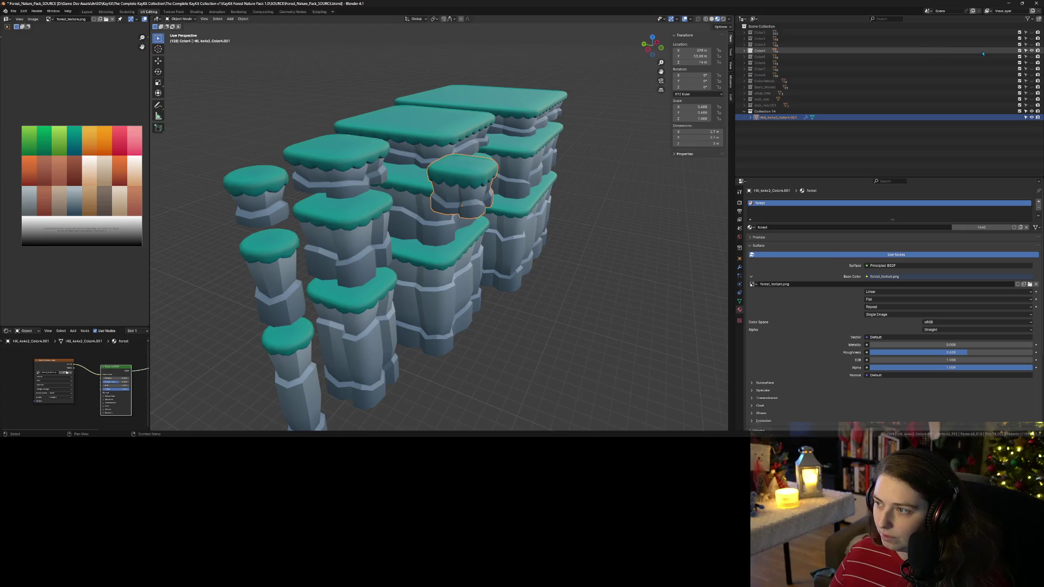
{"action": "key", "text": "shift+h"}
Step: Put the hill into a new collection named terrain_mods and rename the object green
{"action": "right_click", "coordinate": [778, 118]}
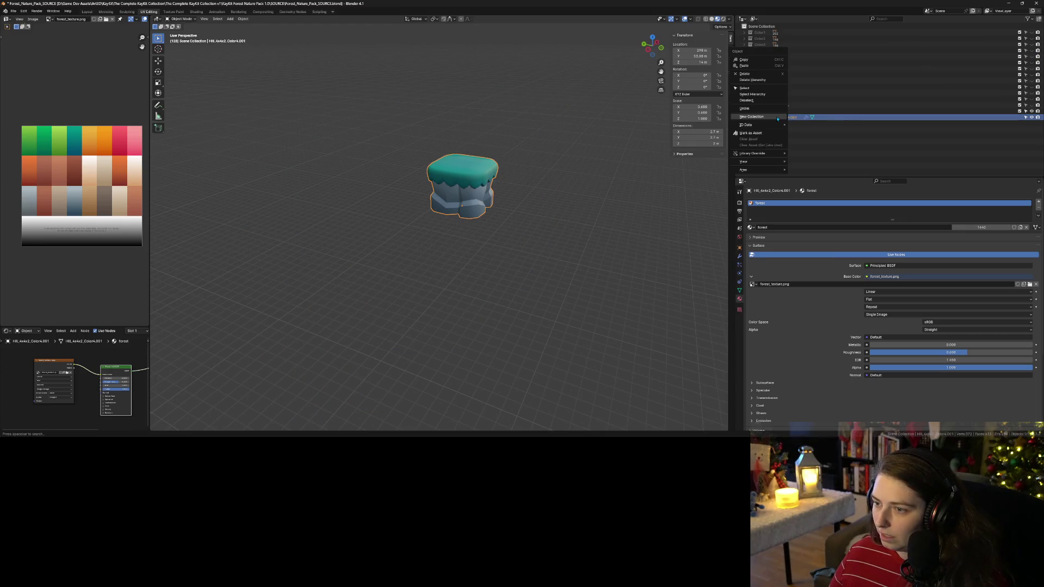
{"action": "left_click", "coordinate": [774, 118]}
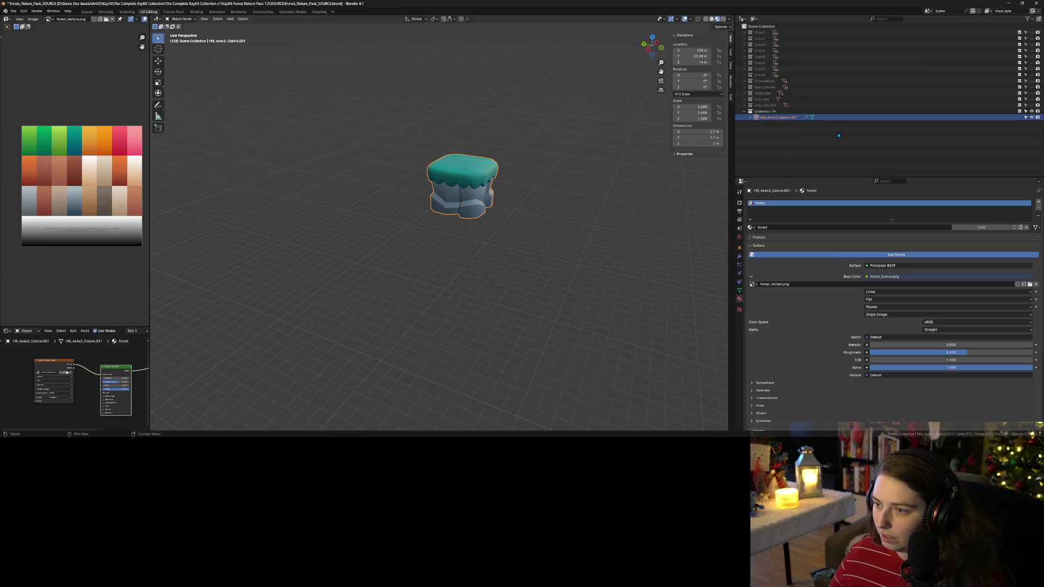
{"action": "double_click", "coordinate": [769, 112]}
{"action": "type", "text": "terrain_rocks"}
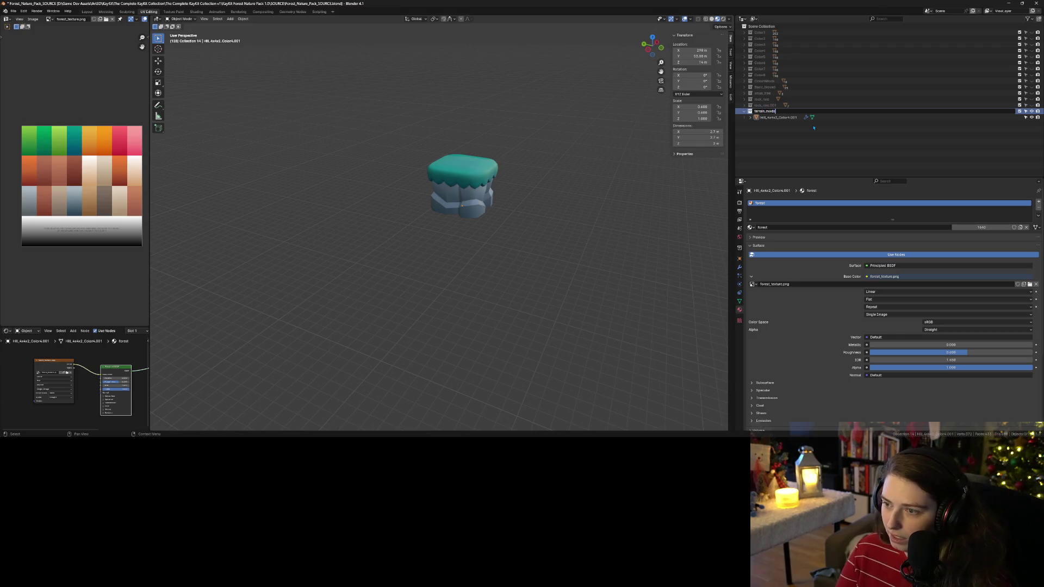
{"action": "key", "text": "Return"}
{"action": "double_click", "coordinate": [778, 117]}
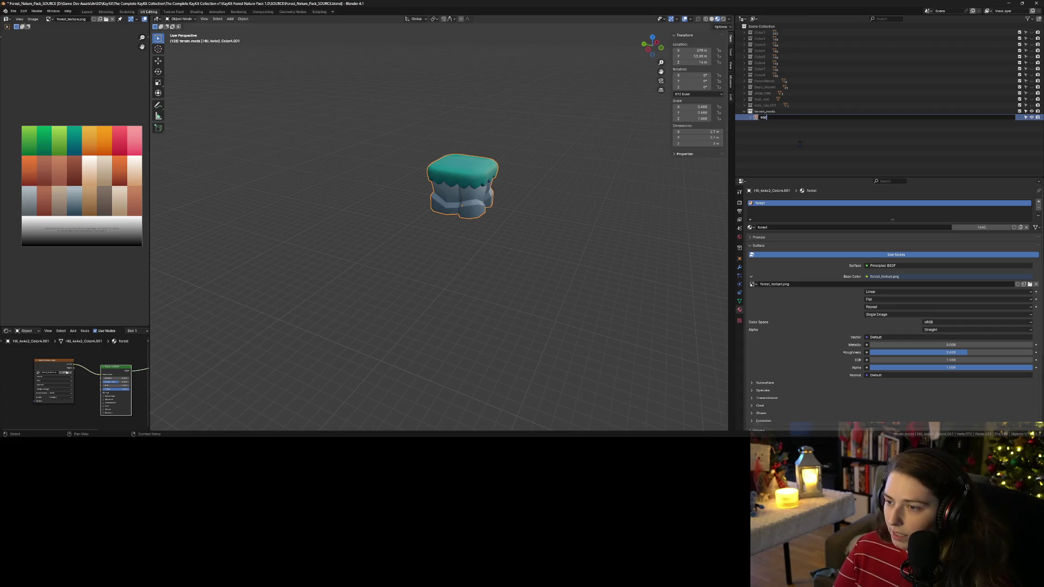
{"action": "type", "text": "green"}
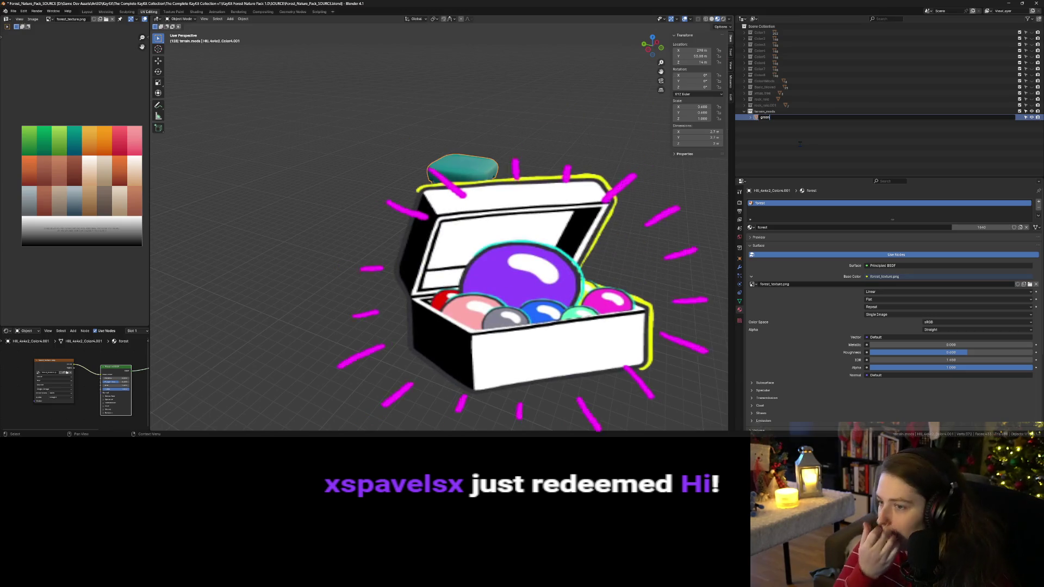
{"action": "key", "text": "Return"}
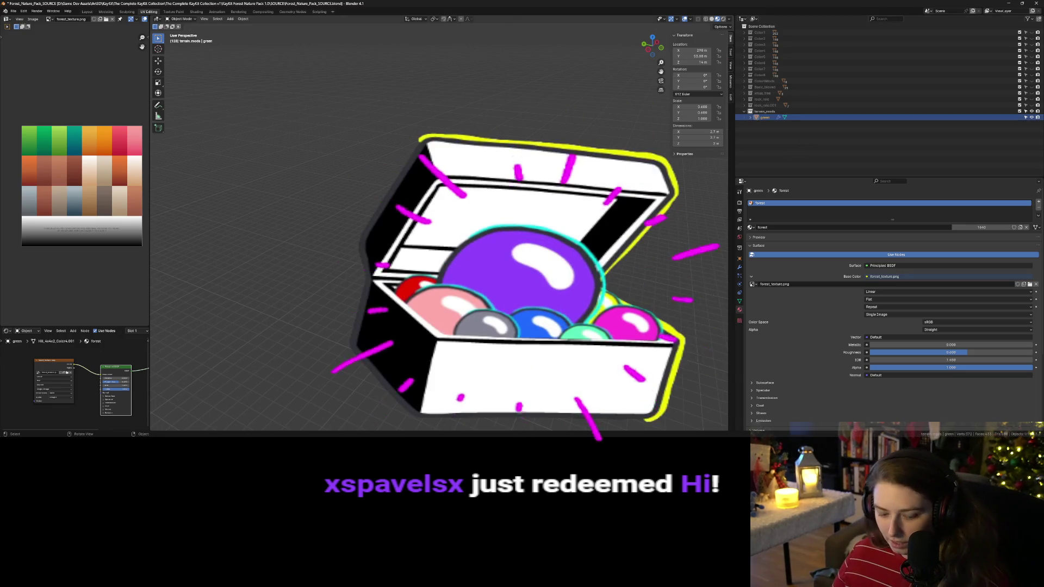
Step: Duplicate the green hill piece and place the copy beside it along Y
{"action": "key", "text": "shift+d"}
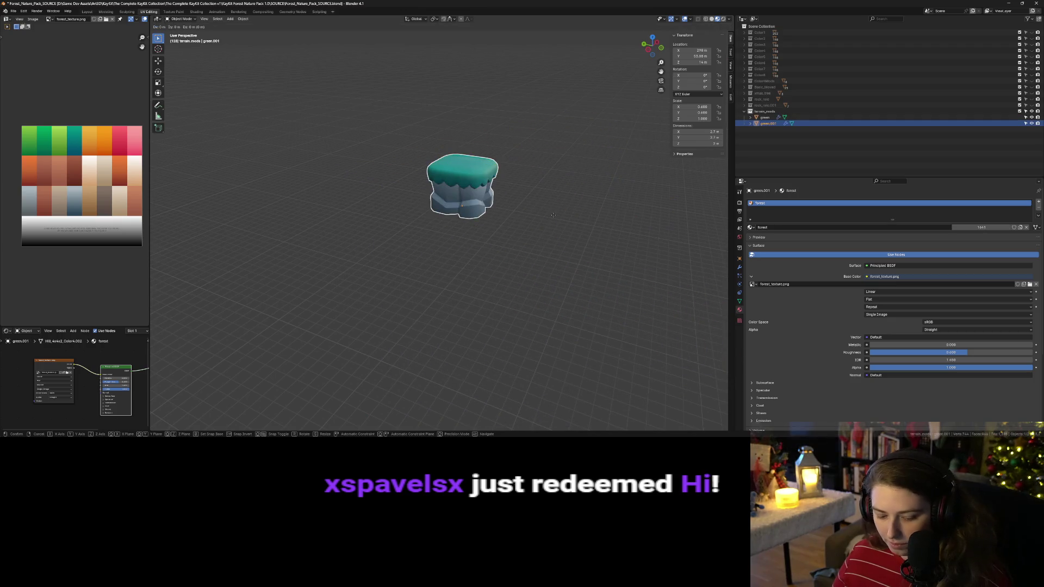
{"action": "key", "text": "y"}
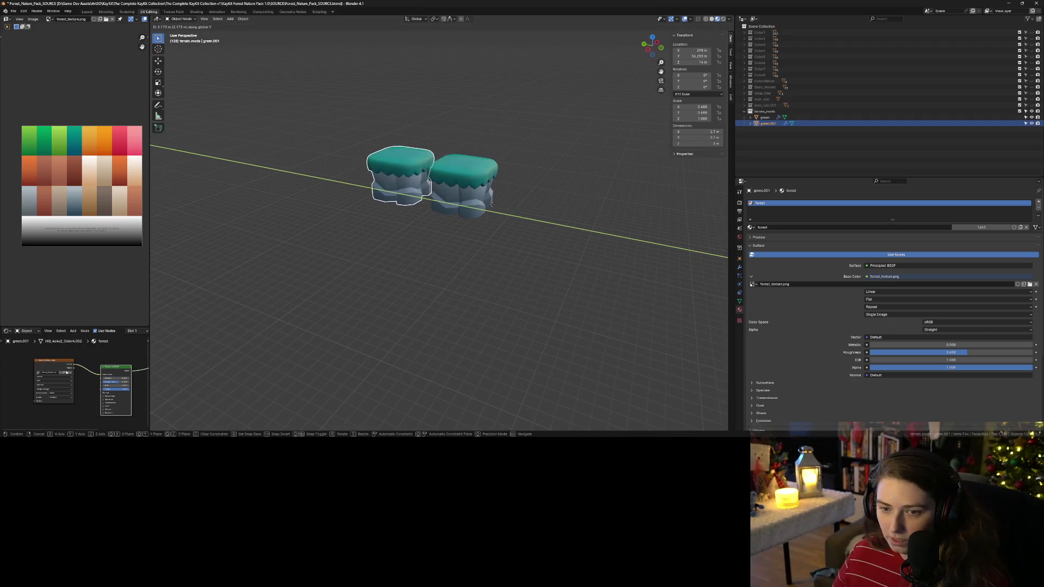
{"action": "left_click", "coordinate": [492, 204]}
{"action": "middle_click_drag", "start_coordinate": [492, 204], "coordinate": [549, 207]}
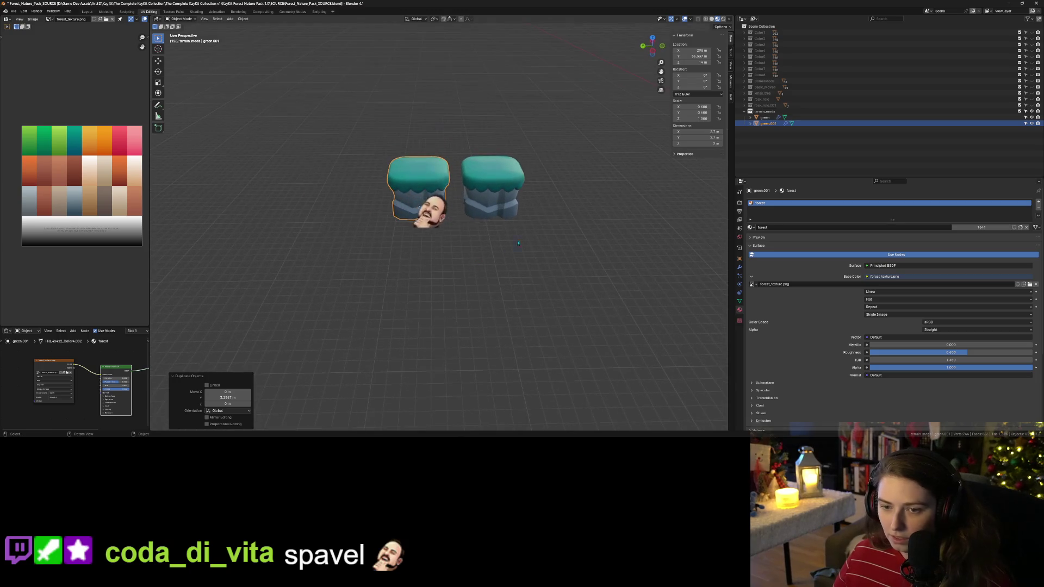
Step: Rename the copied hill to green_sep
{"action": "double_click", "coordinate": [793, 125]}
{"action": "key", "text": "BackSpace"}
{"action": "key", "text": "BackSpace"}
{"action": "key", "text": "BackSpace"}
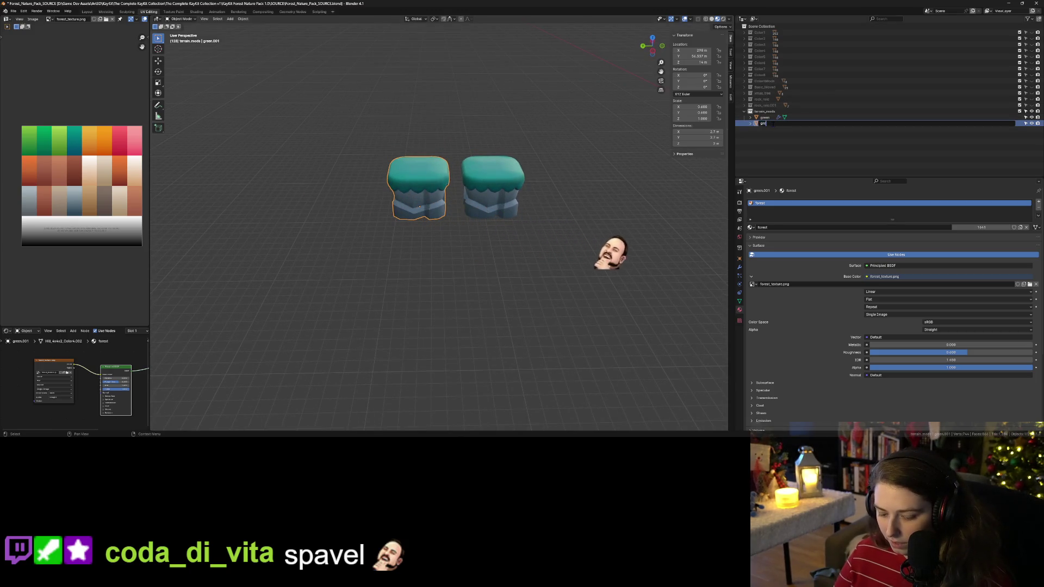
{"action": "type", "text": "en_sep"}
{"action": "key", "text": "Return"}
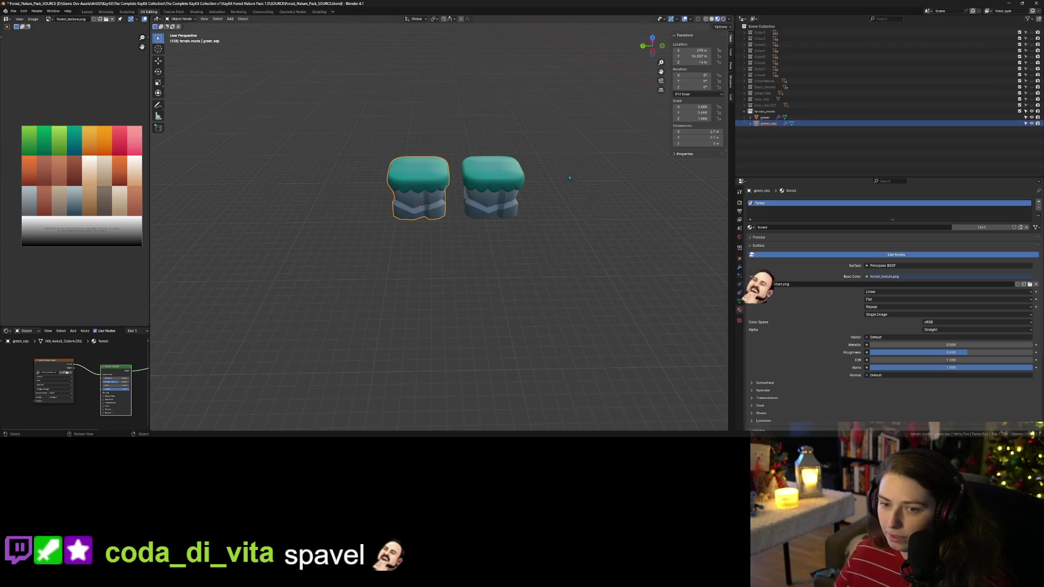
{"action": "scroll", "coordinate": [441, 231], "scroll_direction": "up", "scroll_amount": 2}
{"action": "scroll", "coordinate": [441, 231], "scroll_direction": "up", "scroll_amount": 3}
{"action": "scroll", "coordinate": [443, 234], "scroll_direction": "down", "scroll_amount": 3}
{"action": "scroll", "coordinate": [446, 238], "scroll_direction": "up", "scroll_amount": 2}
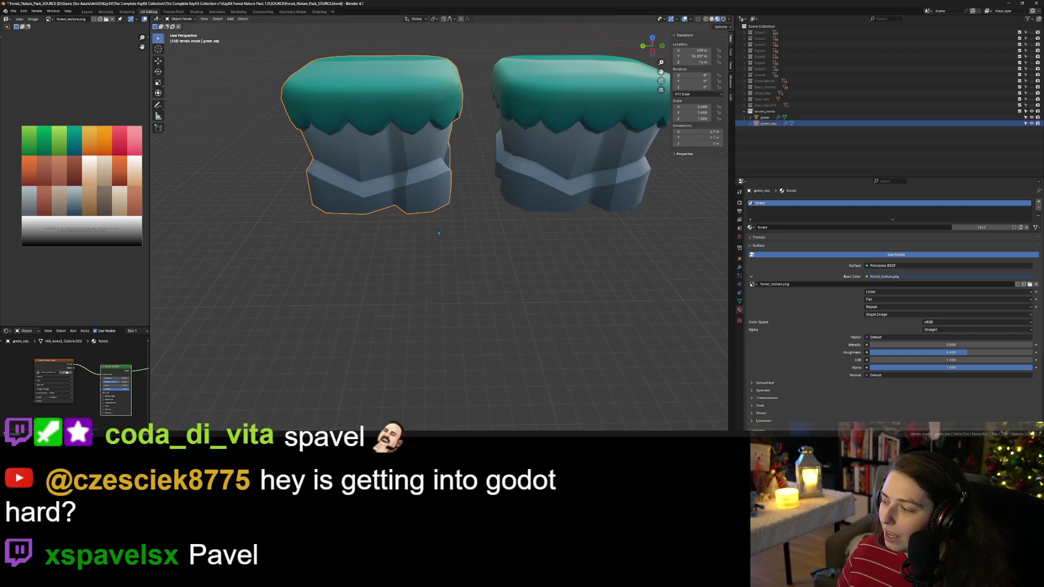
Step: Enter Edit Mode on green_sep and deselect all its mesh elements
{"action": "middle_click_drag", "start_coordinate": [432, 254], "coordinate": [481, 323]}
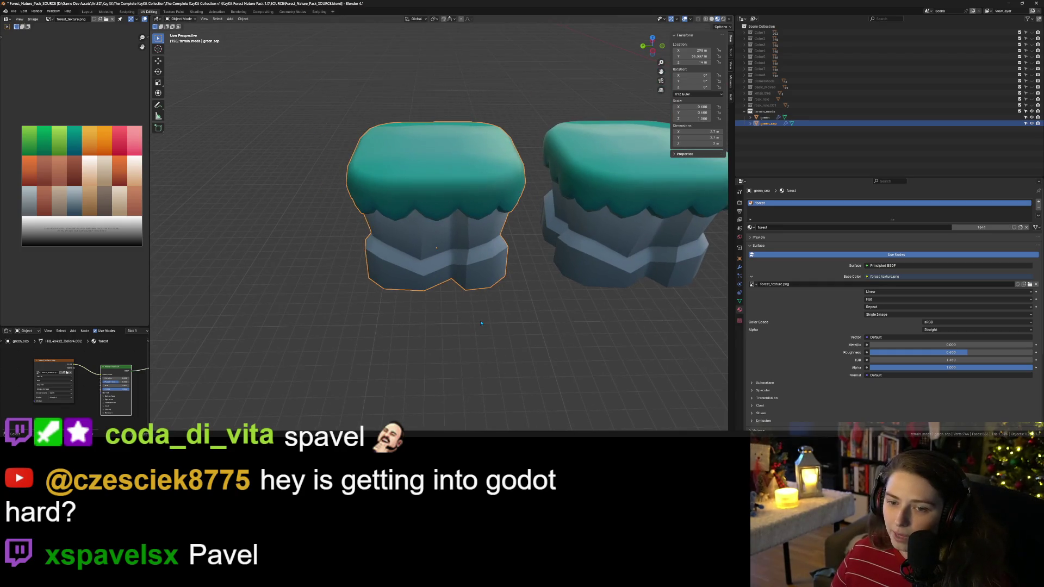
{"action": "key", "text": "Tab"}
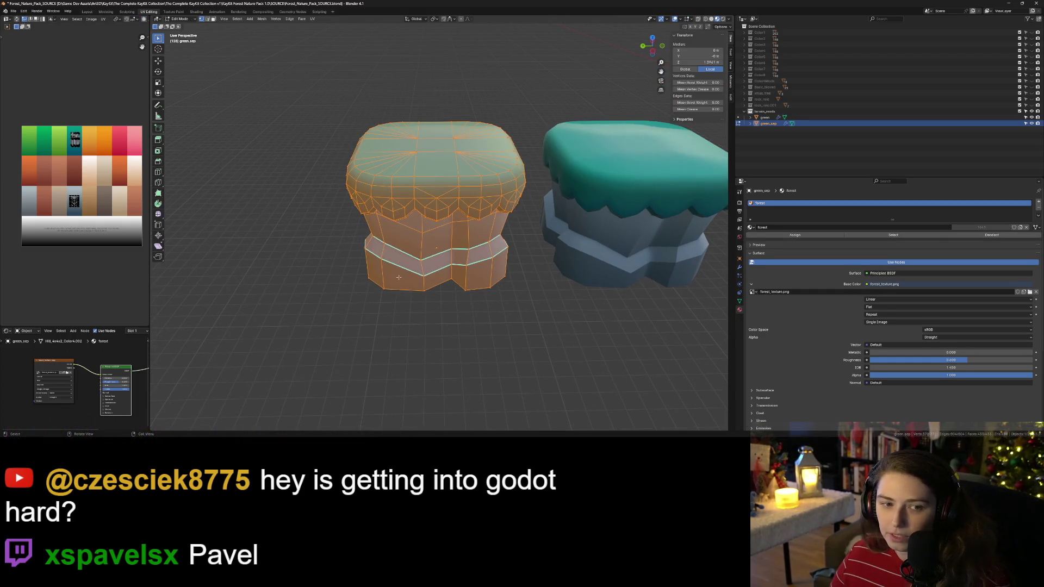
{"action": "mouse_move", "coordinate": [468, 276]}
{"action": "middle_mouse_down"}
{"action": "mouse_move", "coordinate": [487, 256]}
{"action": "mouse_move", "coordinate": [478, 242]}
{"action": "mouse_move", "coordinate": [474, 261]}
{"action": "mouse_move", "coordinate": [459, 244]}
{"action": "mouse_move", "coordinate": [447, 247]}
{"action": "mouse_move", "coordinate": [455, 275]}
{"action": "mouse_move", "coordinate": [483, 286]}
{"action": "mouse_move", "coordinate": [479, 321]}
{"action": "middle_mouse_up"}
{"action": "key", "text": "alt+a"}
{"action": "scroll", "coordinate": [385, 223], "scroll_direction": "up", "scroll_amount": 3}
{"action": "middle_click_drag", "start_coordinate": [389, 202], "coordinate": [424, 289]}
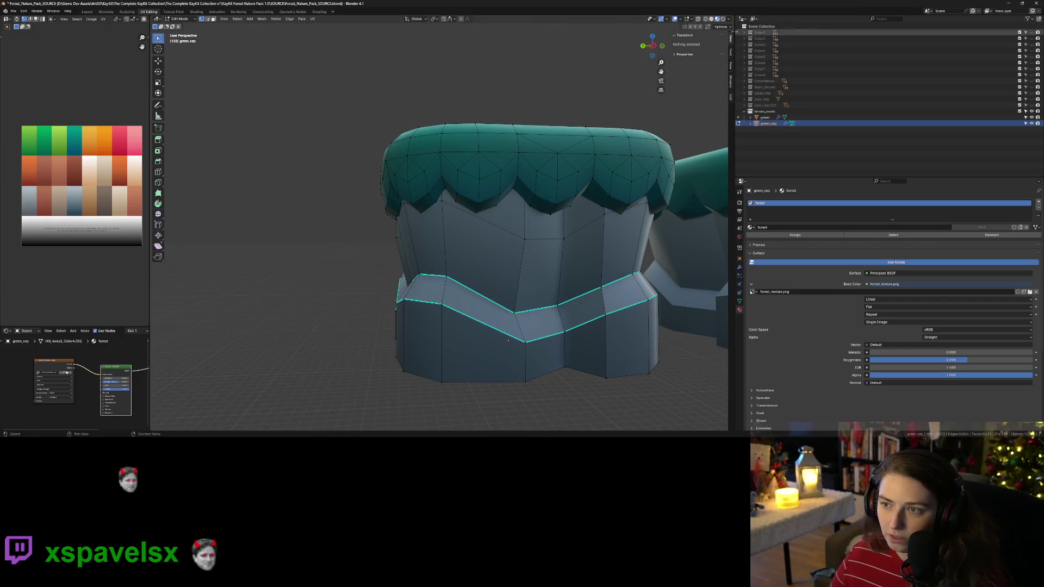
Step: In wireframe view, box-select all vertices of the trunk's lower band, then return to solid shading
{"action": "left_click", "coordinate": [705, 19]}
{"action": "middle_click_drag", "start_coordinate": [613, 275], "coordinate": [628, 299]}
{"action": "mouse_move", "coordinate": [265, 237]}
{"action": "left_mouse_down"}
{"action": "mouse_move", "coordinate": [510, 366]}
{"action": "mouse_move", "coordinate": [589, 388]}
{"action": "left_mouse_up"}
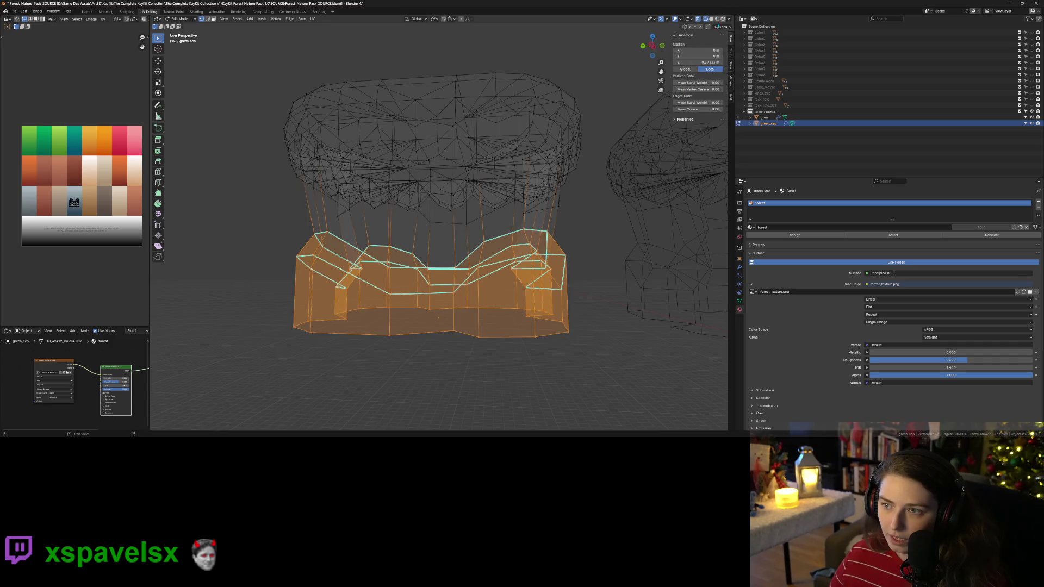
{"action": "left_click", "coordinate": [711, 20]}
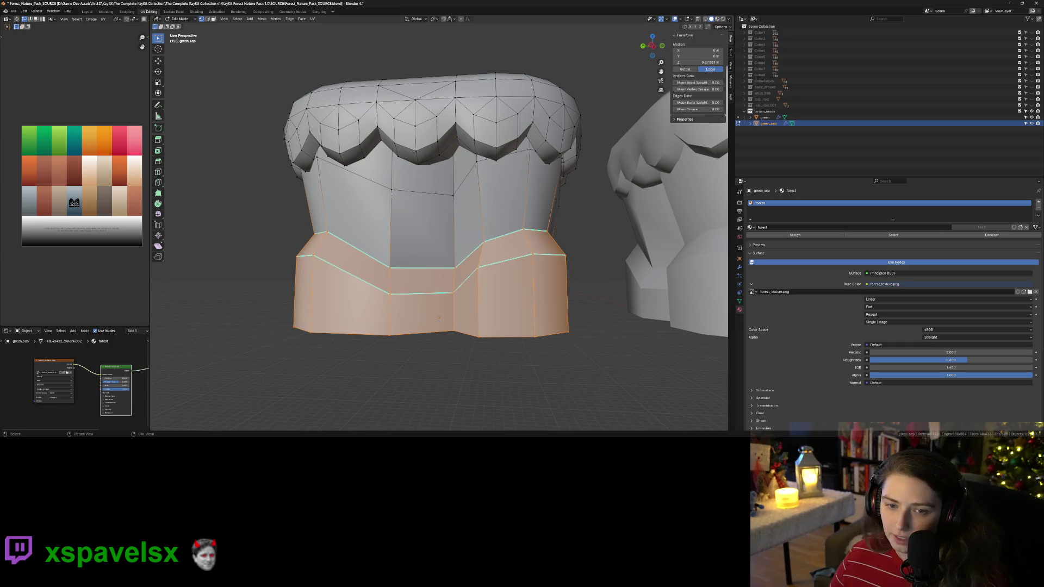
Step: Orbit around the trunk to check the lower-band selection from below and the side
{"action": "scroll", "coordinate": [544, 228], "scroll_direction": "up", "scroll_amount": 5}
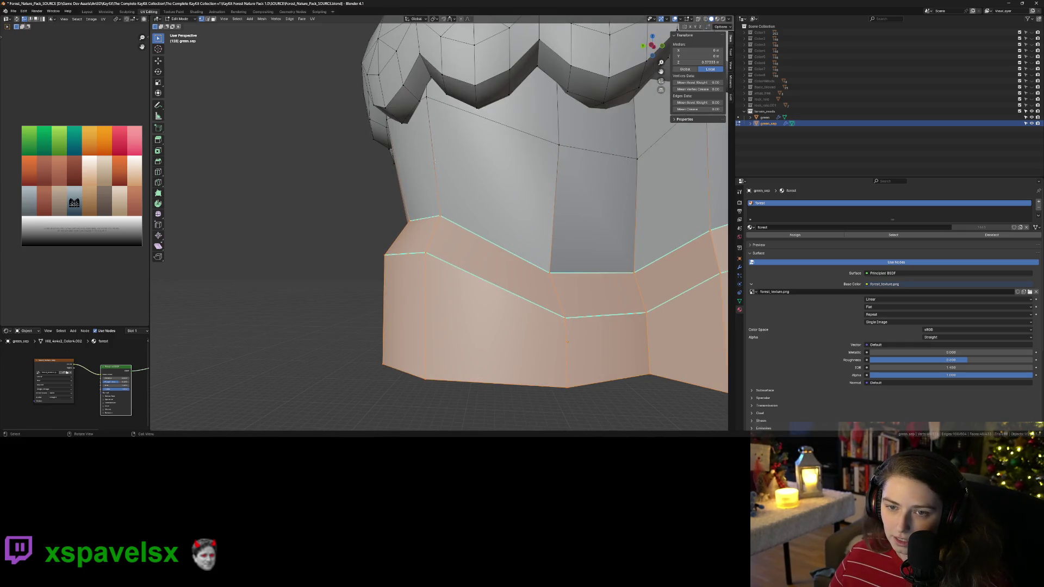
{"action": "mouse_move", "coordinate": [444, 134]}
{"action": "middle_mouse_down"}
{"action": "mouse_move", "coordinate": [349, 53]}
{"action": "mouse_move", "coordinate": [515, 230]}
{"action": "mouse_move", "coordinate": [497, 248]}
{"action": "mouse_move", "coordinate": [443, 224]}
{"action": "middle_mouse_up"}
{"action": "scroll", "coordinate": [497, 248], "scroll_direction": "up", "scroll_amount": 6}
{"action": "middle_click_drag", "start_coordinate": [535, 285], "coordinate": [541, 249]}
{"action": "scroll", "coordinate": [541, 249], "scroll_direction": "down", "scroll_amount": 8}
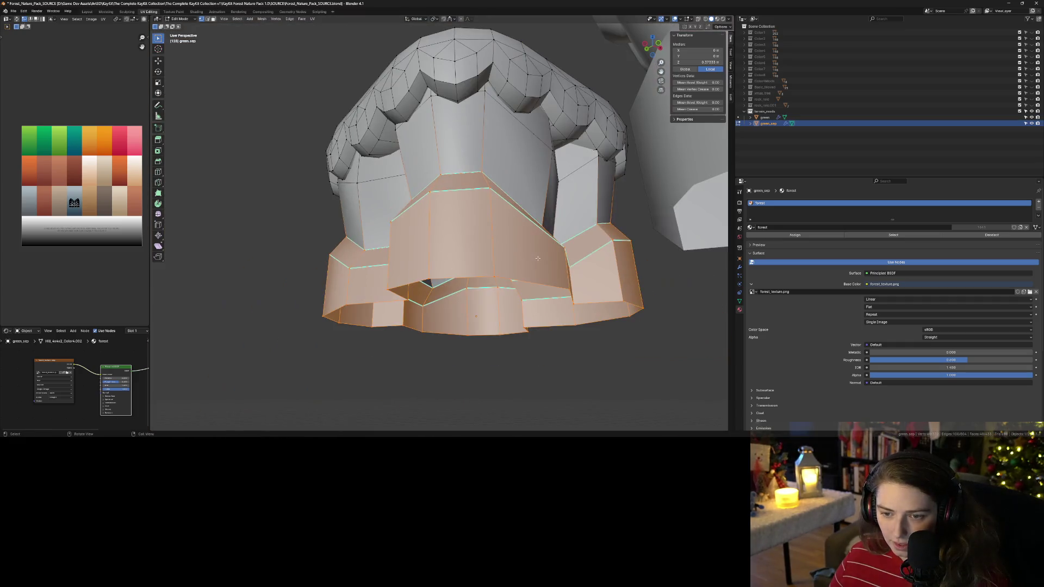
{"action": "middle_click_drag", "start_coordinate": [481, 228], "coordinate": [558, 274]}
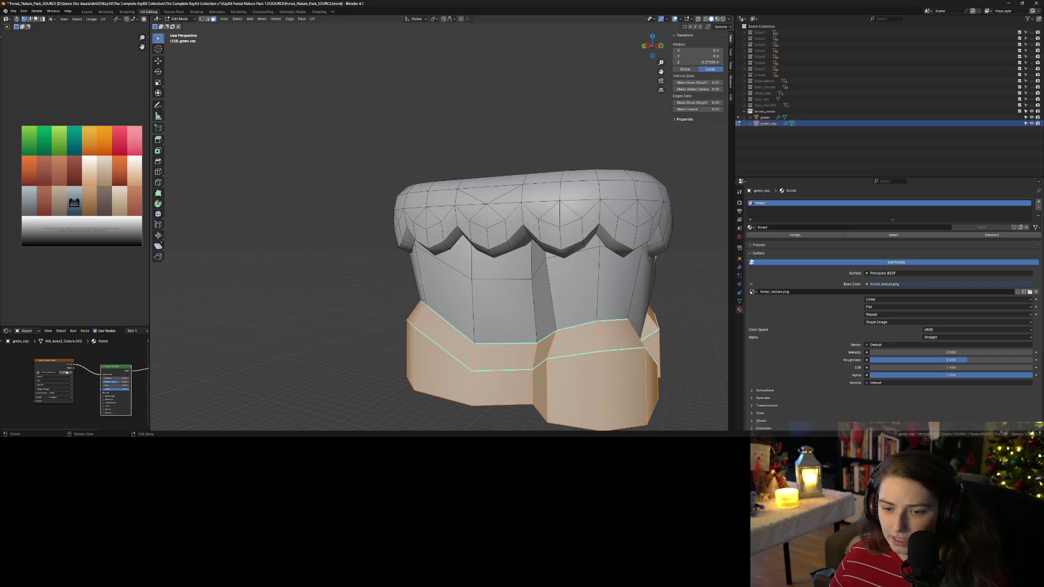
Step: Select the middle, front lower and right-front trunk faces and centre the view on them
{"action": "left_click_drag", "start_coordinate": [542, 332], "coordinate": [585, 338]}
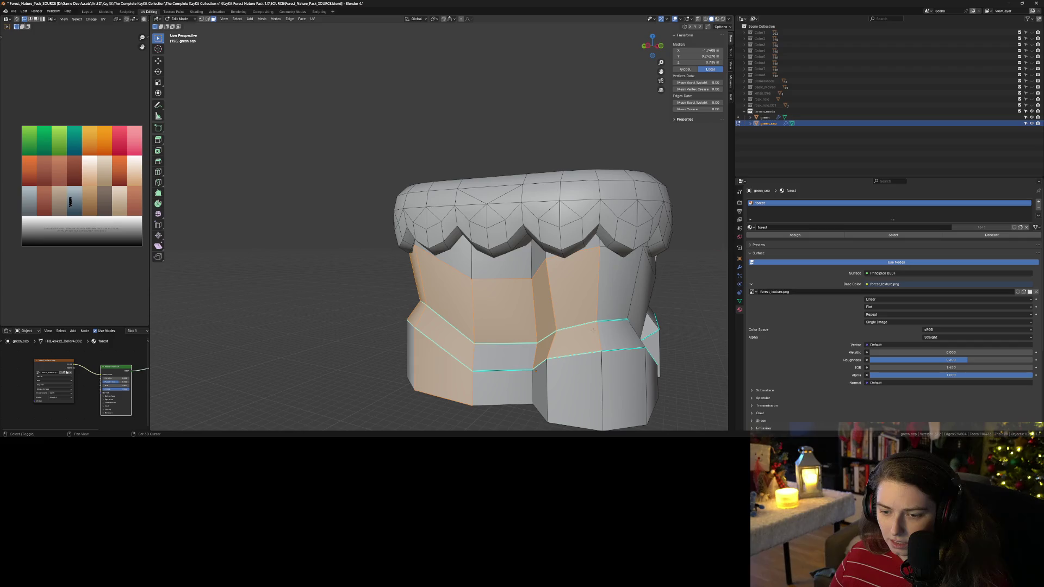
{"action": "left_click", "coordinate": [503, 387], "text": "shift"}
{"action": "left_click", "coordinate": [589, 386], "text": "shift"}
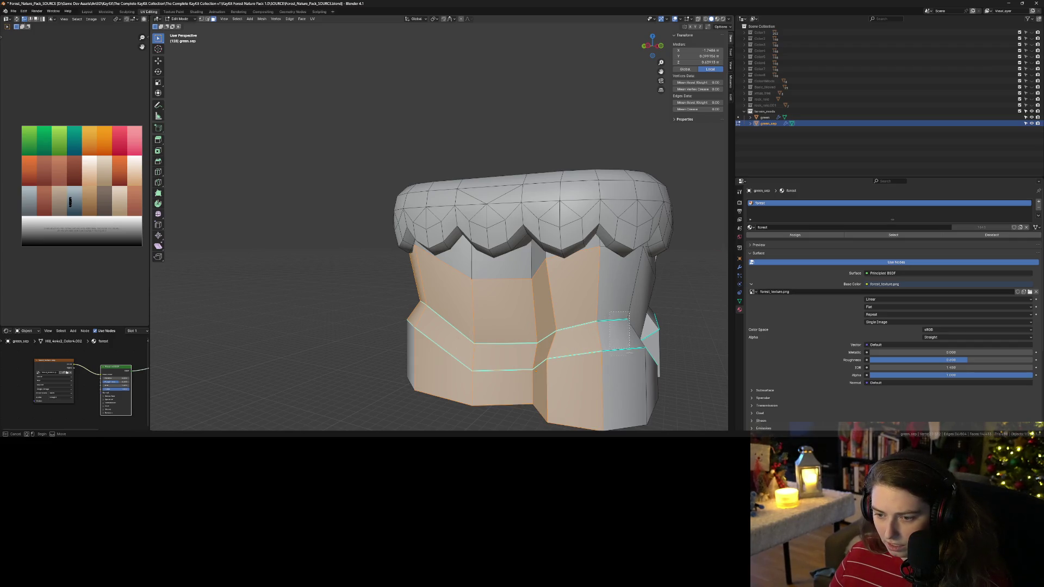
{"action": "left_click_drag", "start_coordinate": [635, 371], "coordinate": [646, 367]}
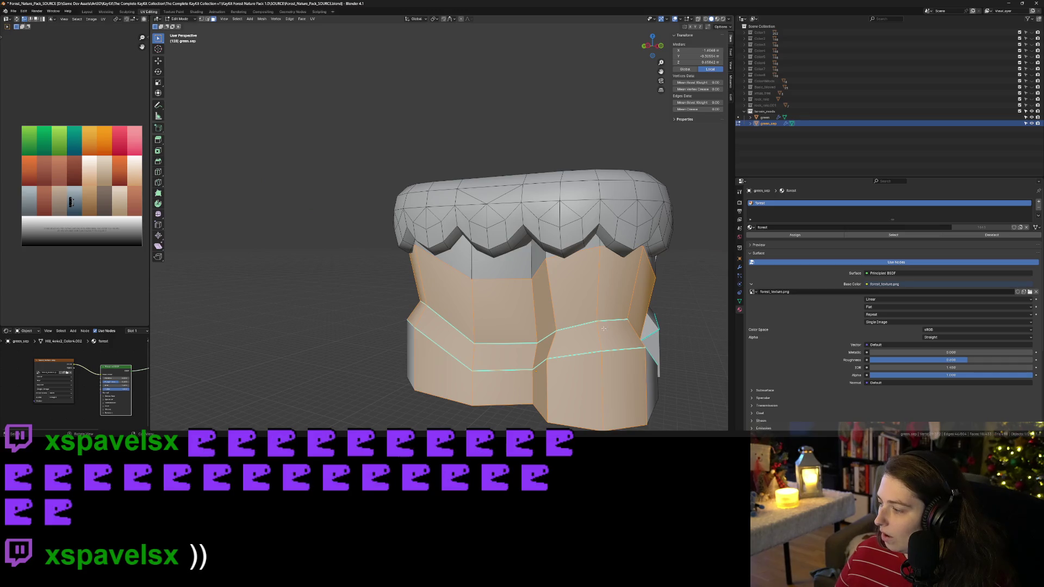
{"action": "scroll", "coordinate": [581, 316], "scroll_direction": "up", "scroll_amount": 6}
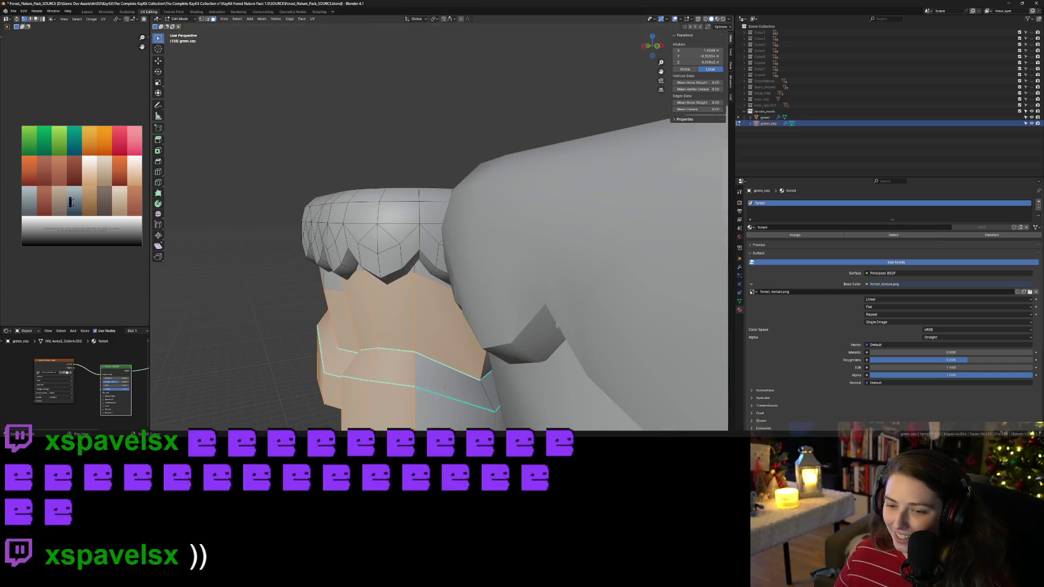
{"action": "key", "text": "KP_Decimal"}
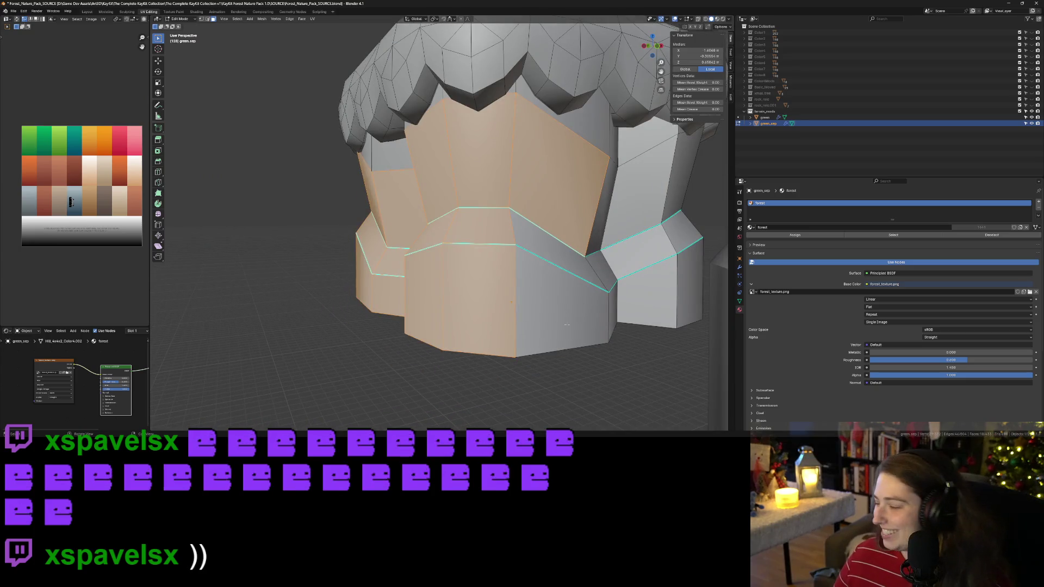
{"action": "scroll", "coordinate": [513, 340], "scroll_direction": "down", "scroll_amount": 10}
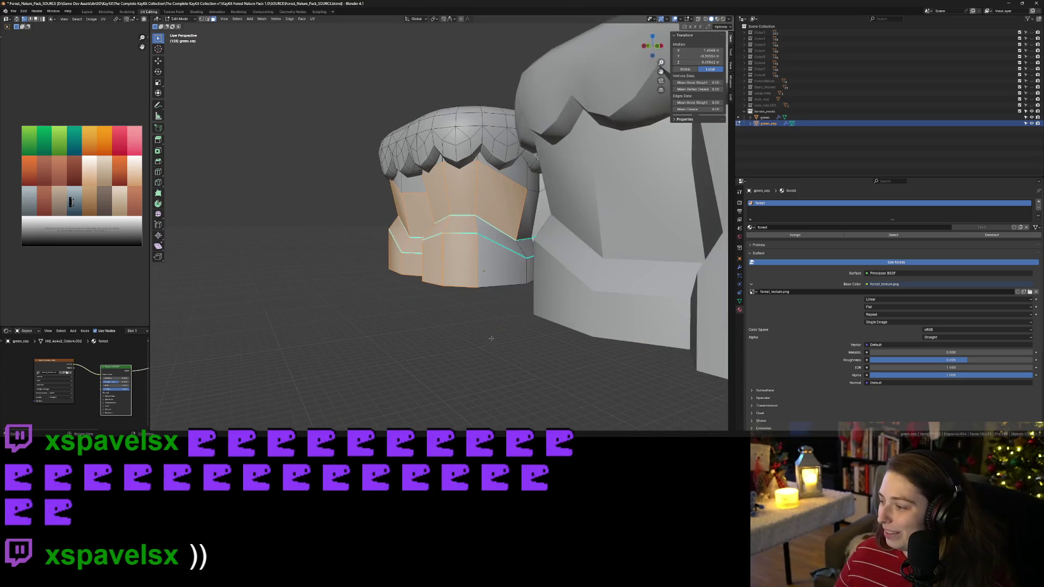
{"action": "middle_click_drag", "start_coordinate": [618, 345], "coordinate": [478, 306]}
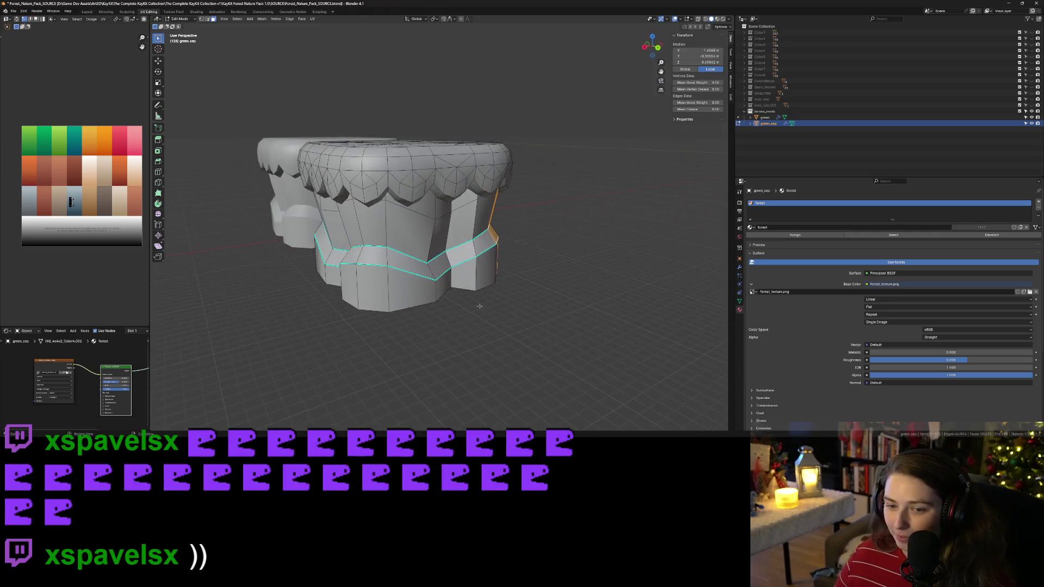
Step: Extend the selection to the whole linked trunk mesh with Ctrl+L
{"action": "left_click_drag", "start_coordinate": [482, 233], "coordinate": [525, 287]}
{"action": "key", "text": "ctrl+l"}
{"action": "mouse_move", "coordinate": [525, 287]}
{"action": "middle_mouse_down"}
{"action": "mouse_move", "coordinate": [575, 298]}
{"action": "mouse_move", "coordinate": [499, 297]}
{"action": "mouse_move", "coordinate": [631, 296]}
{"action": "mouse_move", "coordinate": [477, 251]}
{"action": "middle_mouse_up"}
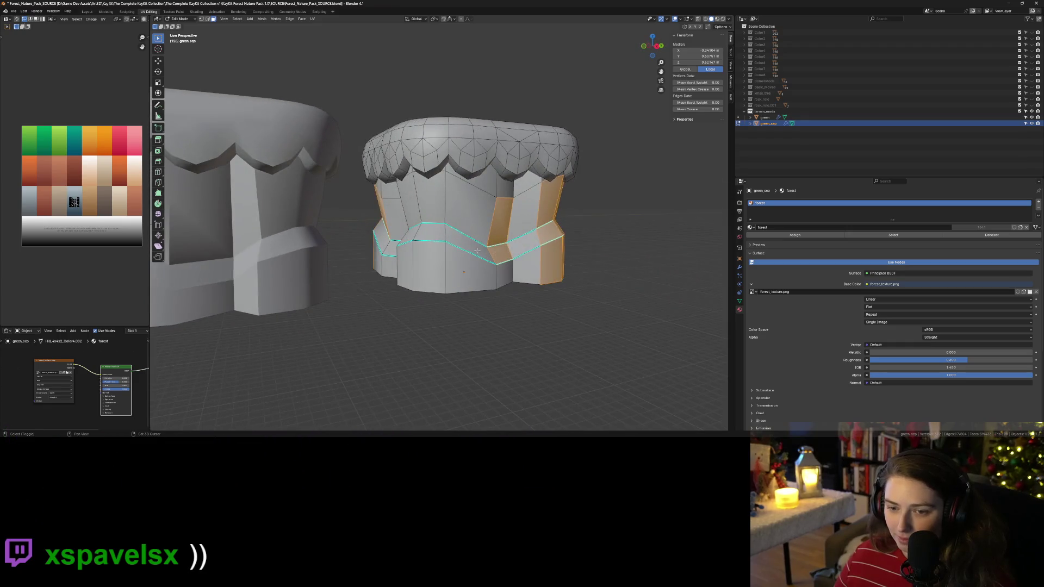
{"action": "left_click_drag", "start_coordinate": [544, 276], "coordinate": [543, 276]}
{"action": "middle_click_drag", "start_coordinate": [544, 276], "coordinate": [439, 263]}
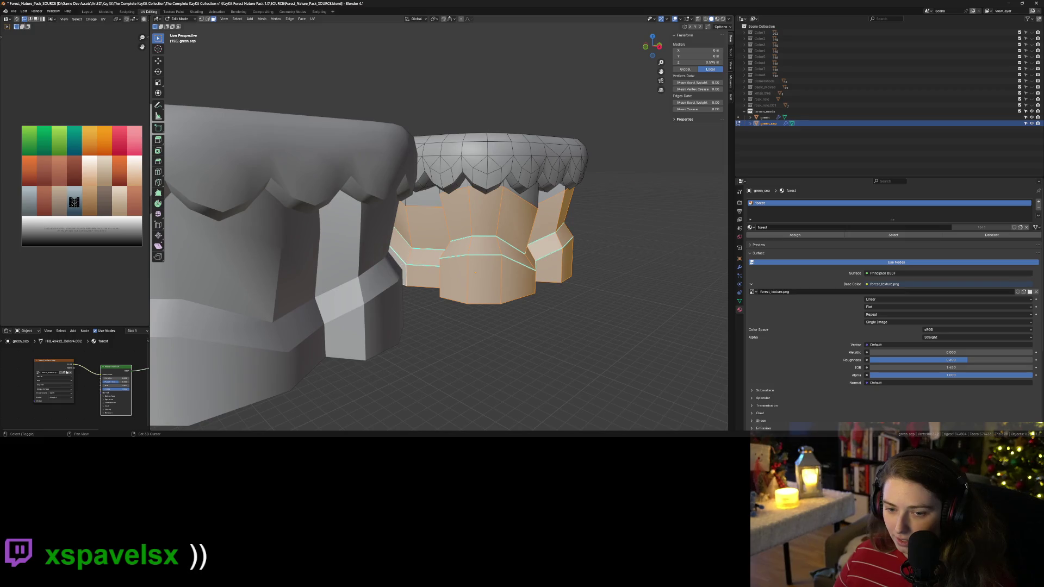
{"action": "scroll", "coordinate": [475, 272], "scroll_direction": "up", "scroll_amount": 3}
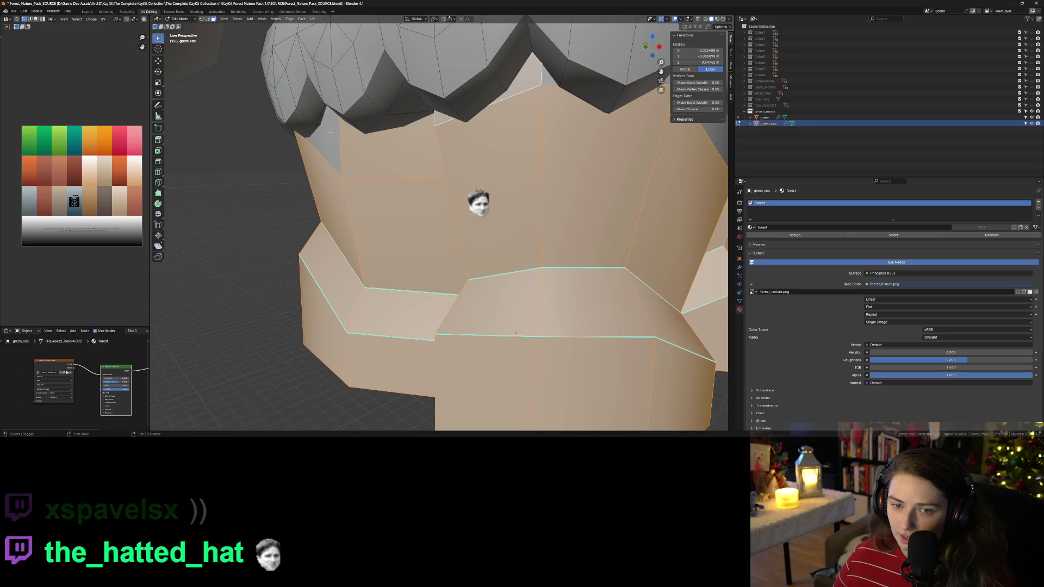
{"action": "mouse_move", "coordinate": [552, 207]}
{"action": "middle_mouse_down"}
{"action": "mouse_move", "coordinate": [541, 206]}
{"action": "mouse_move", "coordinate": [573, 222]}
{"action": "mouse_move", "coordinate": [563, 207]}
{"action": "middle_mouse_up"}
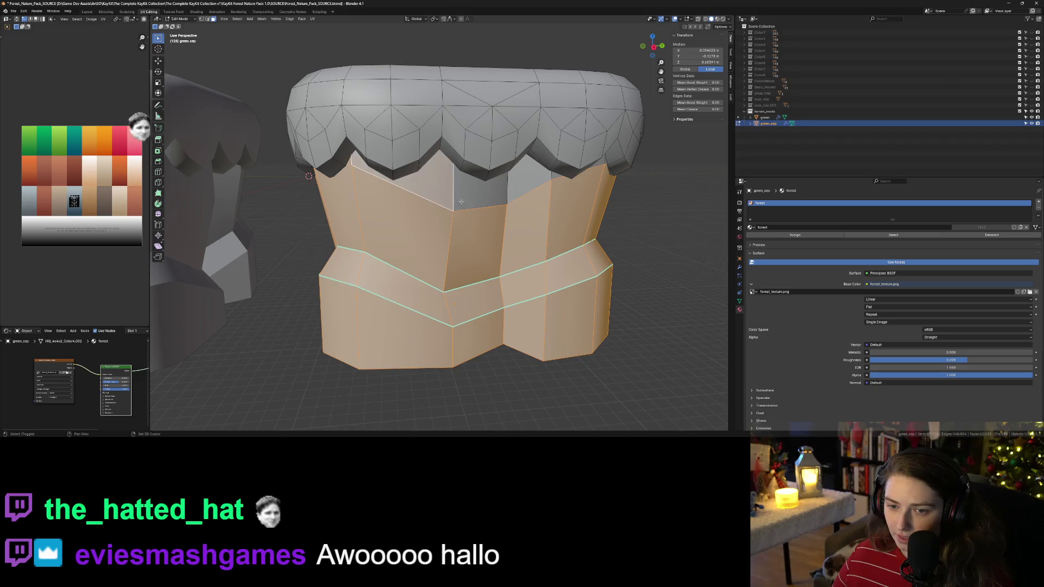
Step: Add the remaining top and side trunk faces to the selection and check it
{"action": "left_click", "coordinate": [556, 175], "text": "shift"}
{"action": "middle_click_drag", "start_coordinate": [621, 254], "coordinate": [459, 201]}
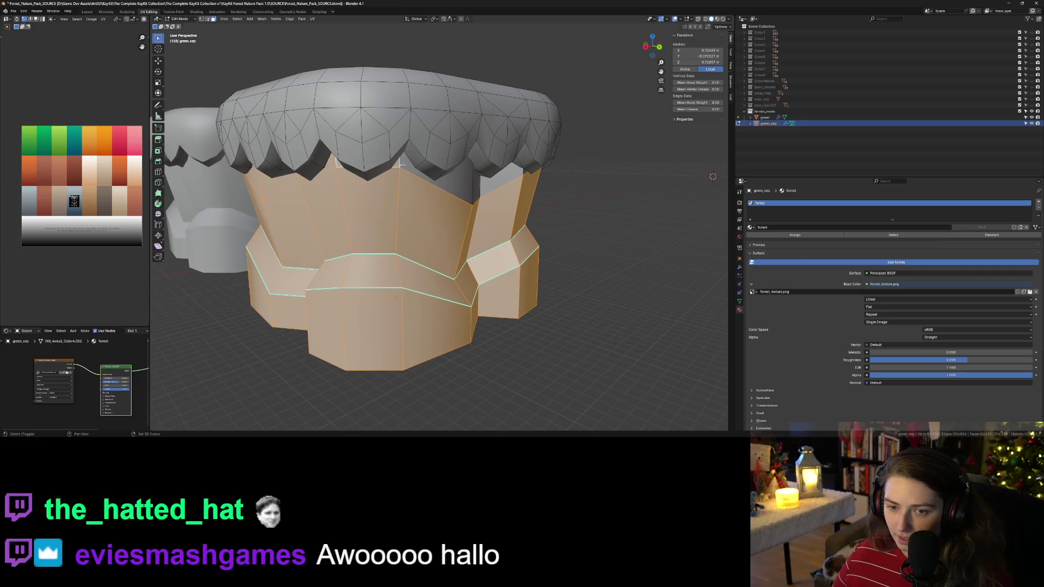
{"action": "left_click", "coordinate": [467, 181], "text": "shift"}
{"action": "left_click", "coordinate": [485, 183], "text": "shift"}
{"action": "middle_click_drag", "start_coordinate": [547, 233], "coordinate": [441, 177]}
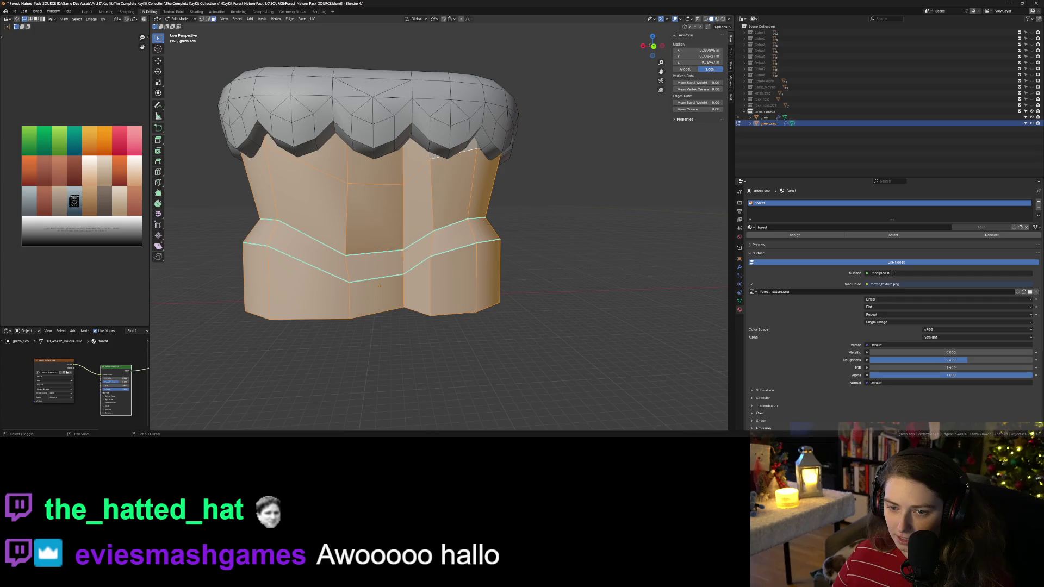
{"action": "middle_click_drag", "start_coordinate": [484, 198], "coordinate": [407, 272]}
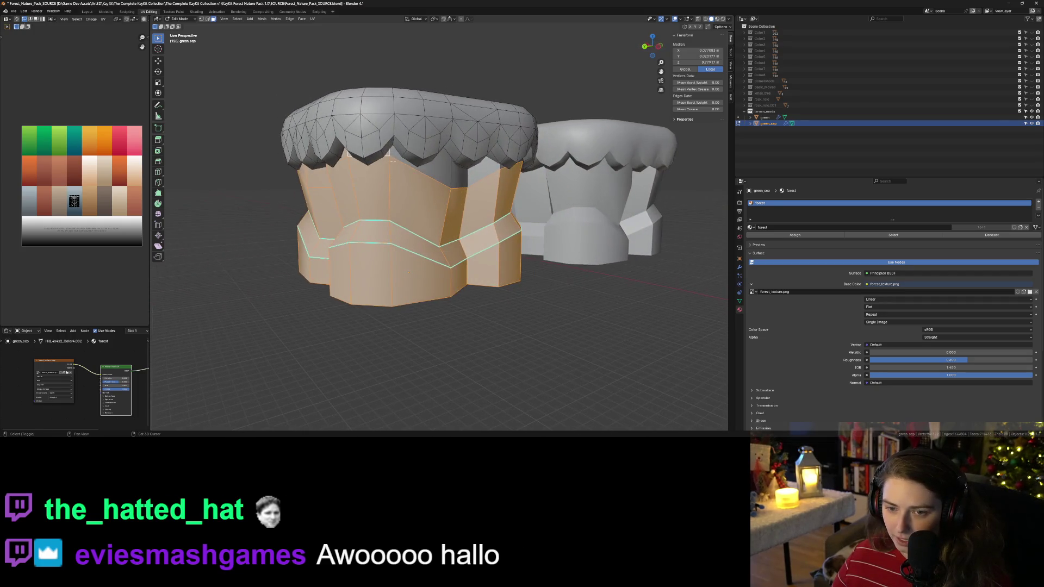
{"action": "mouse_move", "coordinate": [467, 174]}
{"action": "middle_mouse_down"}
{"action": "mouse_move", "coordinate": [449, 275]}
{"action": "mouse_move", "coordinate": [457, 261]}
{"action": "middle_mouse_up"}
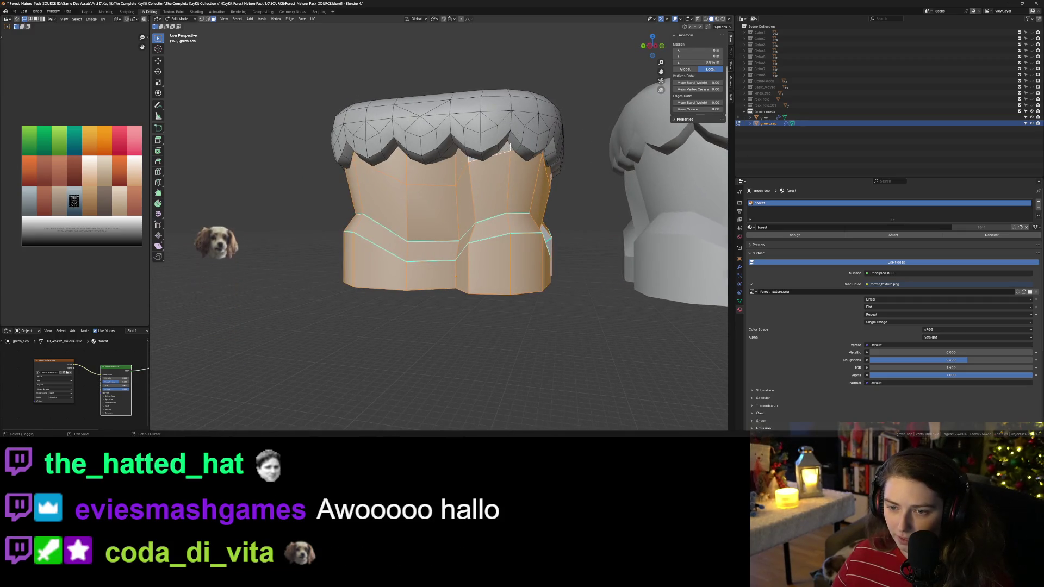
{"action": "mouse_move", "coordinate": [511, 147]}
{"action": "middle_mouse_down"}
{"action": "mouse_move", "coordinate": [547, 205]}
{"action": "mouse_move", "coordinate": [512, 303]}
{"action": "middle_mouse_up"}
Step: Separate the selected faces into their own object
{"action": "right_click", "coordinate": [512, 303]}
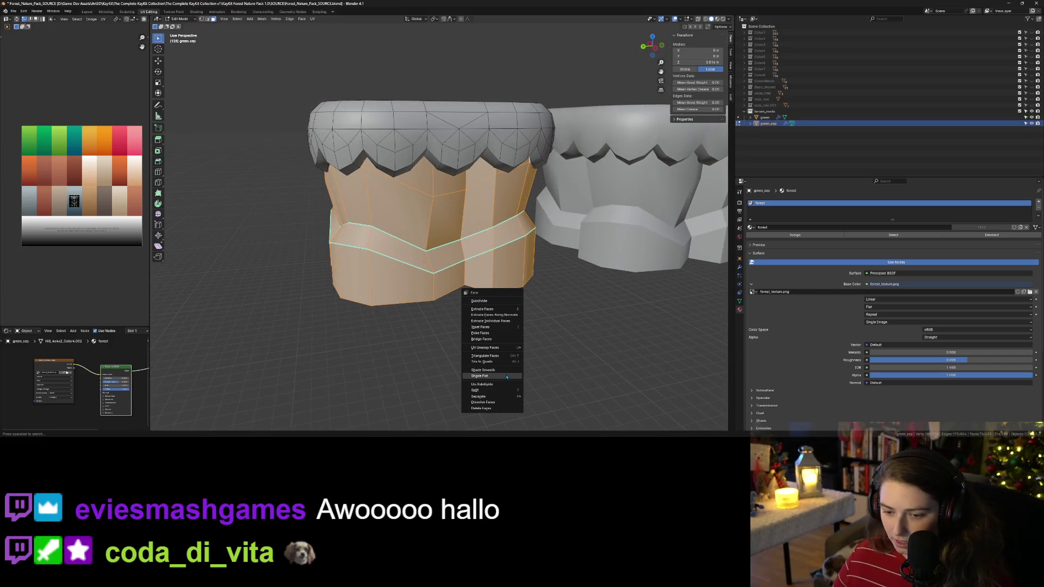
{"action": "mouse_move", "coordinate": [502, 397]}
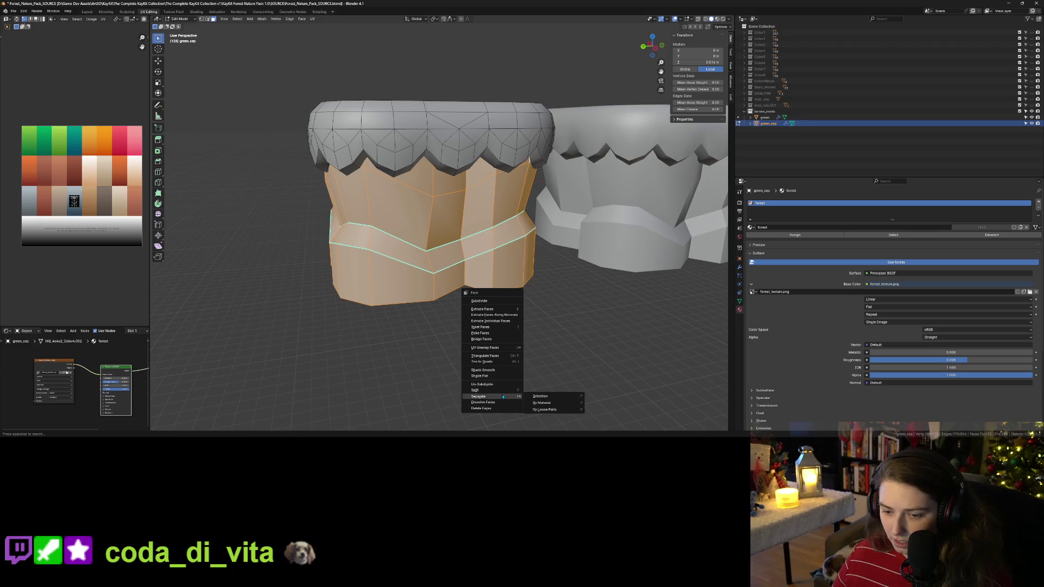
{"action": "left_click", "coordinate": [543, 397]}
{"action": "key", "text": "z"}
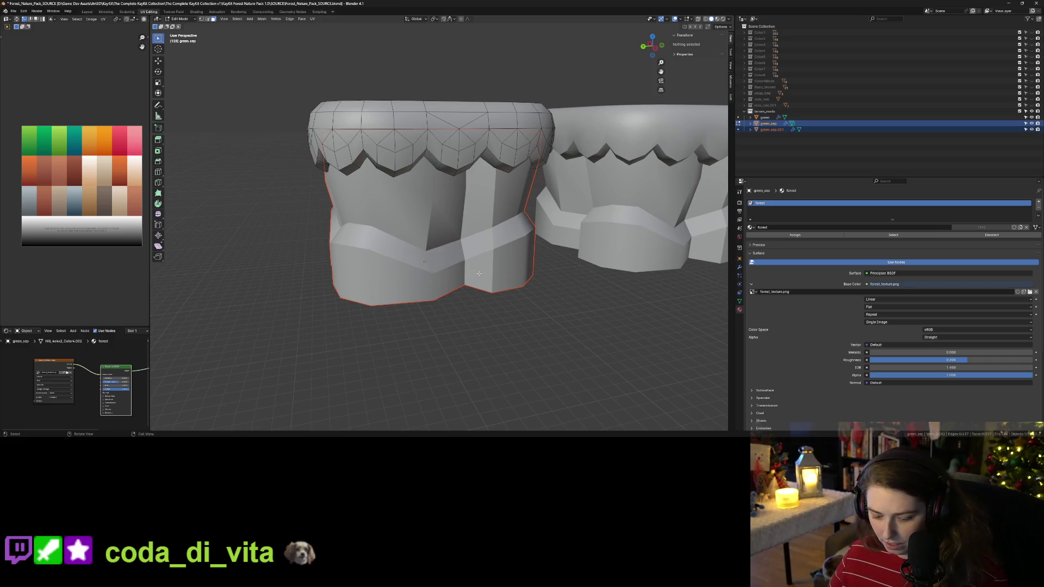
{"action": "key", "text": "z"}
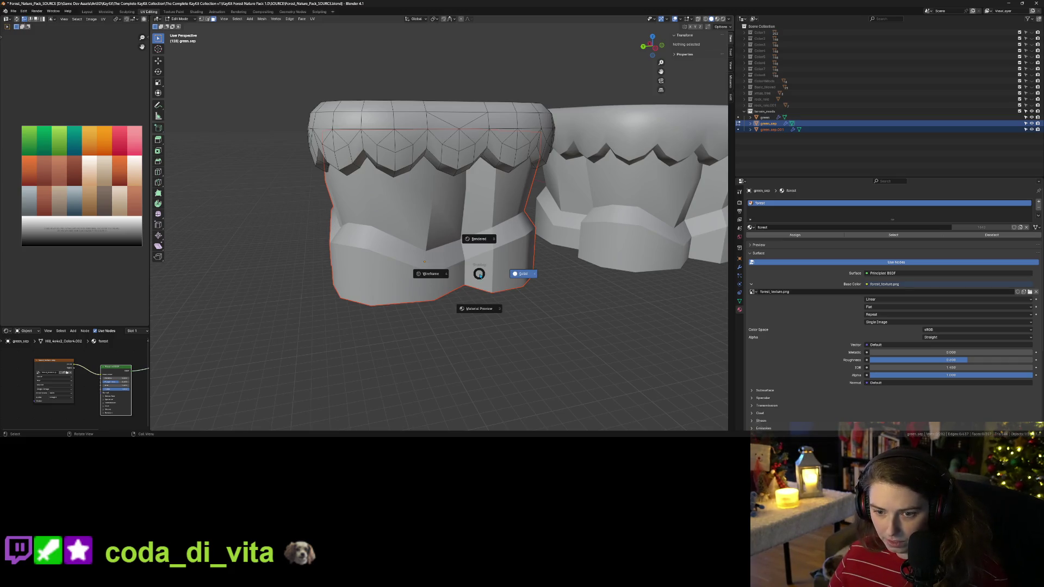
Step: Try lowering the separated green_sep.001 along Z, then undo the move
{"action": "key", "text": "Tab"}
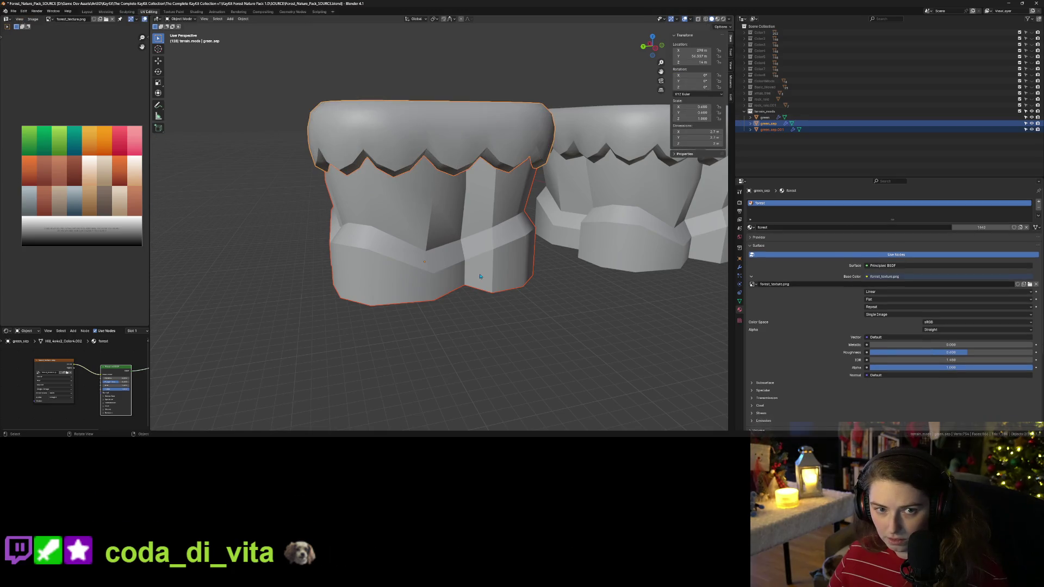
{"action": "key", "text": "g"}
{"action": "key", "text": "z"}
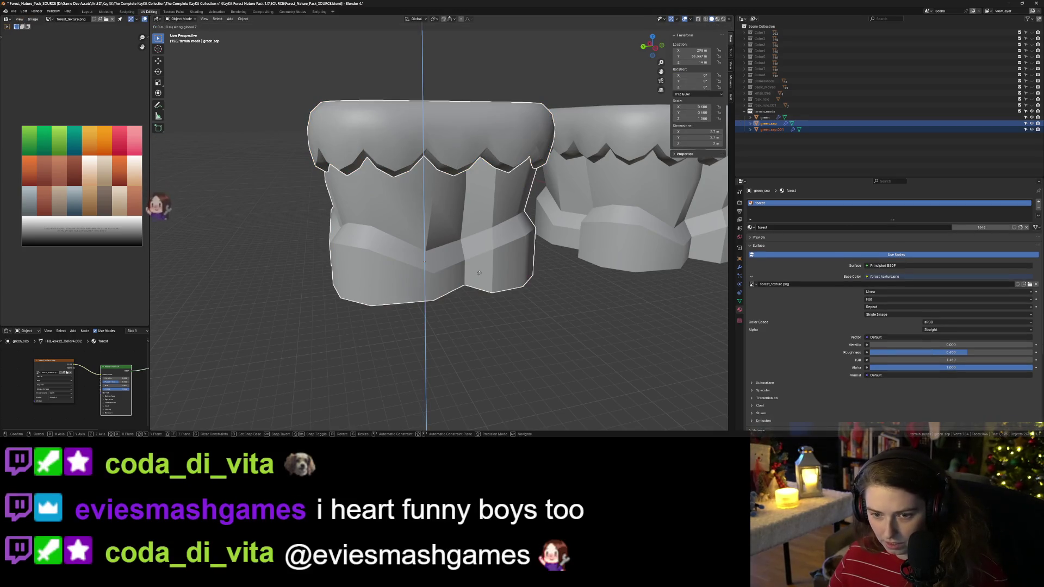
{"action": "key", "text": "Escape"}
{"action": "key", "text": "alt+a"}
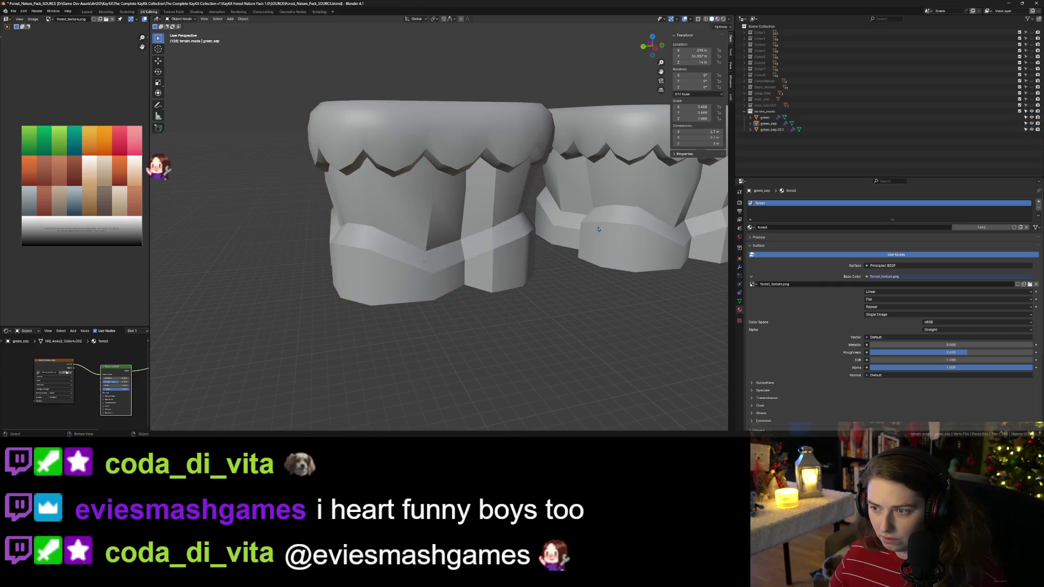
{"action": "left_click", "coordinate": [766, 130]}
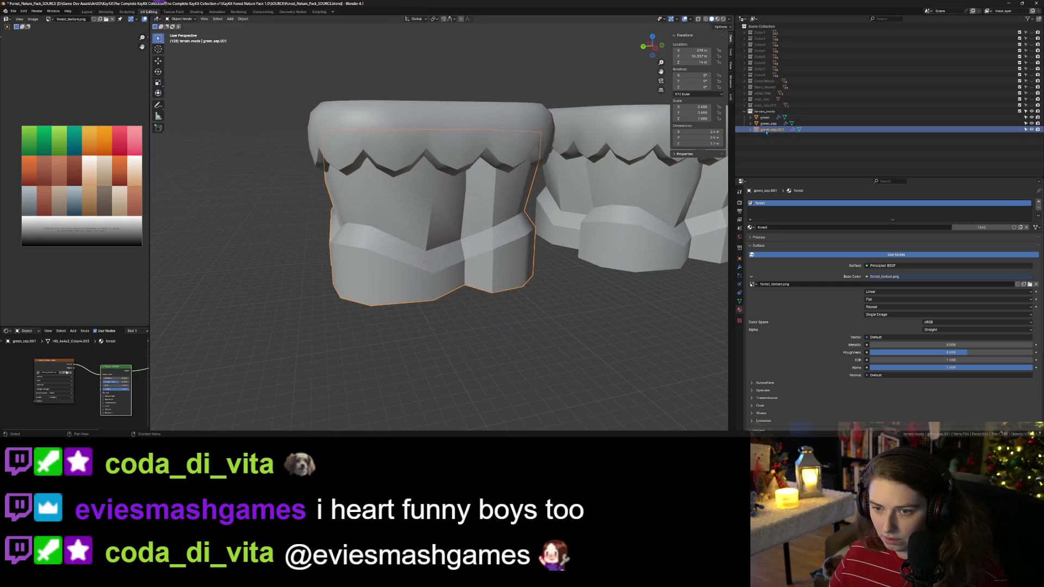
{"action": "key", "text": "g"}
{"action": "key", "text": "z"}
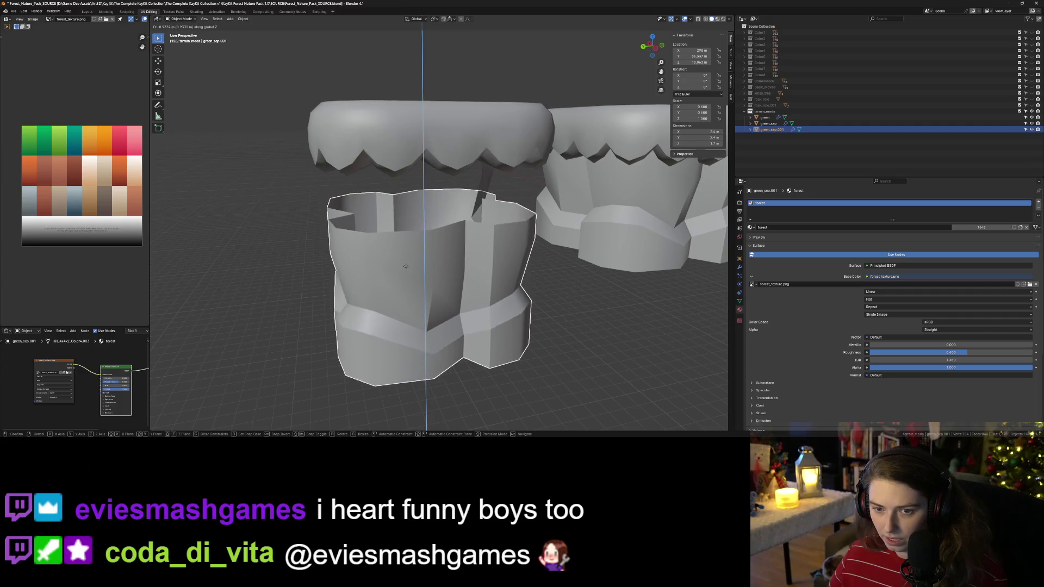
{"action": "left_click", "coordinate": [404, 284]}
{"action": "mouse_move", "coordinate": [403, 283]}
{"action": "middle_mouse_down"}
{"action": "mouse_move", "coordinate": [596, 279]}
{"action": "mouse_move", "coordinate": [581, 284]}
{"action": "middle_mouse_up"}
{"action": "key", "text": "ctrl+z"}
Step: In green_sep's mesh, select the linked trunk faces plus the connector faces
{"action": "left_click", "coordinate": [572, 286]}
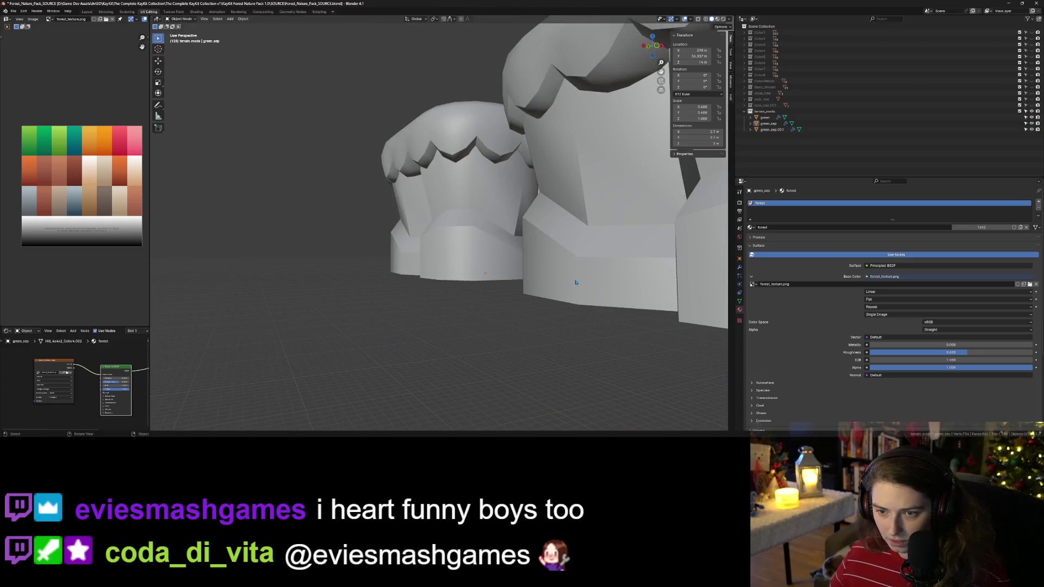
{"action": "key", "text": "KP_Decimal"}
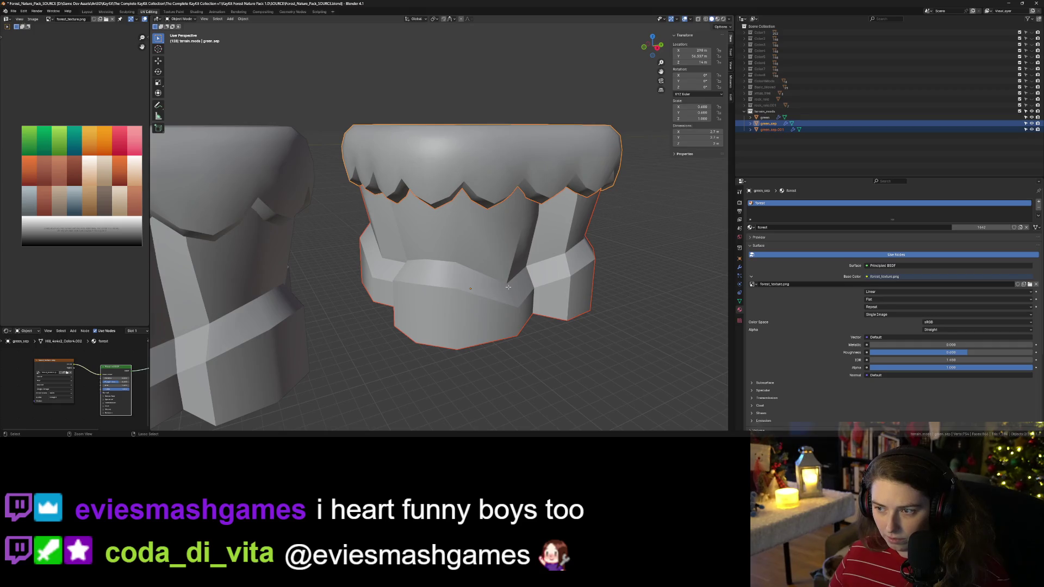
{"action": "key", "text": "Tab"}
{"action": "key", "text": "l"}
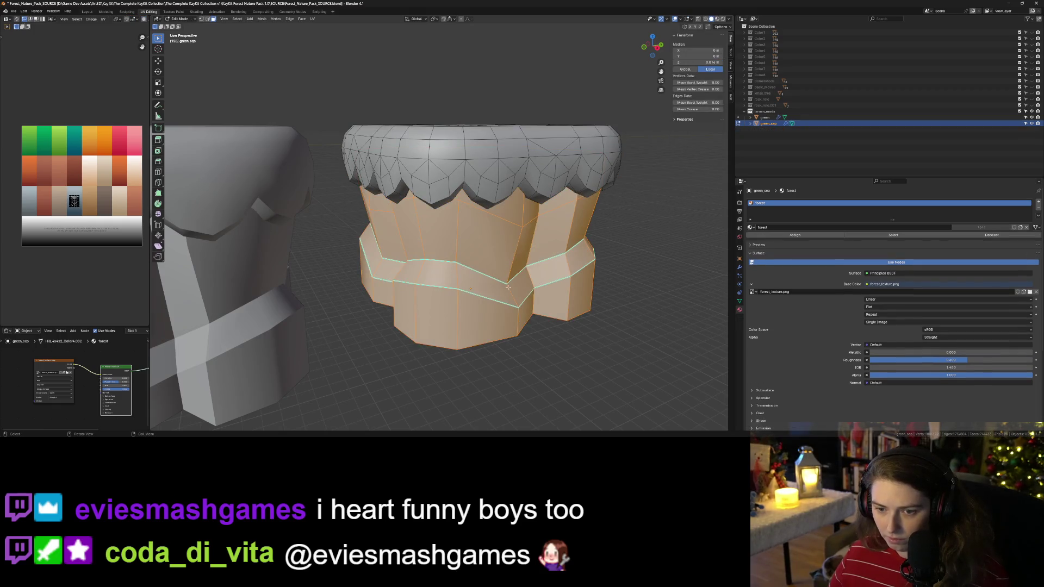
{"action": "key", "text": "Tab"}
{"action": "key", "text": "Tab"}
{"action": "mouse_move", "coordinate": [470, 288]}
{"action": "middle_mouse_down"}
{"action": "mouse_move", "coordinate": [419, 278]}
{"action": "mouse_move", "coordinate": [477, 267]}
{"action": "middle_mouse_up"}
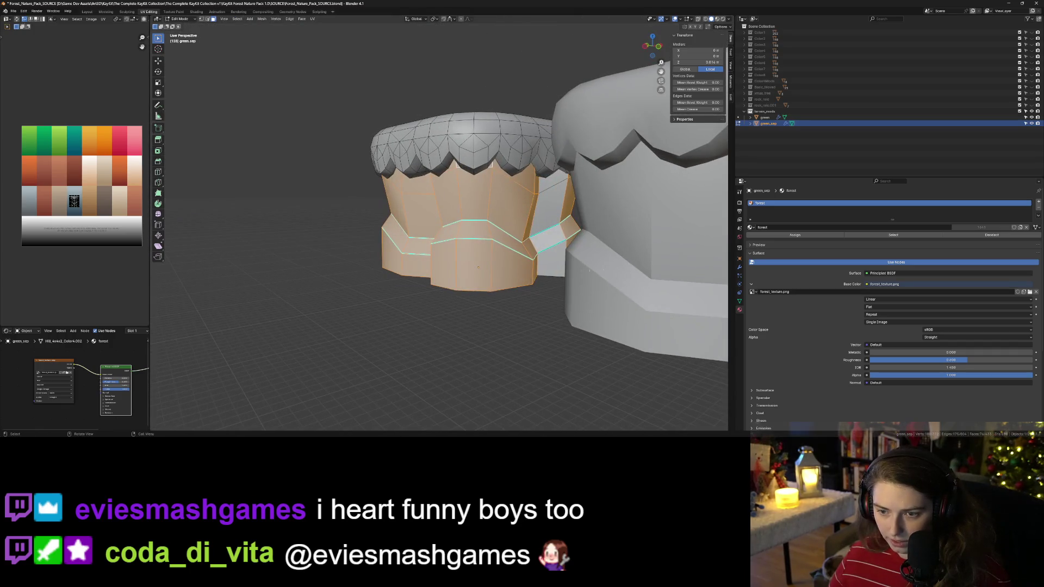
{"action": "left_click", "coordinate": [549, 234], "text": "shift"}
{"action": "left_click", "coordinate": [552, 266], "text": "shift"}
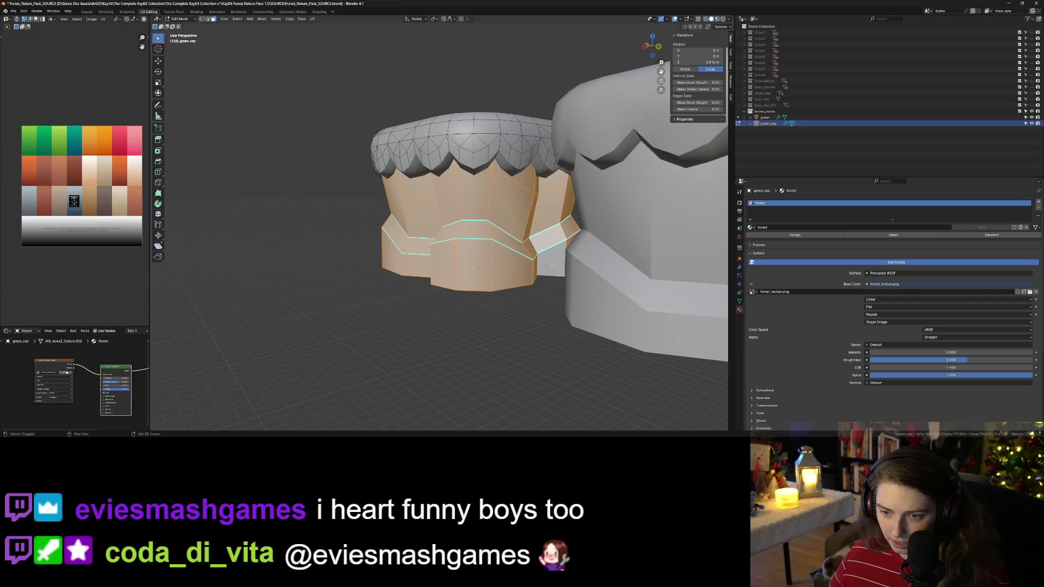
{"action": "scroll", "coordinate": [552, 266], "scroll_direction": "down", "scroll_amount": 5}
{"action": "middle_click_drag", "start_coordinate": [552, 265], "coordinate": [467, 265]}
Step: Separate the trunk faces into their own object and lower it about 1.58 m along Z
{"action": "right_click", "coordinate": [462, 265]}
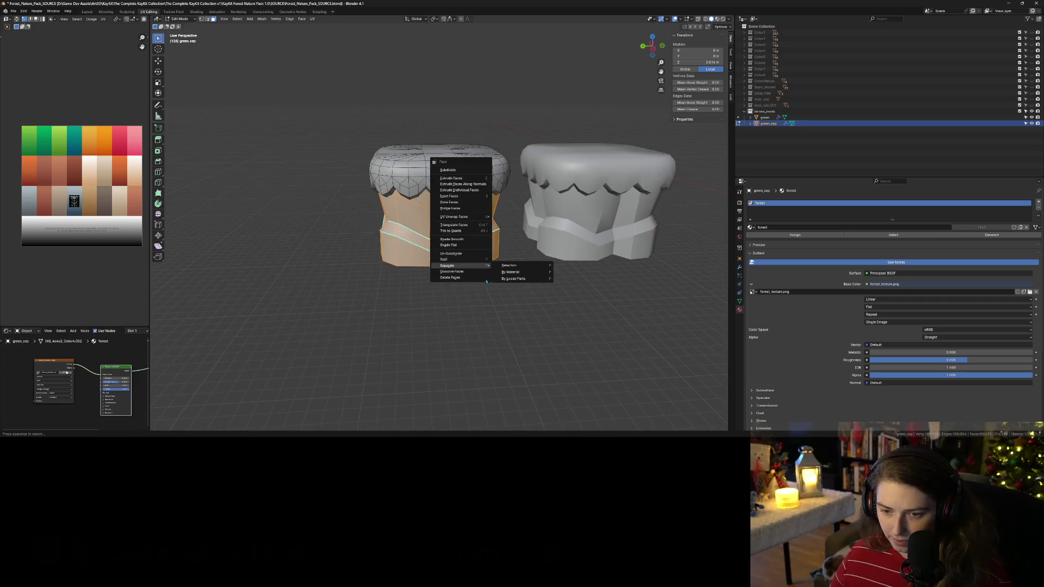
{"action": "left_click", "coordinate": [510, 265]}
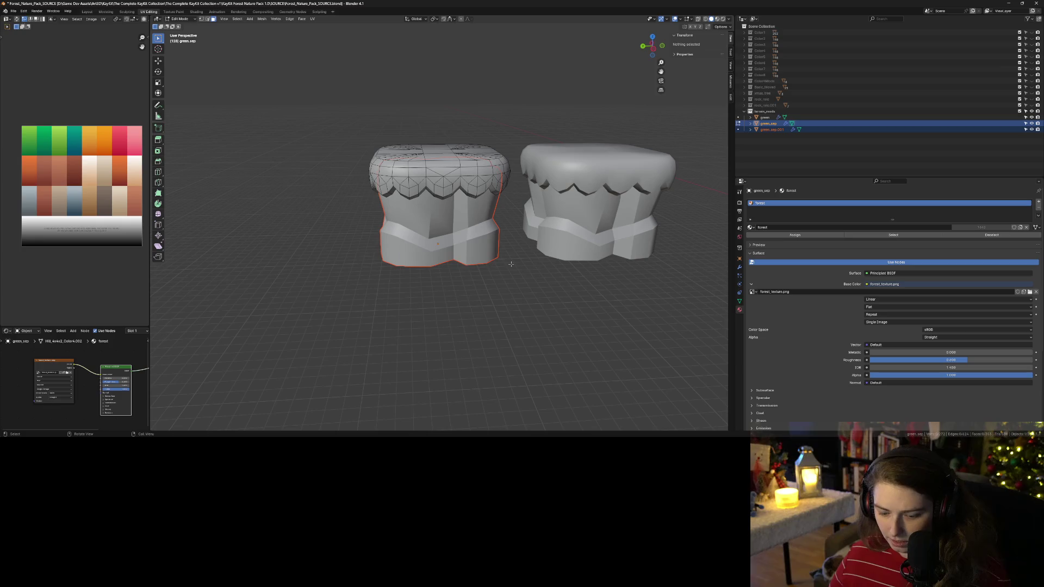
{"action": "key", "text": "Tab"}
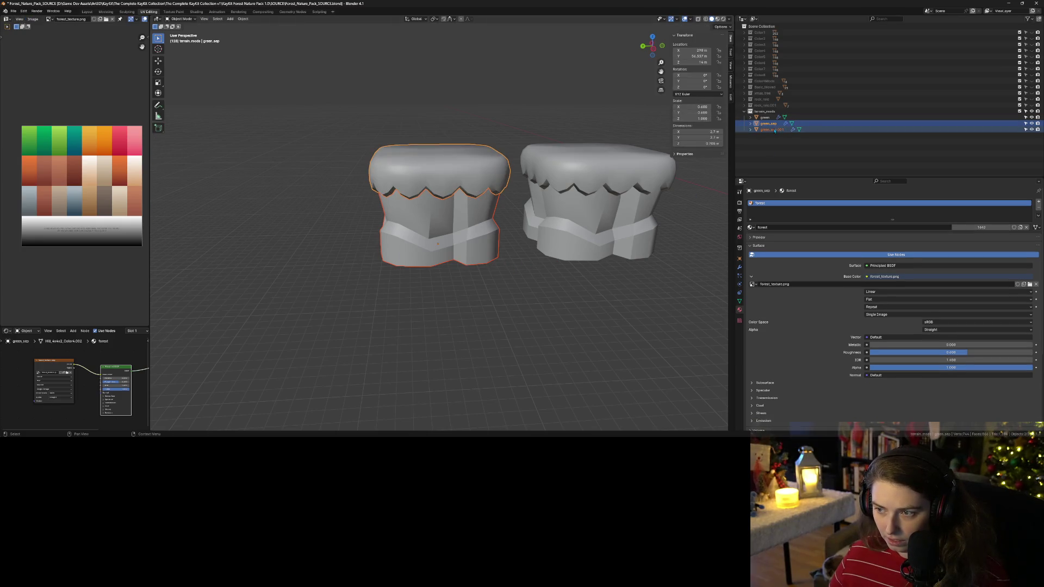
{"action": "key", "text": "g"}
{"action": "key", "text": "z"}
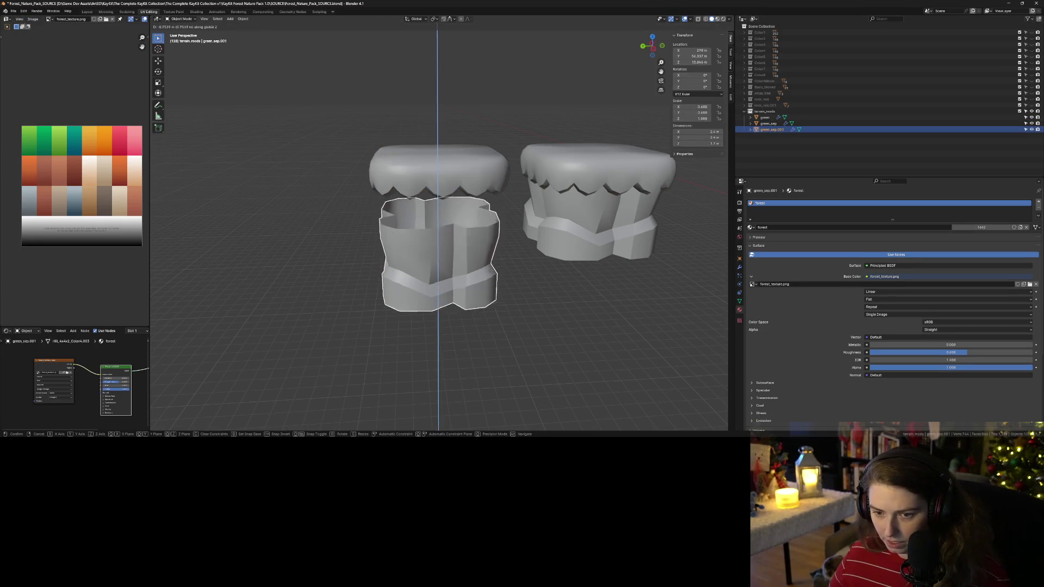
{"action": "left_click", "coordinate": [491, 287]}
Step: Preview the separated pieces with their textured materials from above
{"action": "middle_click_drag", "start_coordinate": [491, 287], "coordinate": [581, 260]}
{"action": "left_click", "coordinate": [717, 19]}
{"action": "mouse_move", "coordinate": [512, 252]}
{"action": "middle_mouse_down"}
{"action": "mouse_move", "coordinate": [509, 337]}
{"action": "mouse_move", "coordinate": [506, 286]}
{"action": "middle_mouse_up"}
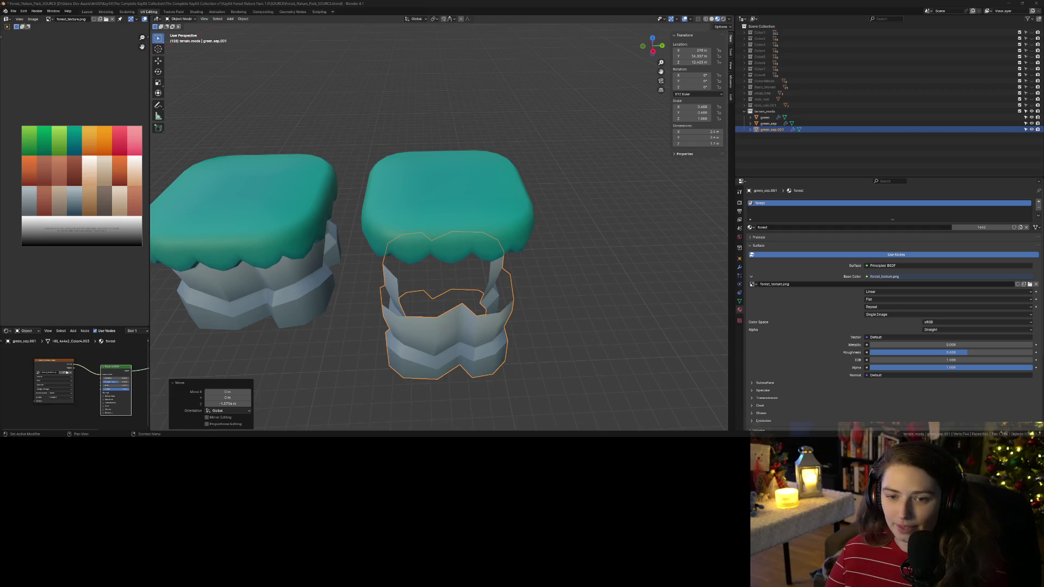
Step: Rename the separated trunk green_sep.001 to green_rock in the Outliner
{"action": "mouse_move", "coordinate": [625, 326]}
{"action": "middle_mouse_down"}
{"action": "mouse_move", "coordinate": [629, 280]}
{"action": "mouse_move", "coordinate": [443, 278]}
{"action": "mouse_move", "coordinate": [505, 326]}
{"action": "middle_mouse_up"}
{"action": "left_click", "coordinate": [442, 279]}
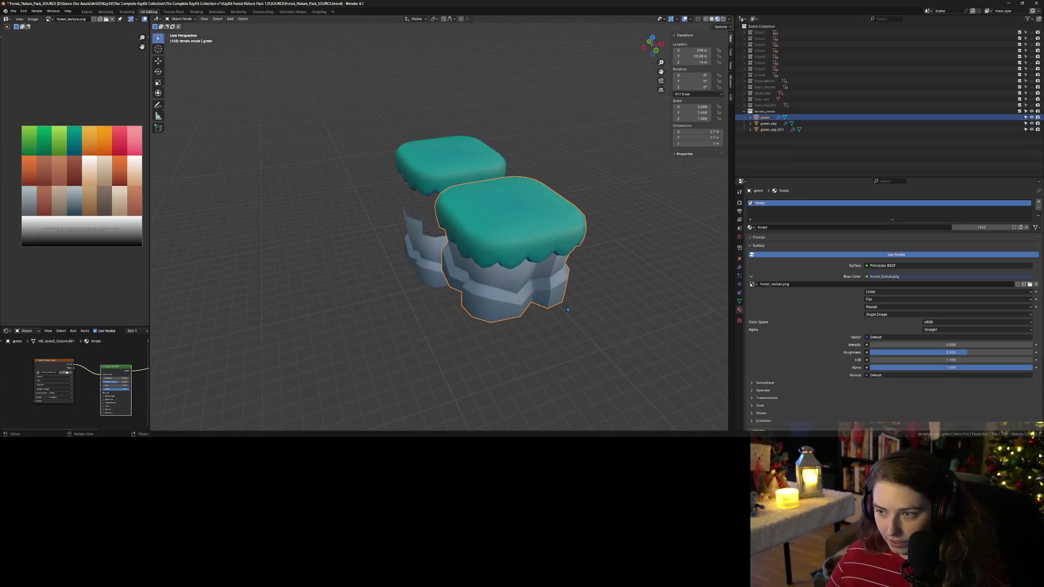
{"action": "double_click", "coordinate": [771, 130]}
{"action": "left_click_drag", "start_coordinate": [784, 130], "coordinate": [773, 130]}
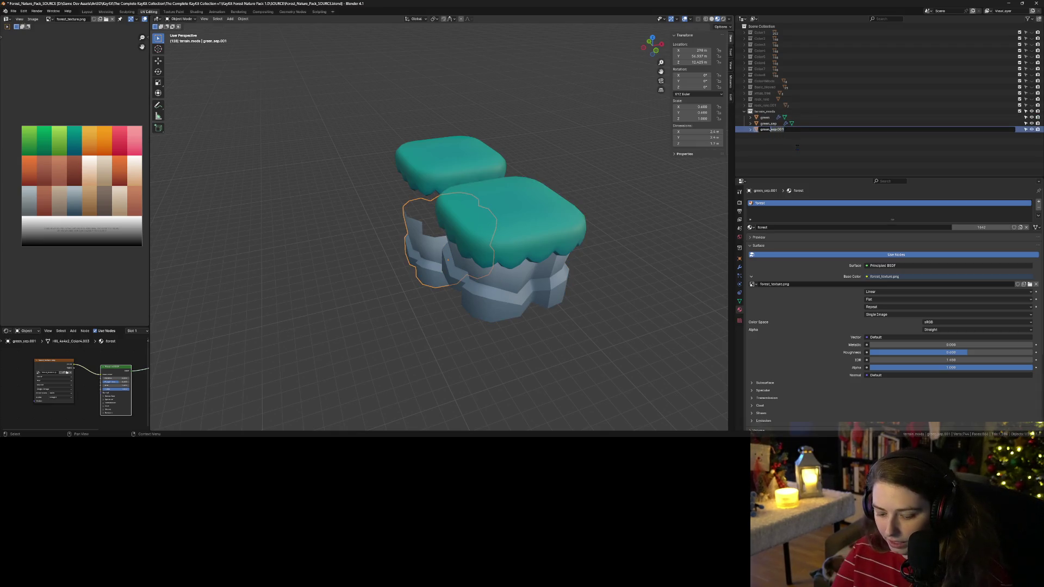
{"action": "type", "text": "rock"}
{"action": "key", "text": "Return"}
Step: Rename the canopy object green_sep to green_top
{"action": "double_click", "coordinate": [775, 130]}
{"action": "key", "text": "BackSpace"}
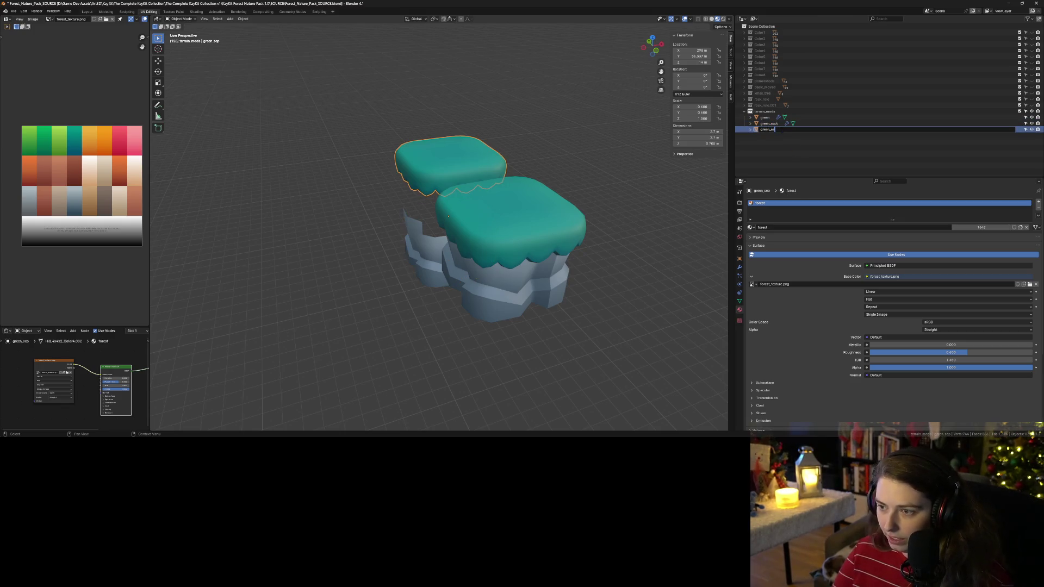
{"action": "type", "text": "top"}
{"action": "key", "text": "Return"}
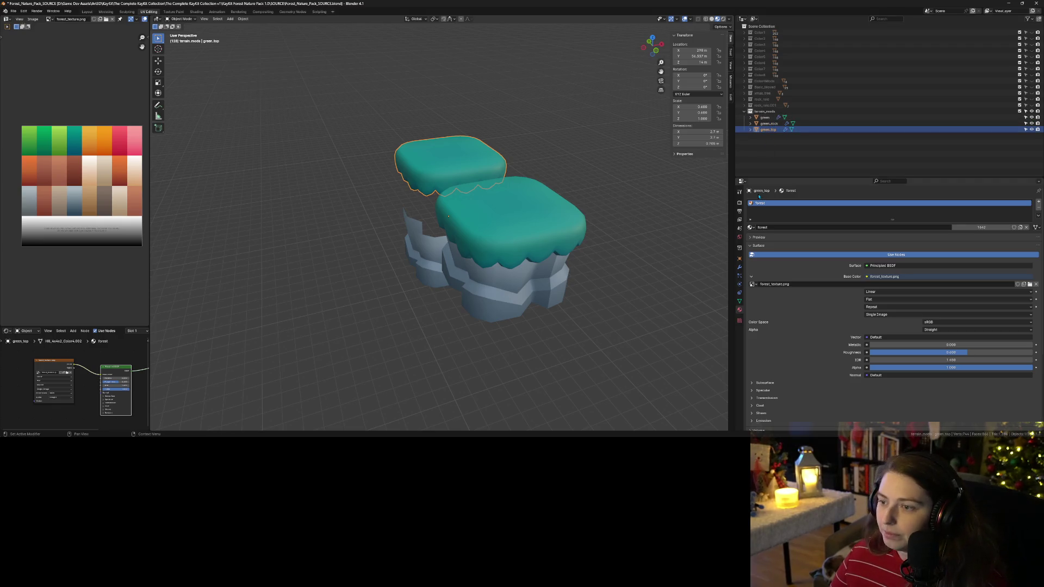
Step: Rename green_rock to rock and select the green ground piece
{"action": "left_click", "coordinate": [769, 123]}
{"action": "double_click", "coordinate": [769, 123]}
{"action": "type", "text": "r"}
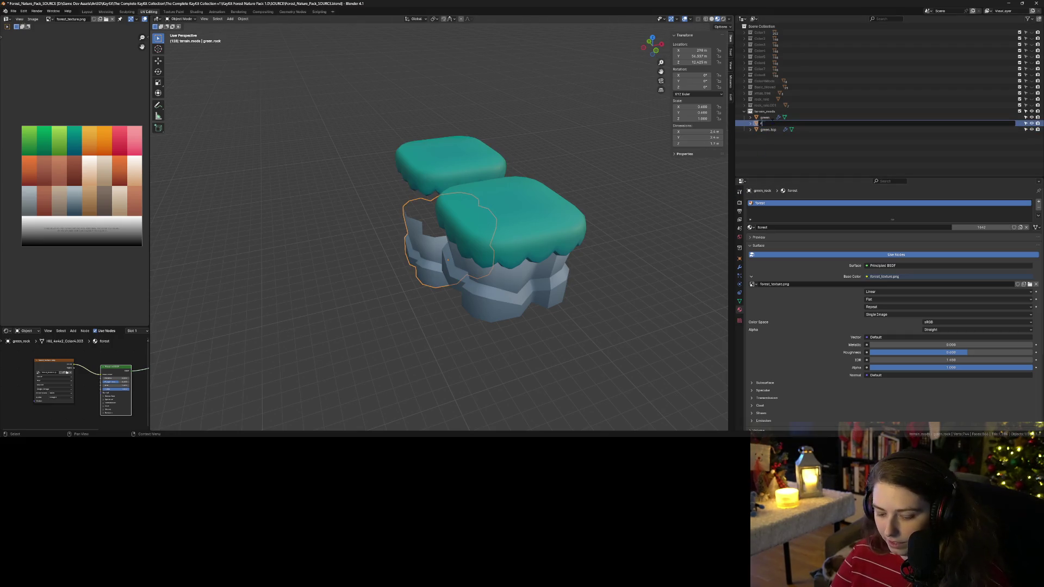
{"action": "key", "text": "Return"}
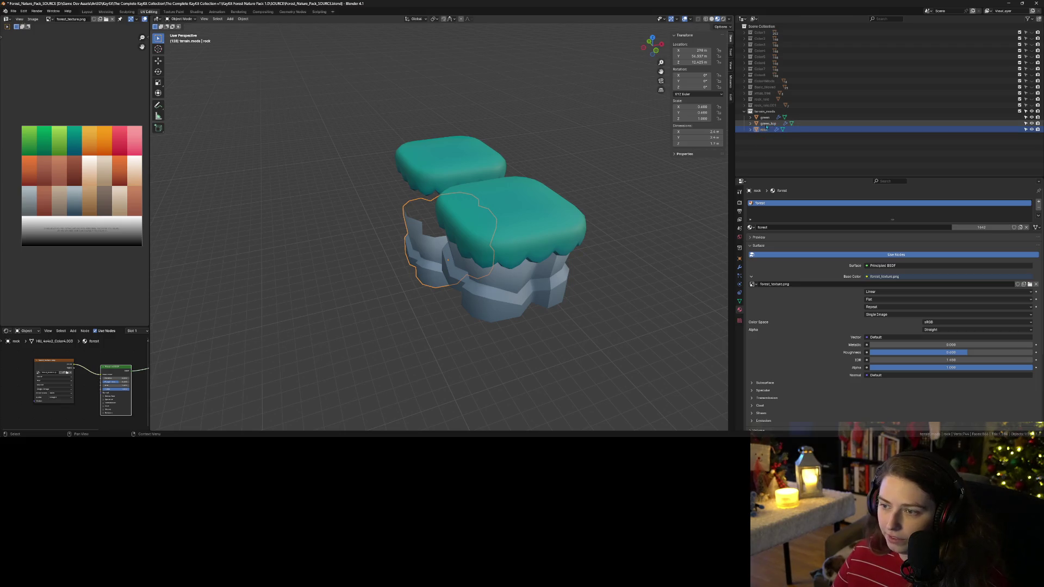
{"action": "left_click", "coordinate": [768, 119]}
Step: Duplicate the green ground piece and place the copy to its right along X
{"action": "key", "text": "g"}
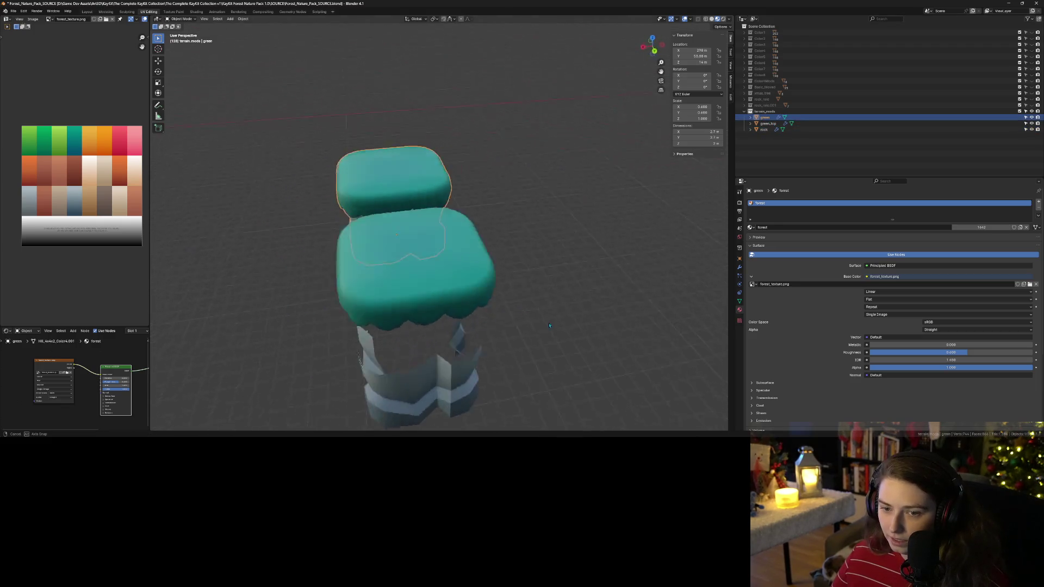
{"action": "middle_click_drag", "start_coordinate": [556, 328], "coordinate": [533, 322]}
{"action": "key", "text": "shift+d"}
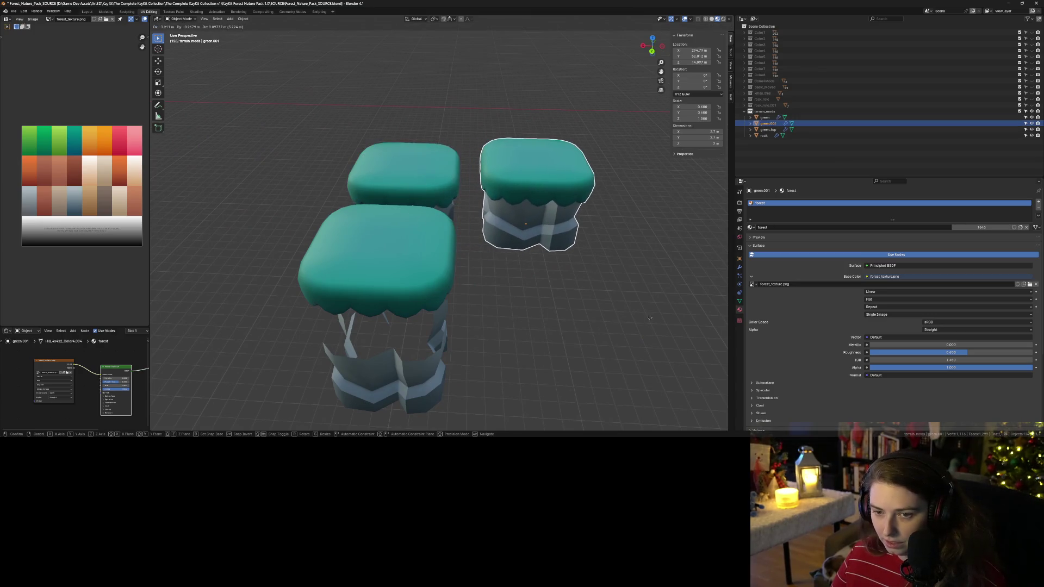
{"action": "key", "text": "y"}
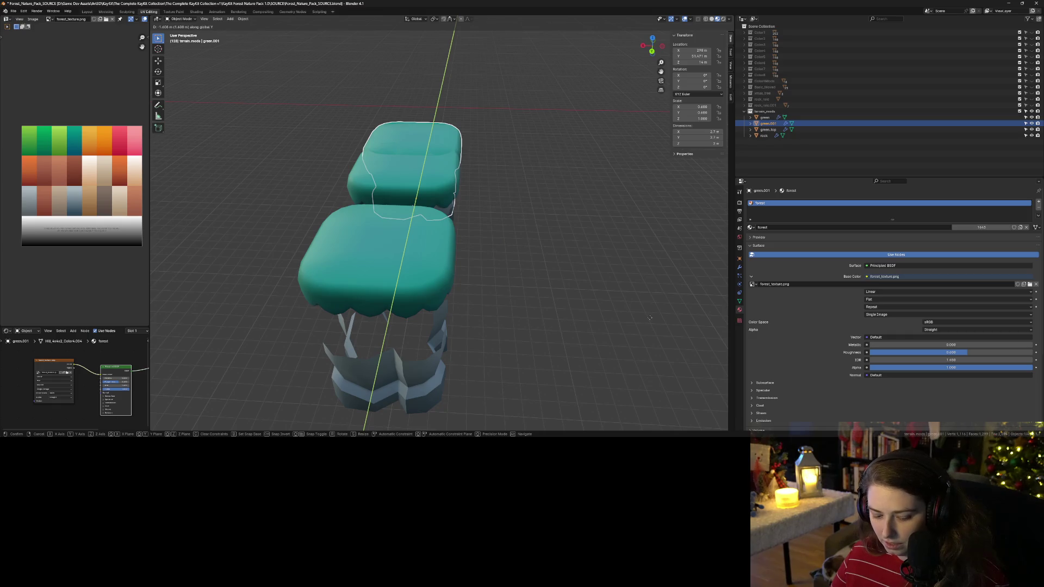
{"action": "key", "text": "x"}
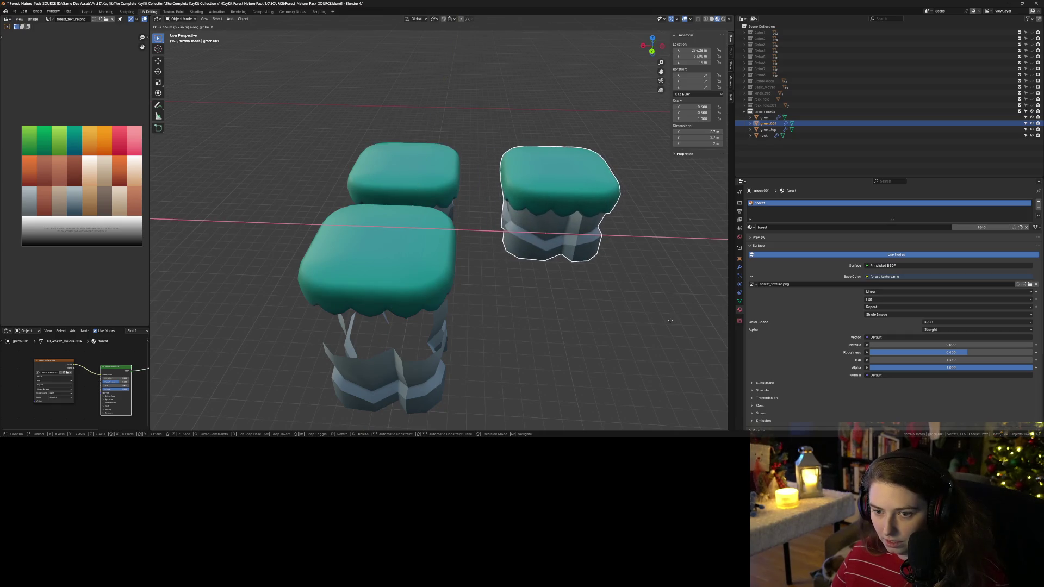
{"action": "left_click", "coordinate": [670, 321]}
{"action": "middle_click_drag", "start_coordinate": [669, 321], "coordinate": [578, 321]}
Step: Enter Edit Mode on the copy and enlarge the UV editor showing the colour palette texture
{"action": "key", "text": "Tab"}
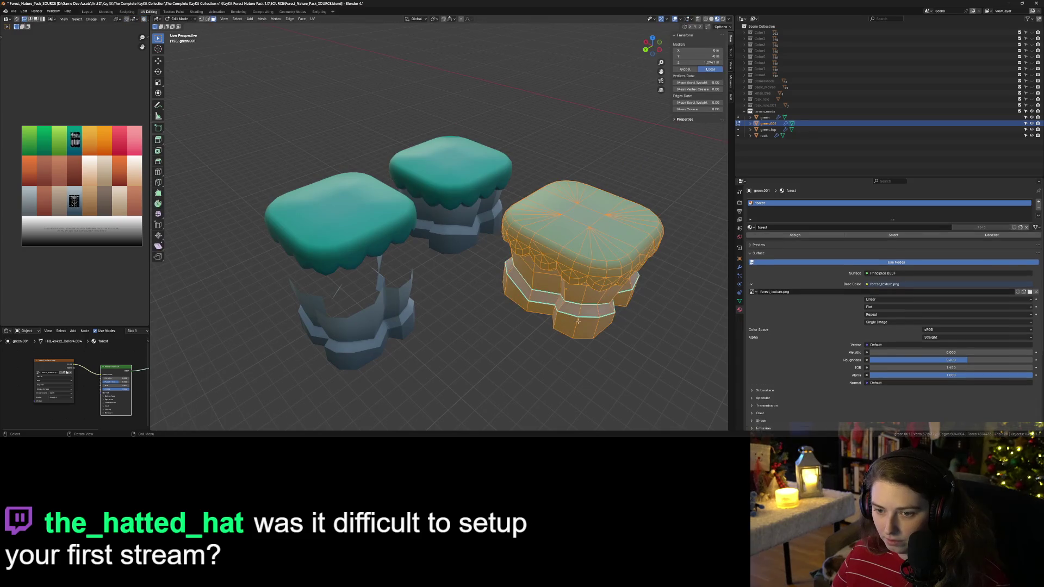
{"action": "scroll", "coordinate": [49, 164], "scroll_direction": "up", "scroll_amount": 3}
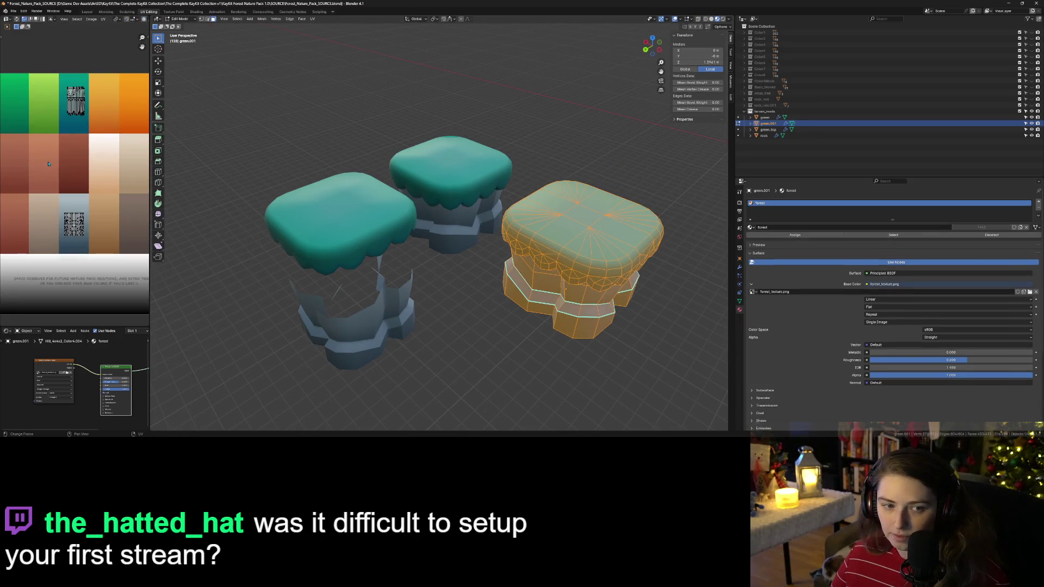
{"action": "middle_click_drag", "start_coordinate": [119, 187], "coordinate": [145, 246]}
{"action": "left_click_drag", "start_coordinate": [148, 280], "coordinate": [343, 298]}
Step: Slide the top's UV island along X onto the orange palette column and return to Object Mode
{"action": "key", "text": "l"}
{"action": "key", "text": "g"}
{"action": "key", "text": "x"}
{"action": "left_click", "coordinate": [252, 197]}
{"action": "key", "text": "Tab"}
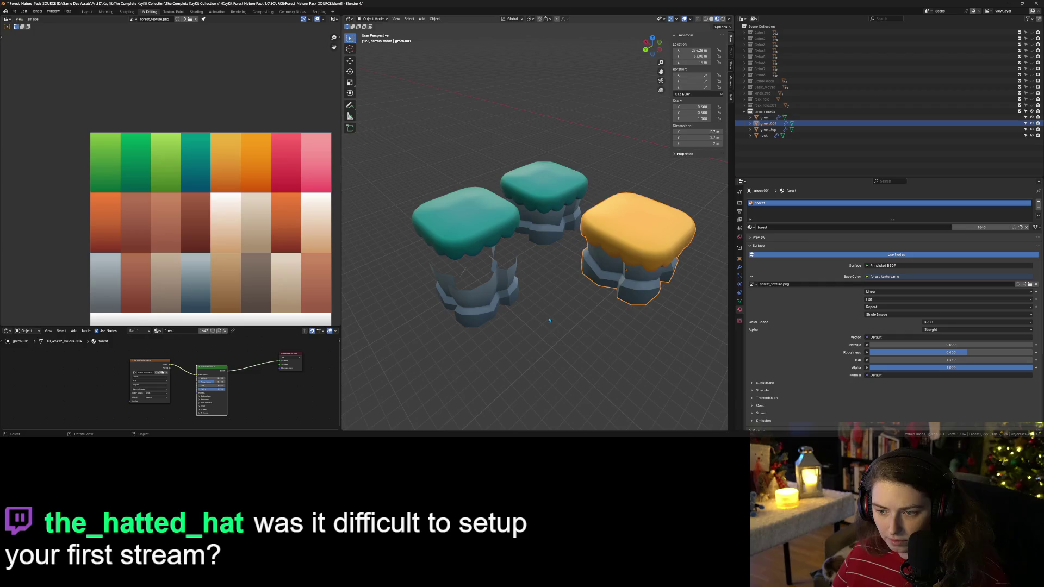
{"action": "scroll", "coordinate": [549, 352], "scroll_direction": "down", "scroll_amount": 1}
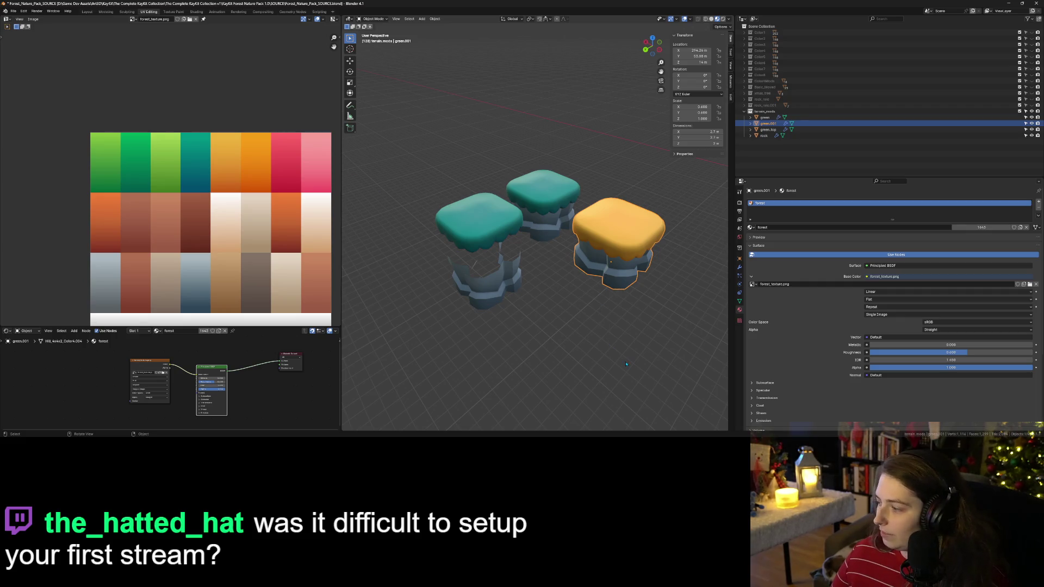
{"action": "mouse_move", "coordinate": [626, 364]}
{"action": "middle_mouse_down"}
{"action": "mouse_move", "coordinate": [589, 354]}
{"action": "mouse_move", "coordinate": [605, 358]}
{"action": "mouse_move", "coordinate": [613, 243]}
{"action": "middle_mouse_up"}
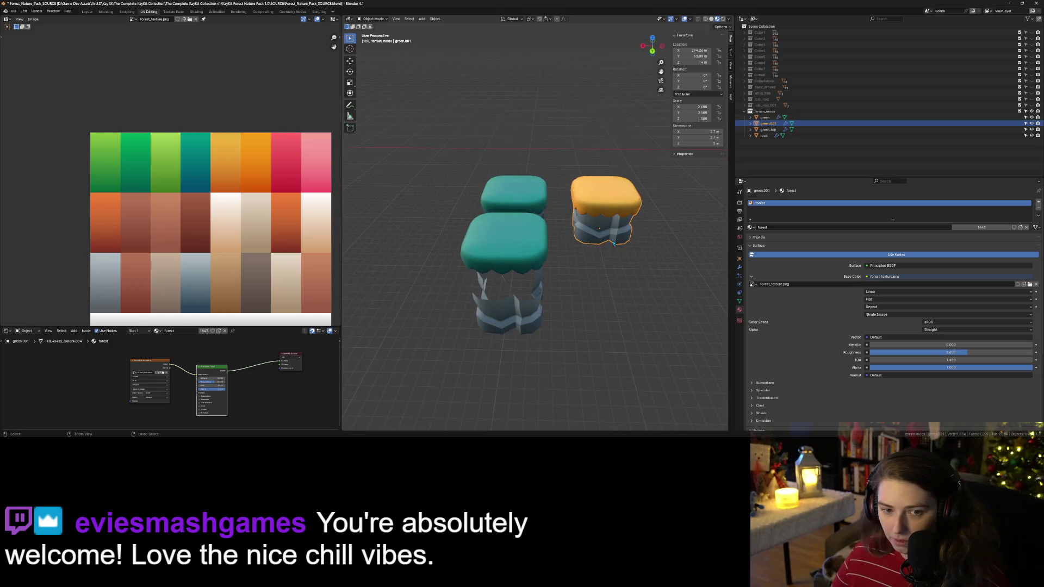
Step: Enter Edit Mode on the orange copy, select its mesh and revert the top to teal
{"action": "key", "text": "Tab"}
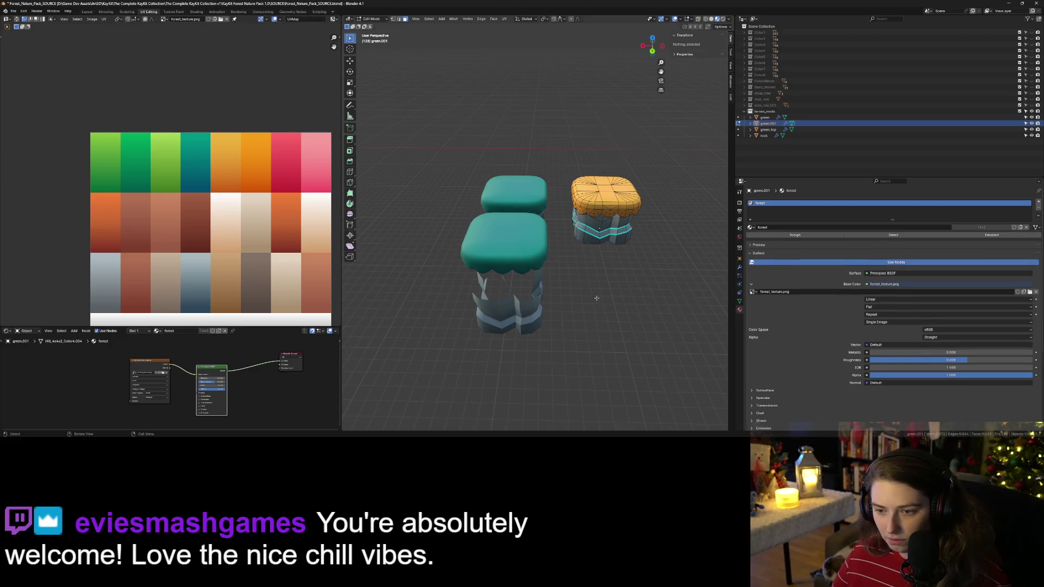
{"action": "key", "text": "a"}
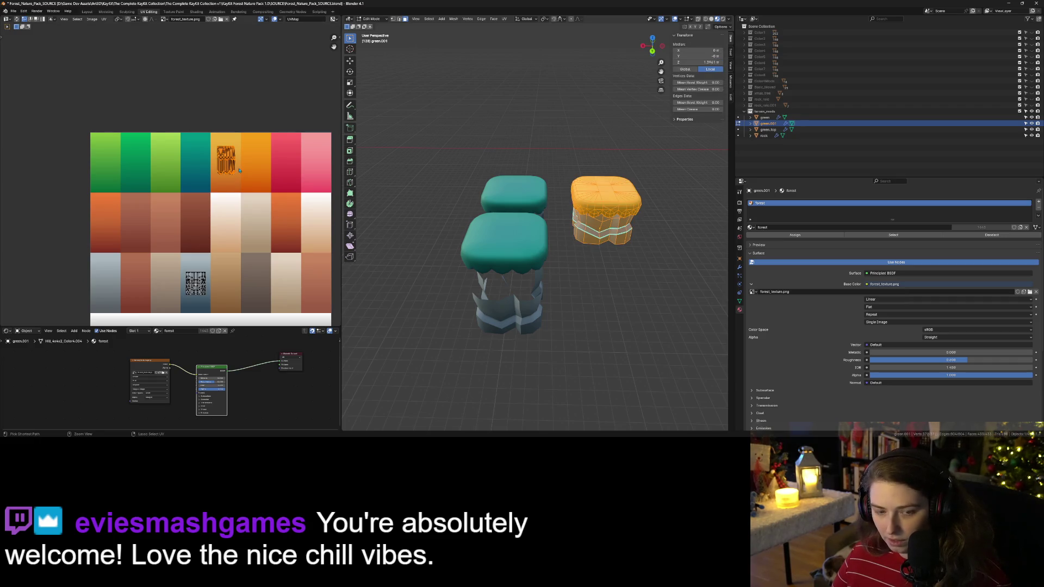
{"action": "key", "text": "ctrl+z"}
{"action": "key", "text": "ctrl+z"}
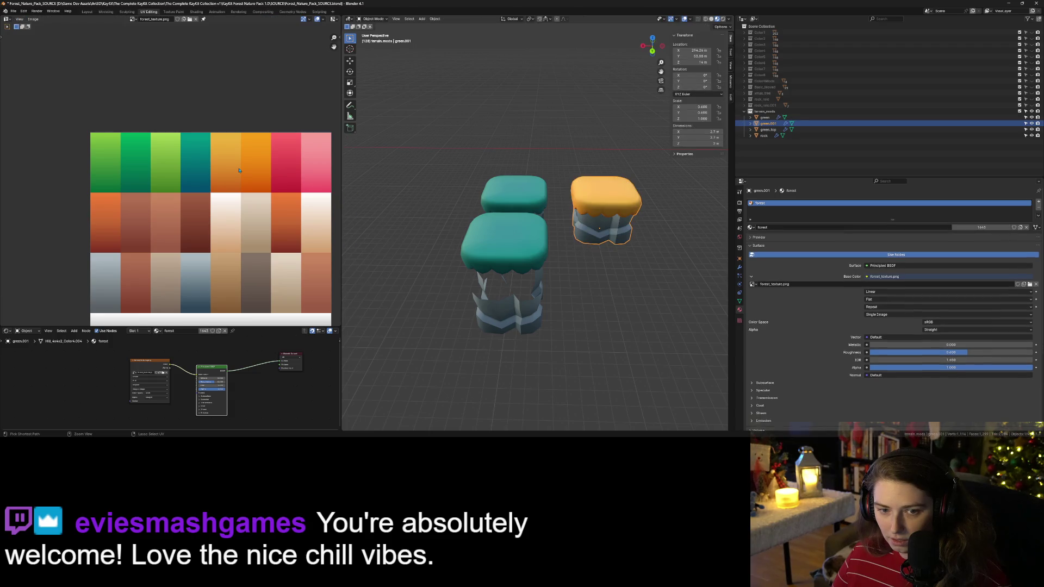
{"action": "key", "text": "ctrl+shift+z"}
{"action": "key", "text": "ctrl+shift+z"}
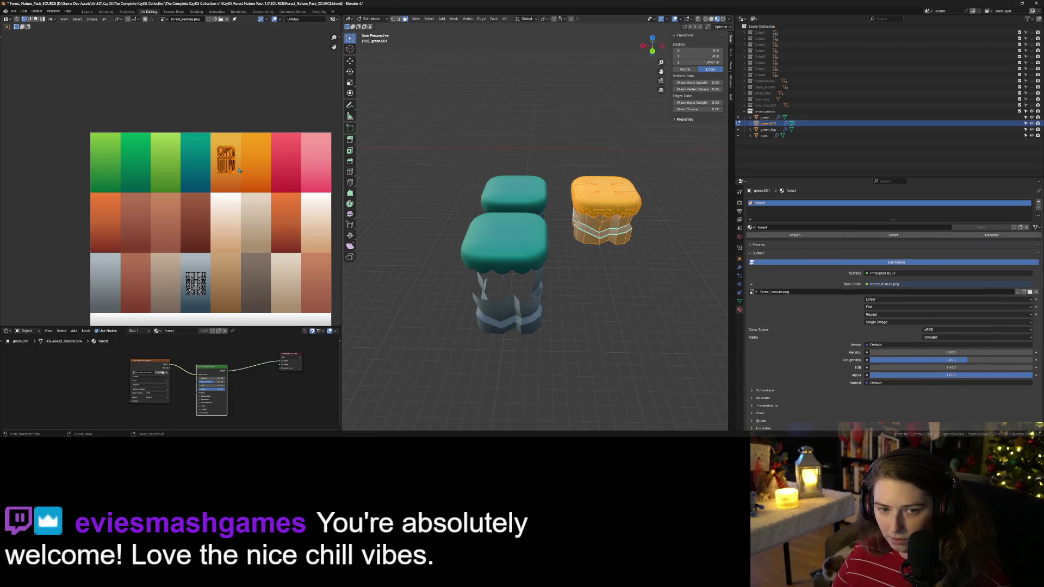
{"action": "key", "text": "ctrl+z"}
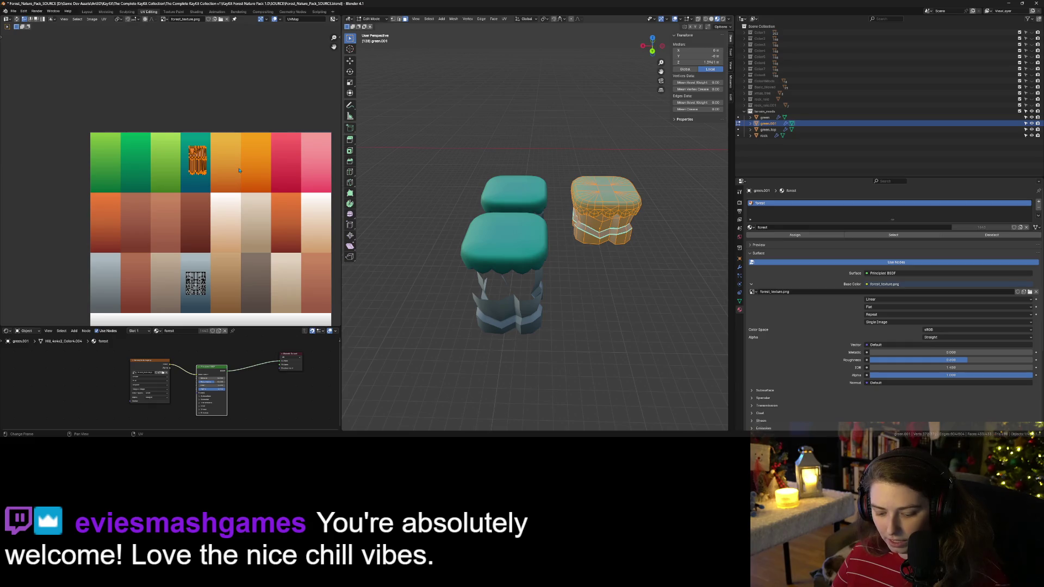
Step: Move the UV island along X by 0.1, then select the front teal top in Object Mode
{"action": "key", "text": "g"}
{"action": "type", "text": "x"}
{"action": "type", "text": ".5"}
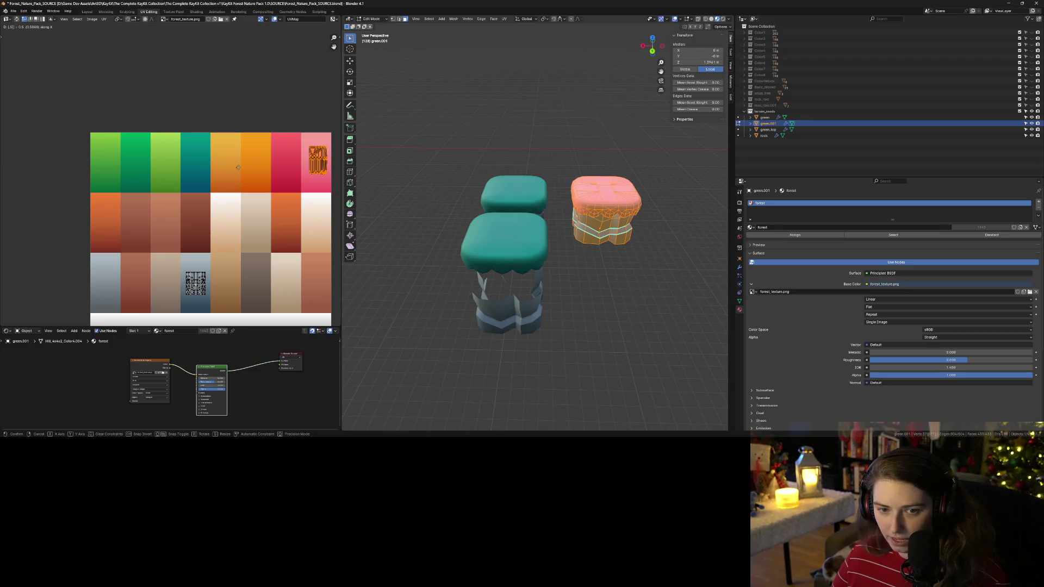
{"action": "key", "text": "BackSpace"}
{"action": "type", "text": "2"}
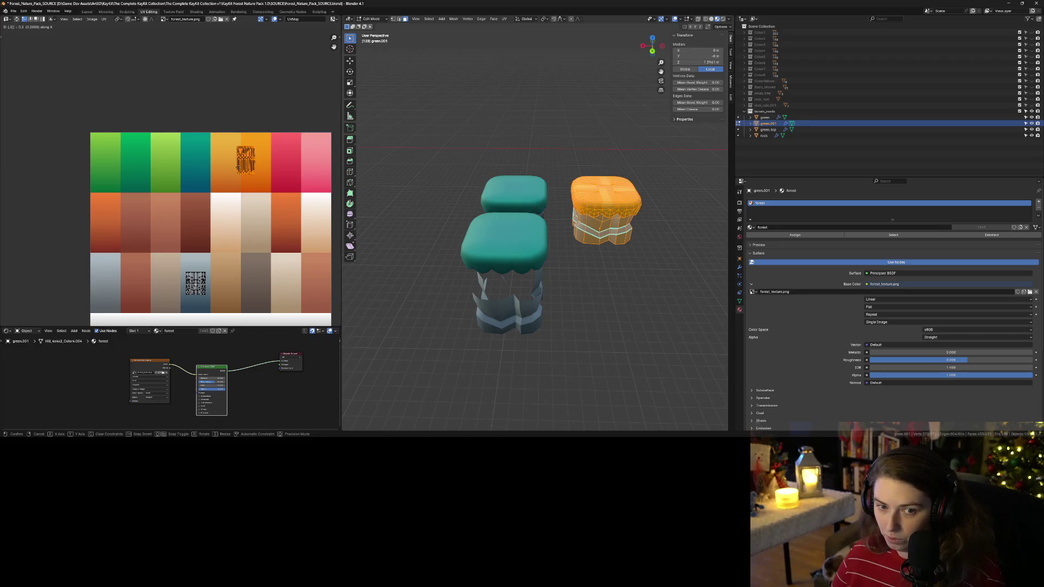
{"action": "key", "text": "BackSpace"}
{"action": "type", "text": "15"}
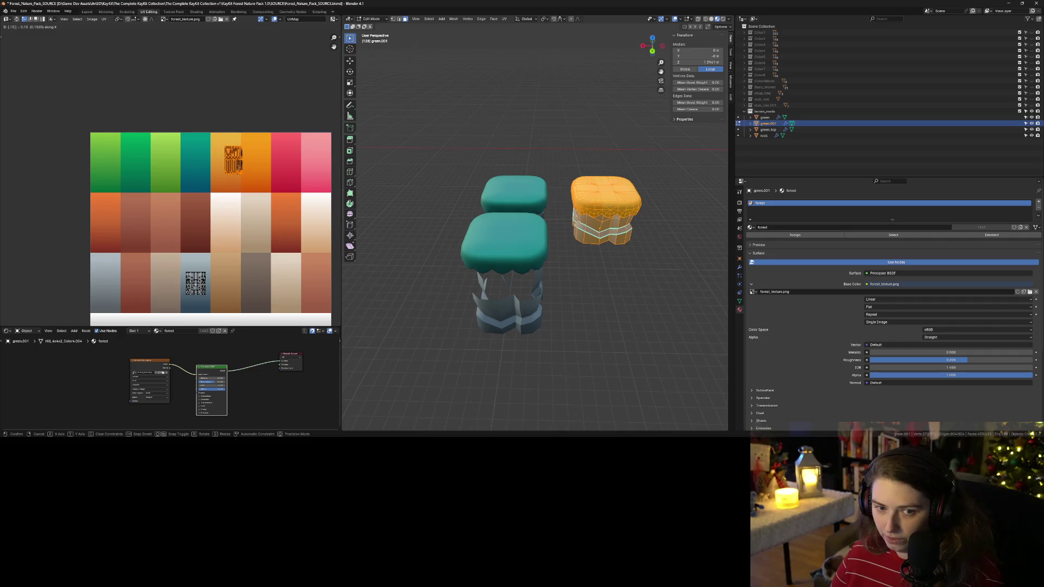
{"action": "key", "text": "BackSpace"}
{"action": "key", "text": "Return"}
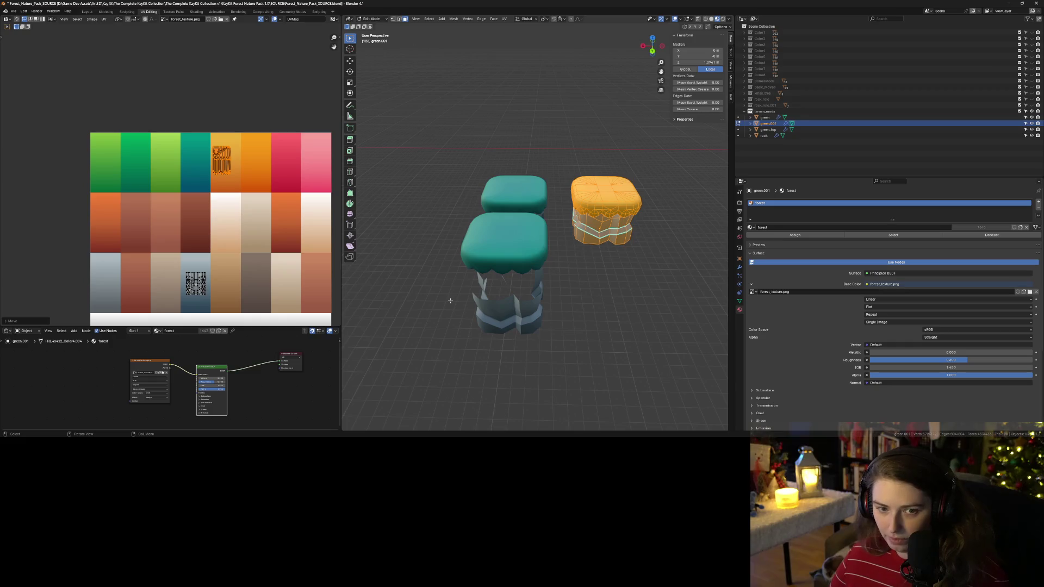
{"action": "key", "text": "Tab"}
{"action": "left_click", "coordinate": [519, 248]}
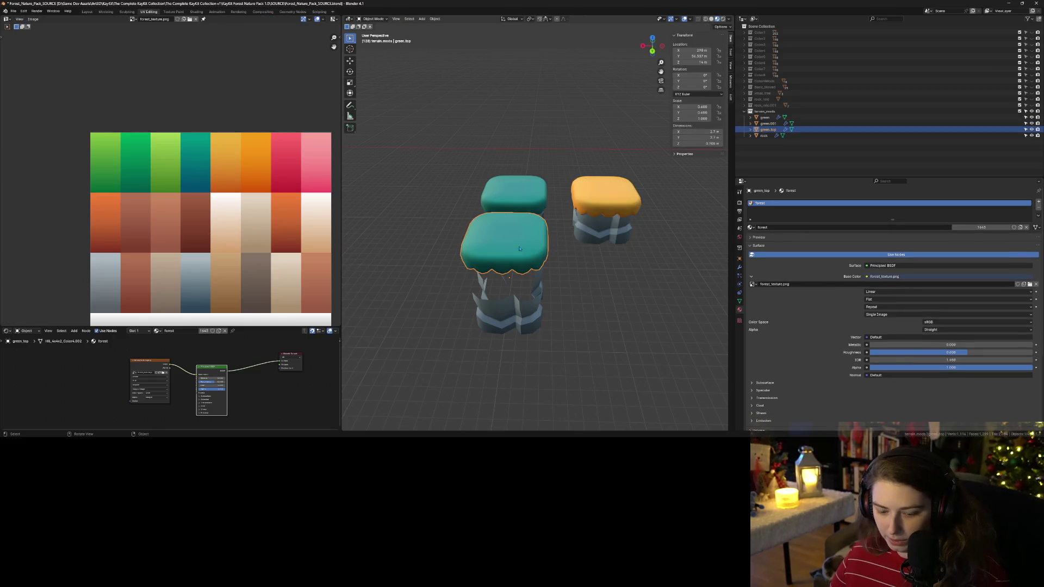
Step: Duplicate the teal top and move the copy along X in front of the orange base
{"action": "key", "text": "shift+d"}
{"action": "key", "text": "y"}
{"action": "key", "text": "x"}
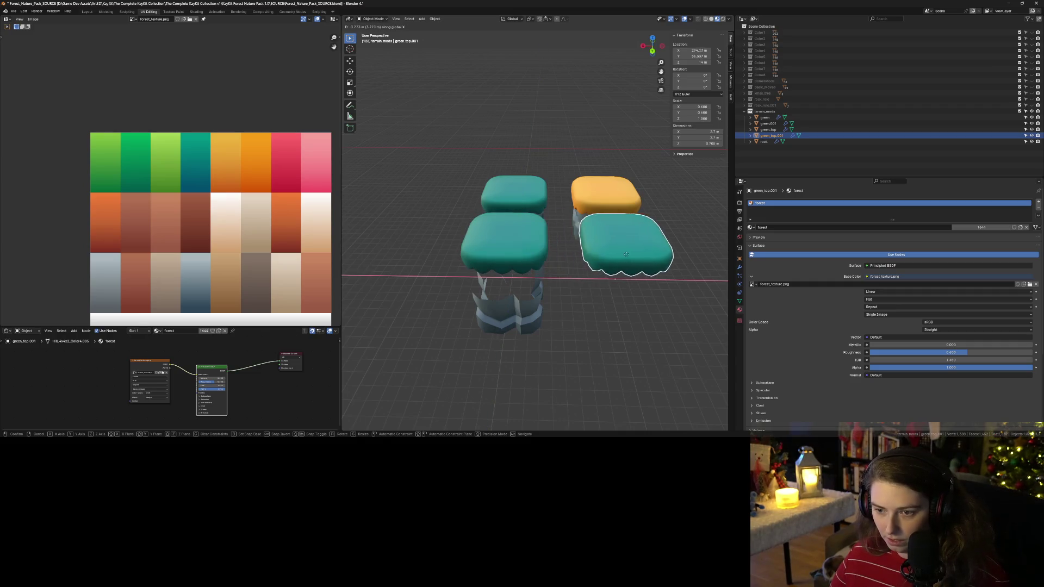
{"action": "left_click", "coordinate": [626, 257]}
Step: Shift the copy's UVs along X onto the orange cell, then select it with the orange base
{"action": "key", "text": "Tab"}
{"action": "key", "text": "a"}
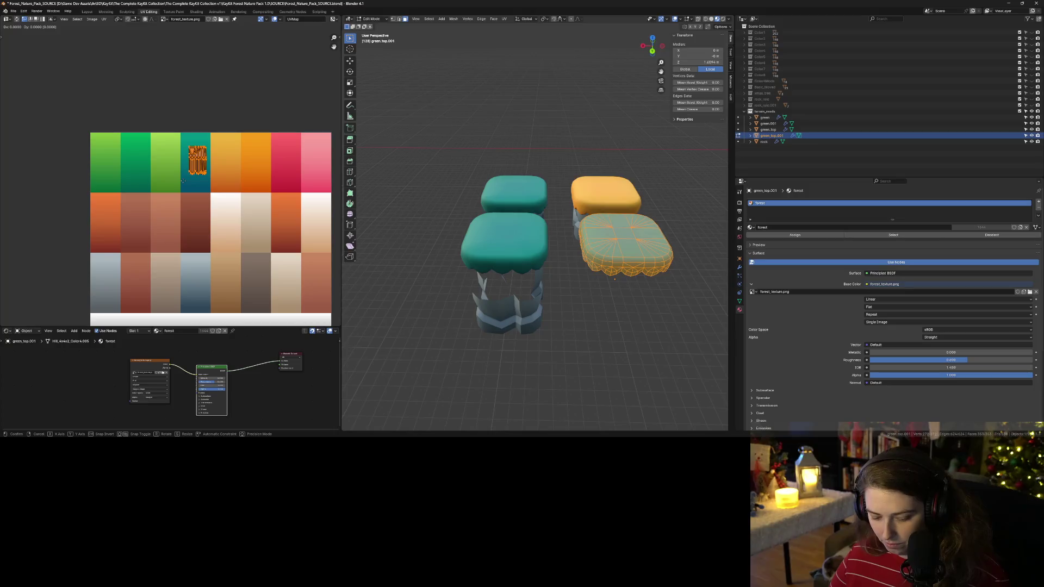
{"action": "key", "text": "g"}
{"action": "key", "text": "x"}
{"action": "left_click", "coordinate": [207, 181]}
{"action": "key", "text": "Tab"}
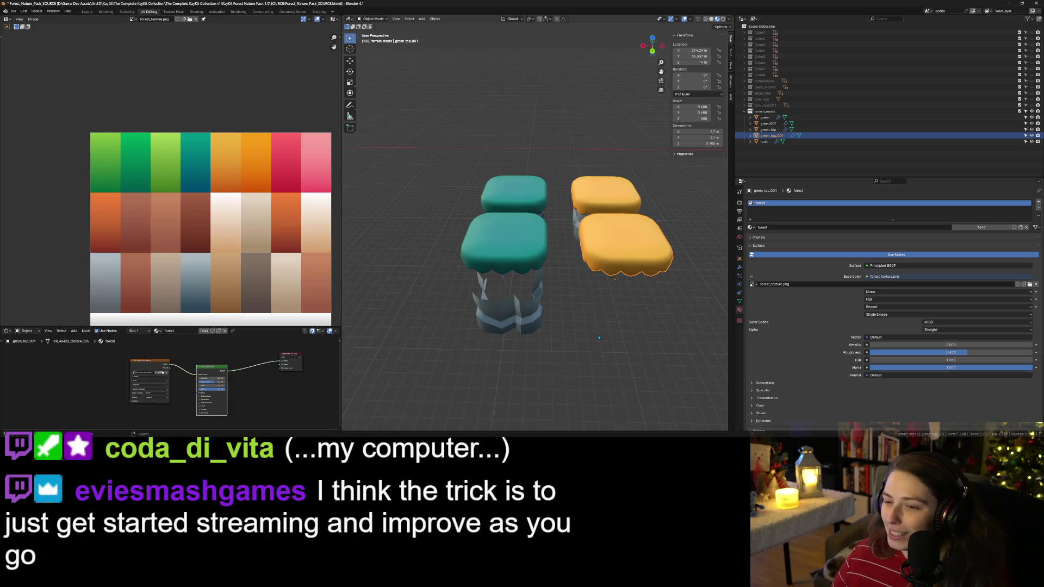
{"action": "middle_click_drag", "start_coordinate": [583, 339], "coordinate": [568, 336]}
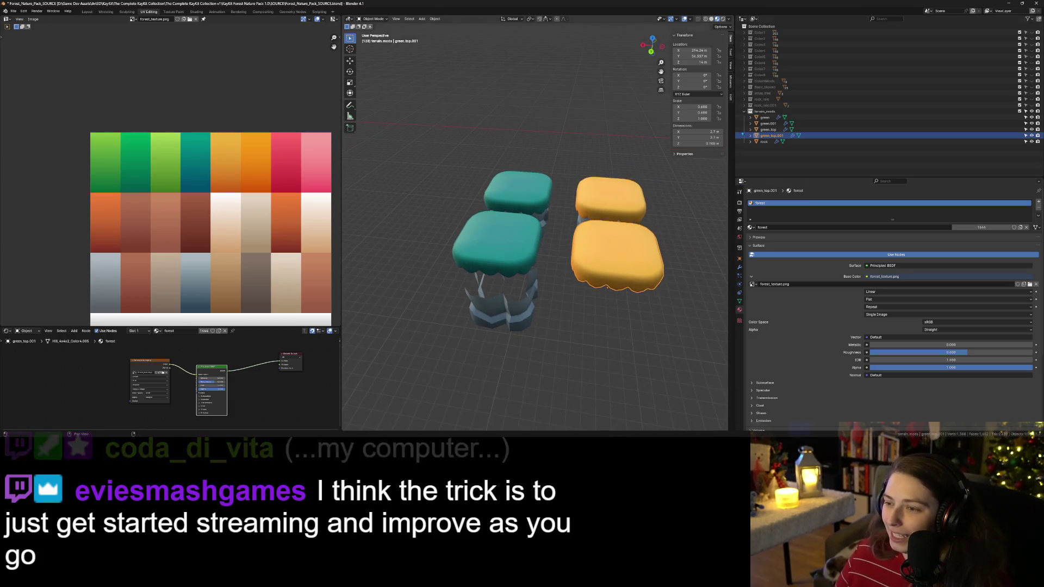
{"action": "left_click", "coordinate": [638, 297], "text": "shift"}
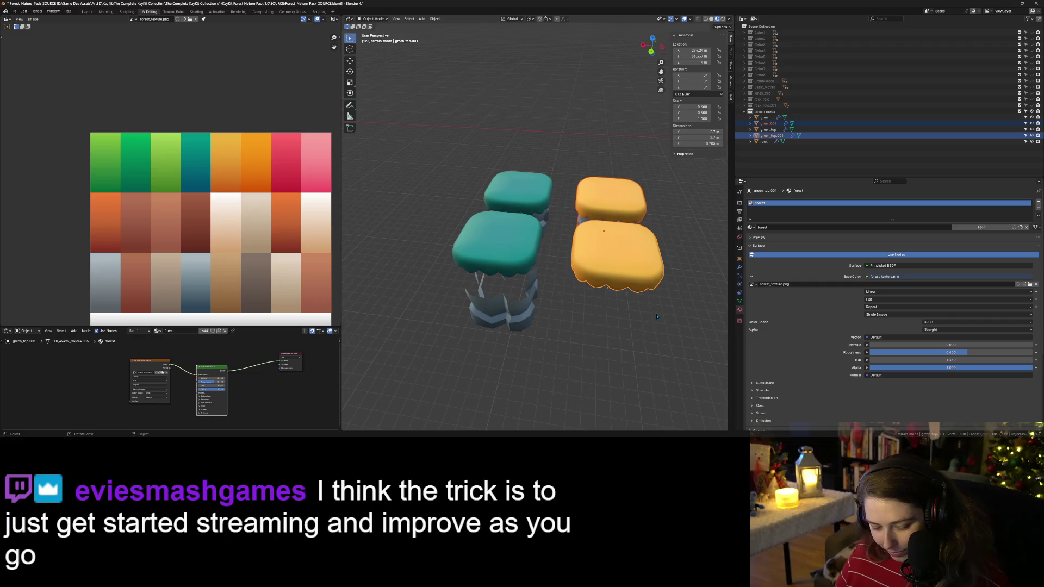
Step: Duplicate the orange base and top and place the copies beside them along X
{"action": "key", "text": "shift+d"}
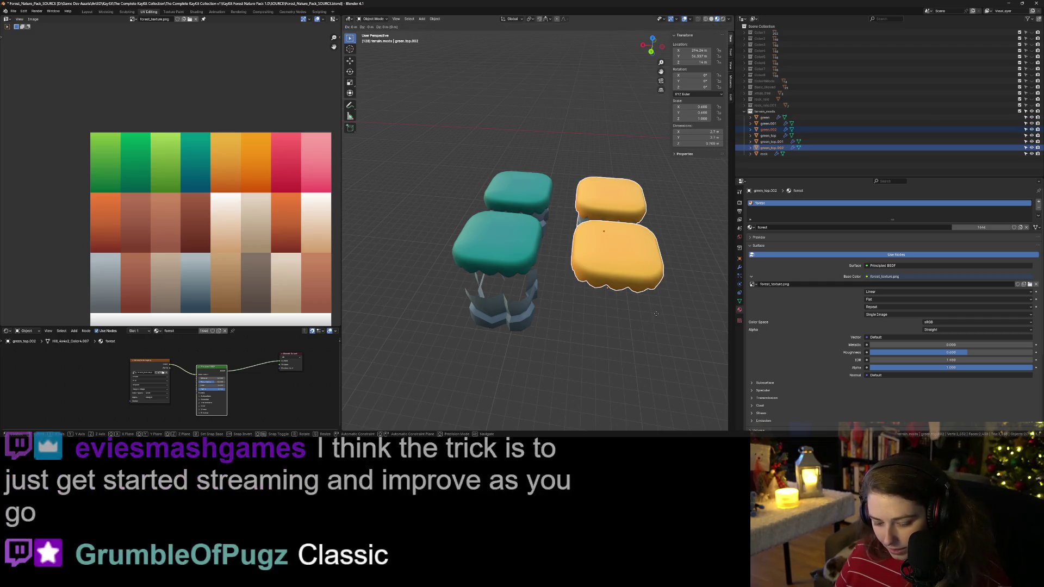
{"action": "key", "text": "x"}
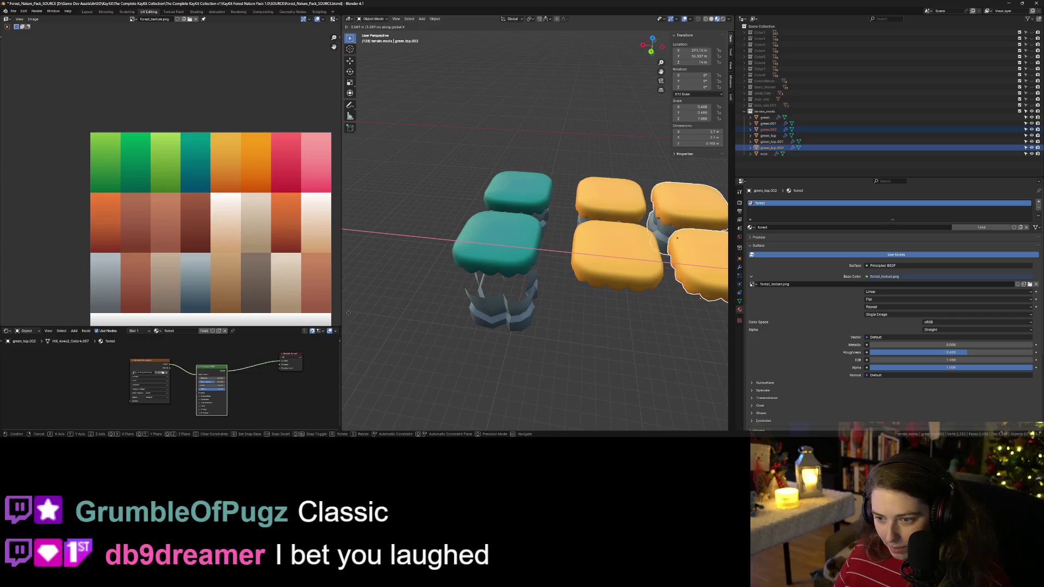
{"action": "left_click", "coordinate": [362, 316]}
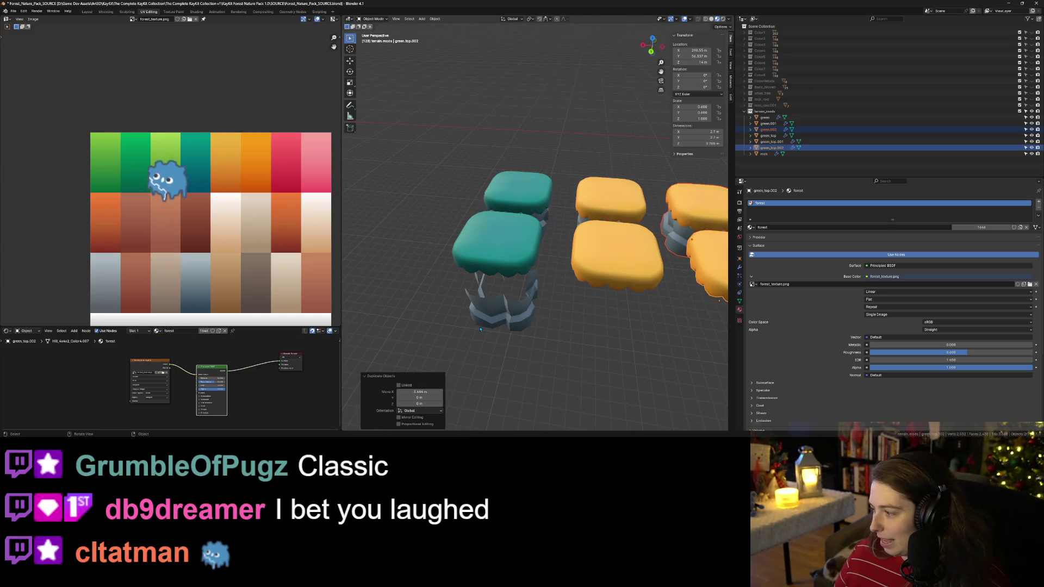
Step: Shift all of the copies' UVs 0.15 along X within the orange cell
{"action": "key", "text": "Tab"}
{"action": "left_click_drag", "start_coordinate": [189, 122], "coordinate": [270, 228]}
{"action": "key", "text": "g"}
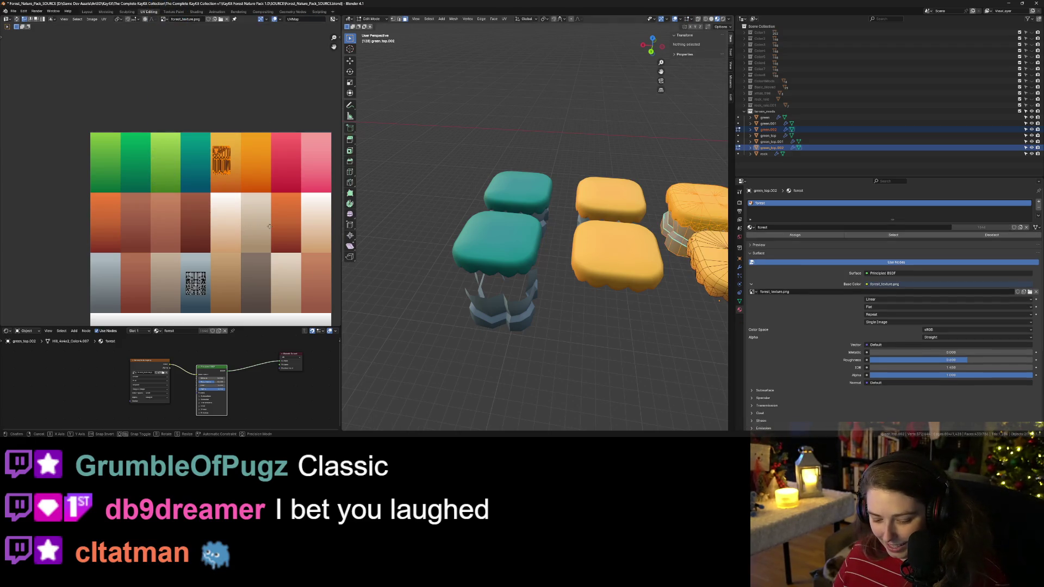
{"action": "type", "text": "x"}
{"action": "type", "text": "1"}
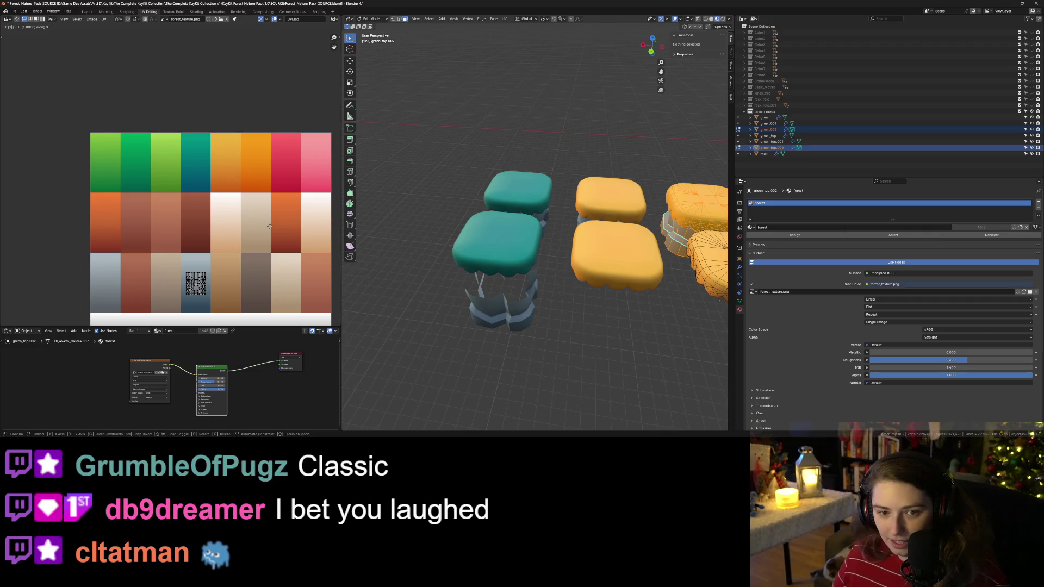
{"action": "key", "text": "BackSpace"}
{"action": "type", "text": ".1"}
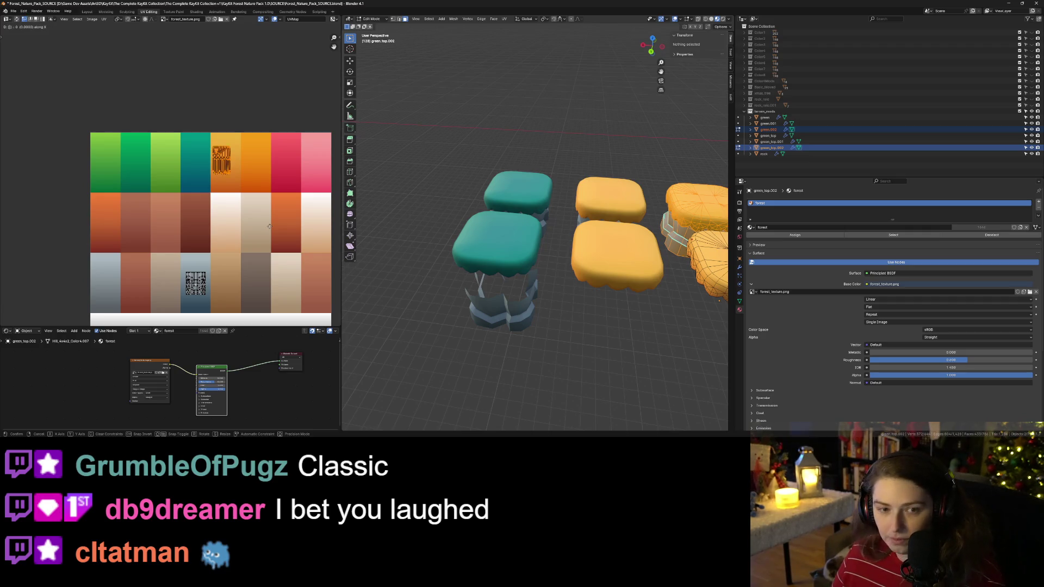
{"action": "type", "text": "5"}
{"action": "key", "text": "Return"}
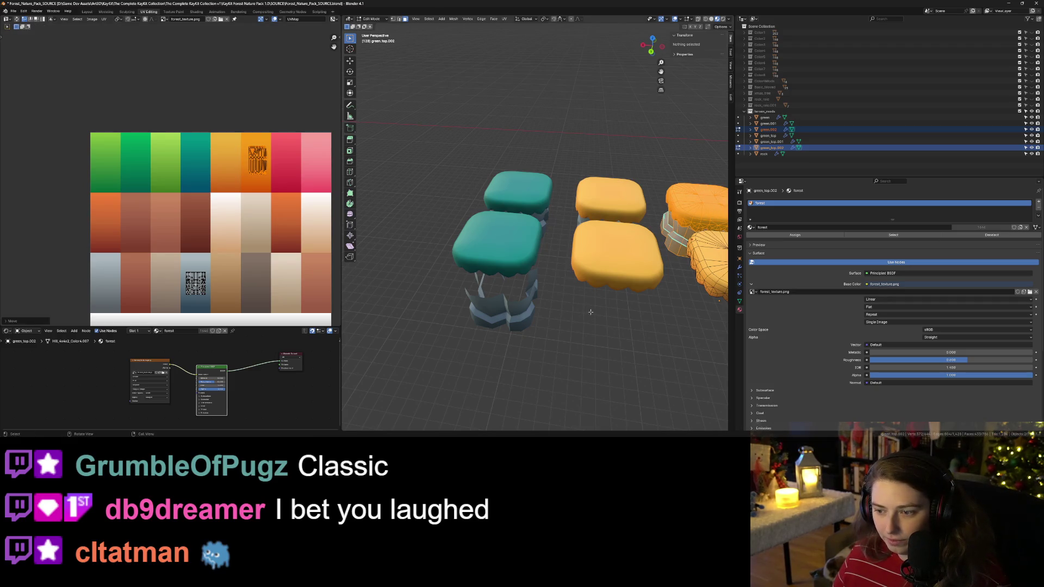
{"action": "key", "text": "Tab"}
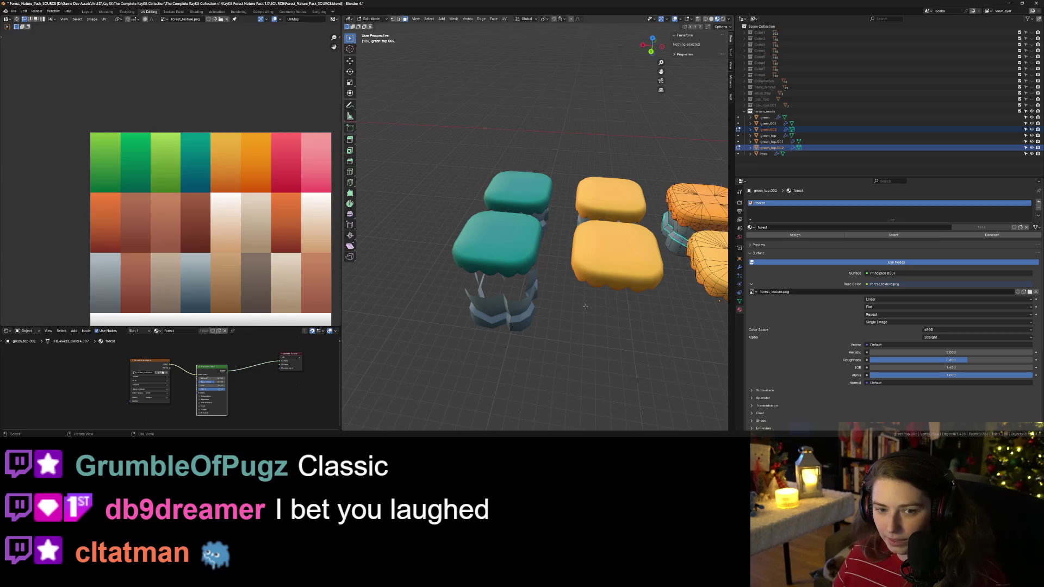
Step: Move the copied top's UVs into the darker orange cell and save the file
{"action": "left_click", "coordinate": [709, 260]}
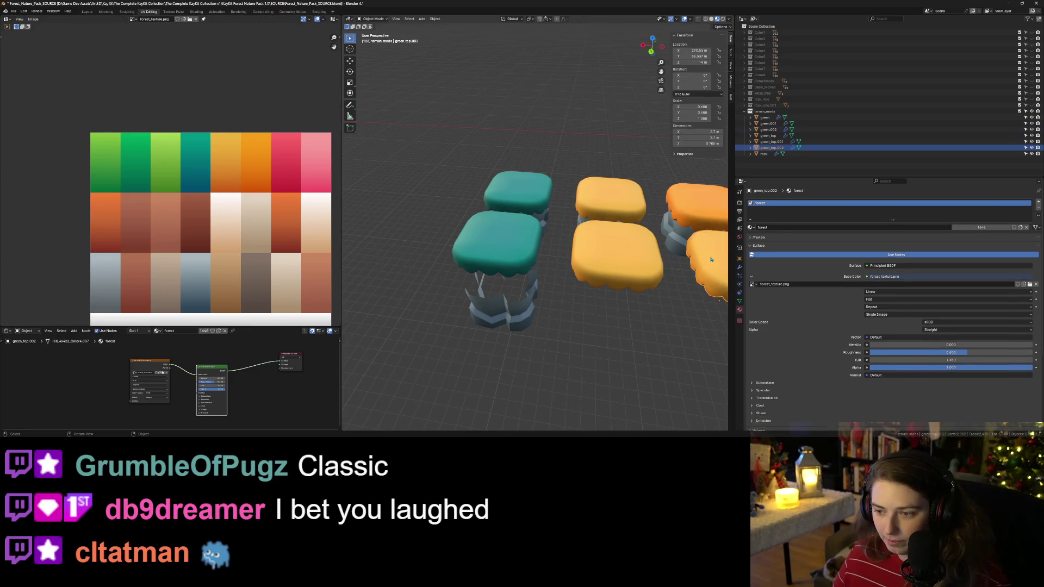
{"action": "key", "text": "Tab"}
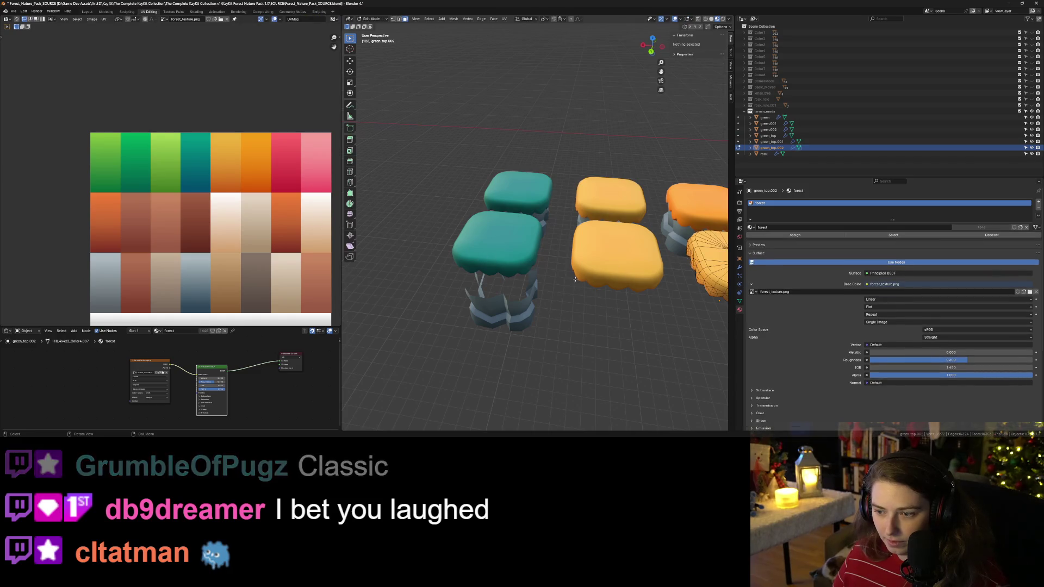
{"action": "key", "text": "g"}
{"action": "key", "text": "x"}
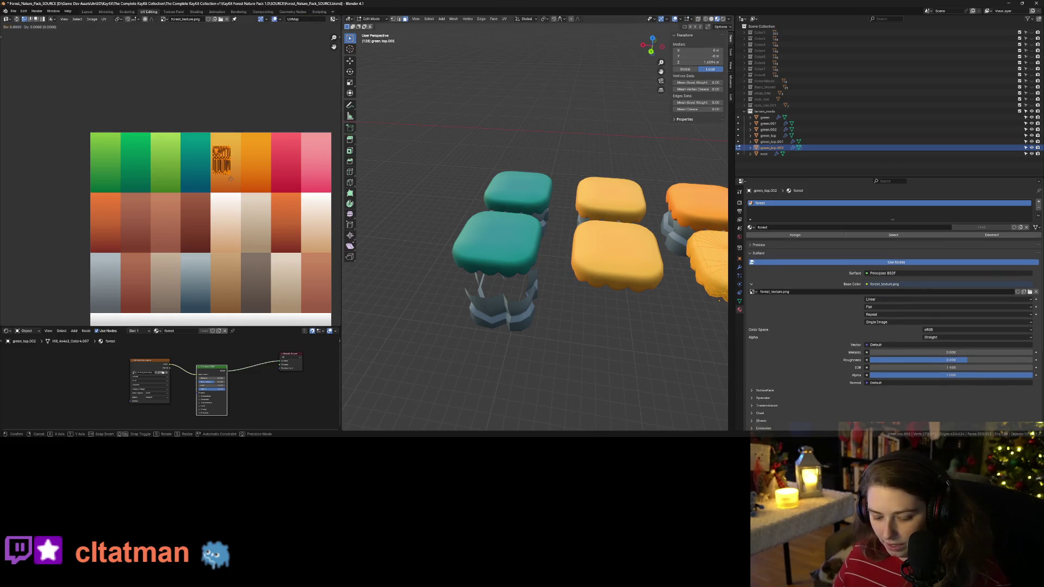
{"action": "left_click", "coordinate": [267, 178]}
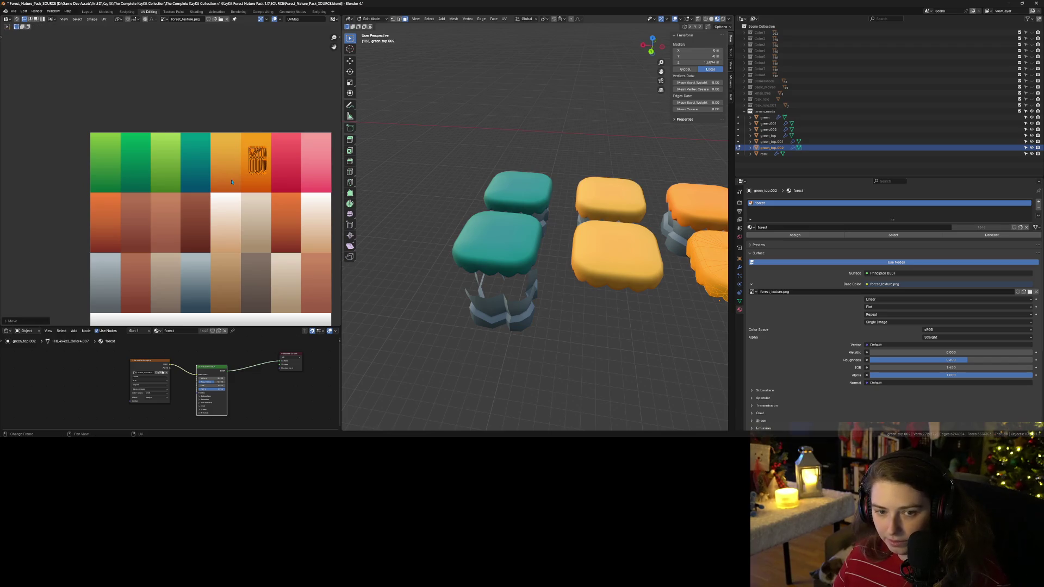
{"action": "key", "text": "Tab"}
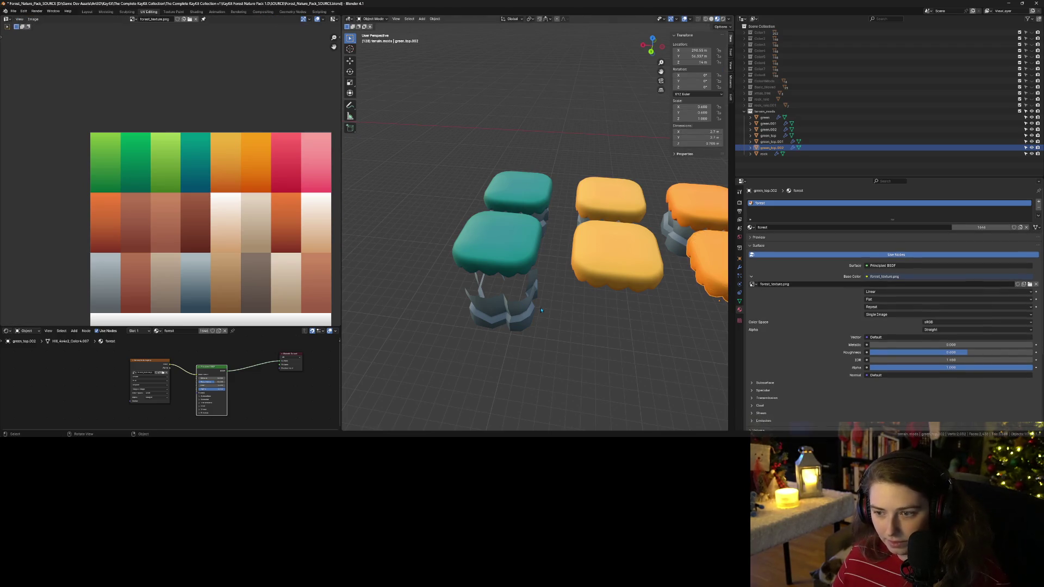
{"action": "scroll", "coordinate": [537, 317], "scroll_direction": "down", "scroll_amount": 2}
{"action": "middle_click_drag", "start_coordinate": [537, 317], "coordinate": [454, 293], "text": "shift"}
{"action": "key", "text": "ctrl+s"}
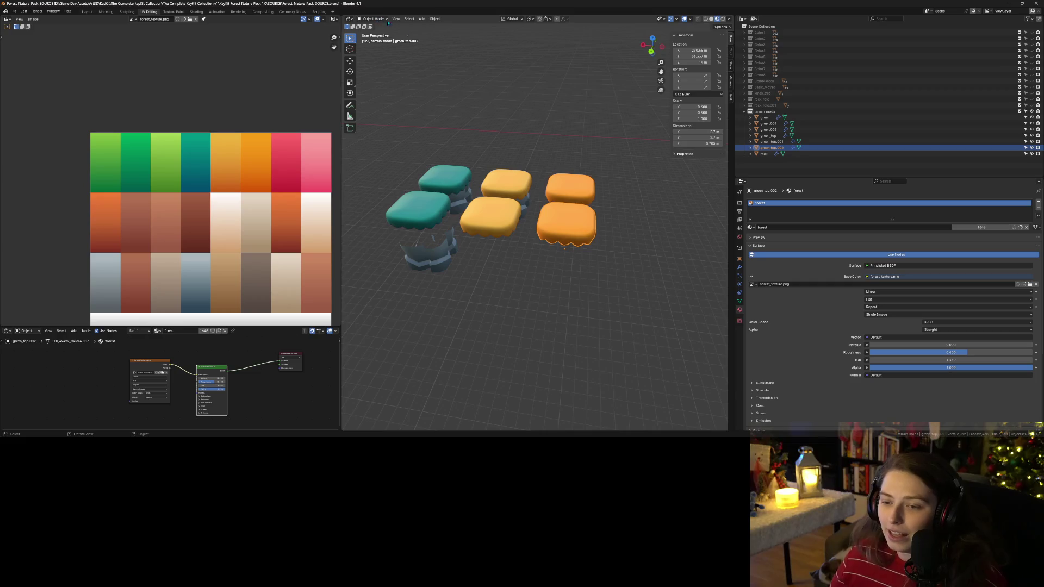
Step: Duplicate the newest orange pair and place it at the right end of the row
{"action": "left_click", "coordinate": [579, 240]}
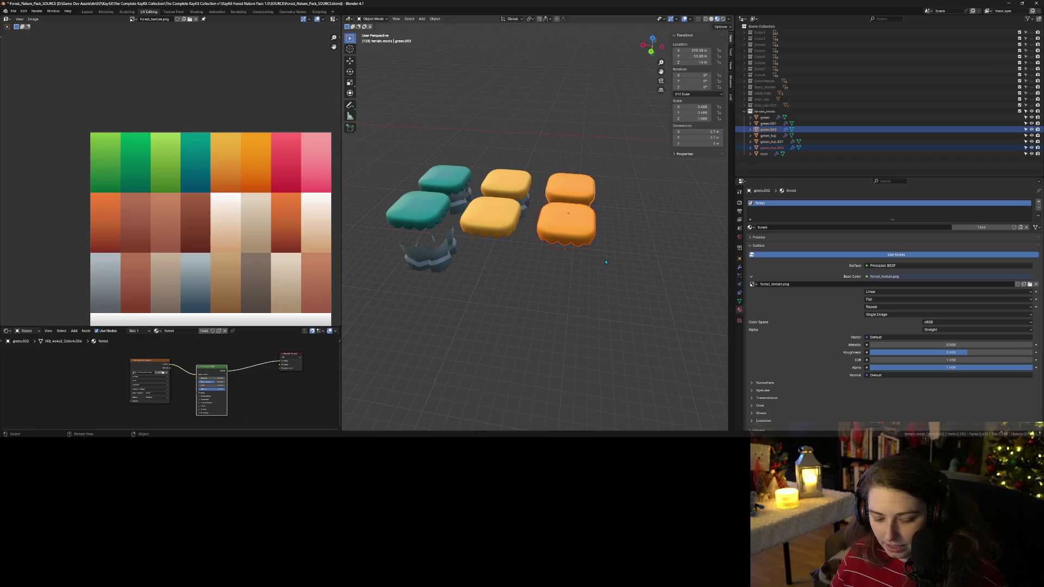
{"action": "key", "text": "shift+d"}
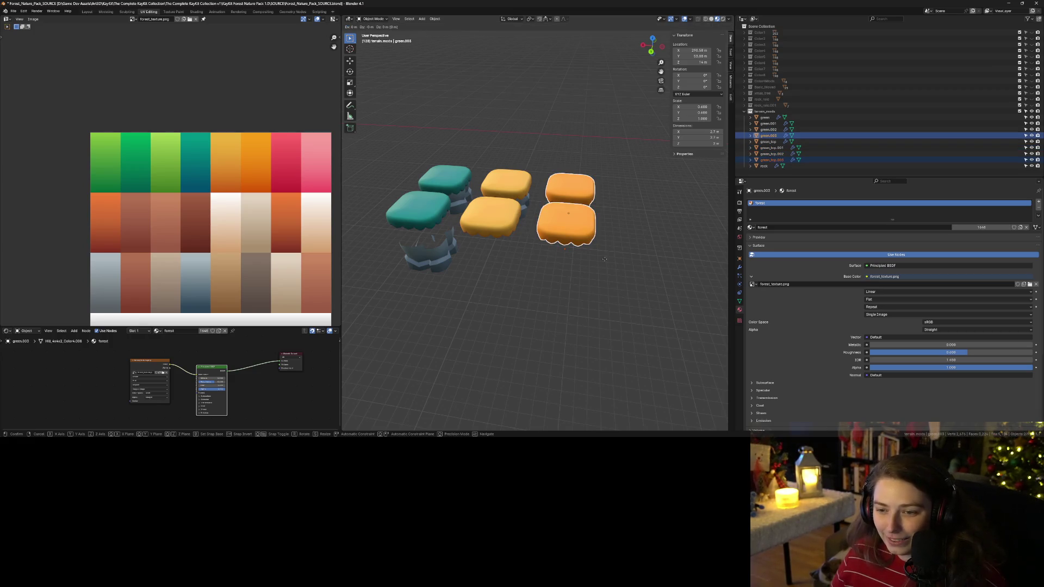
{"action": "key", "text": "x"}
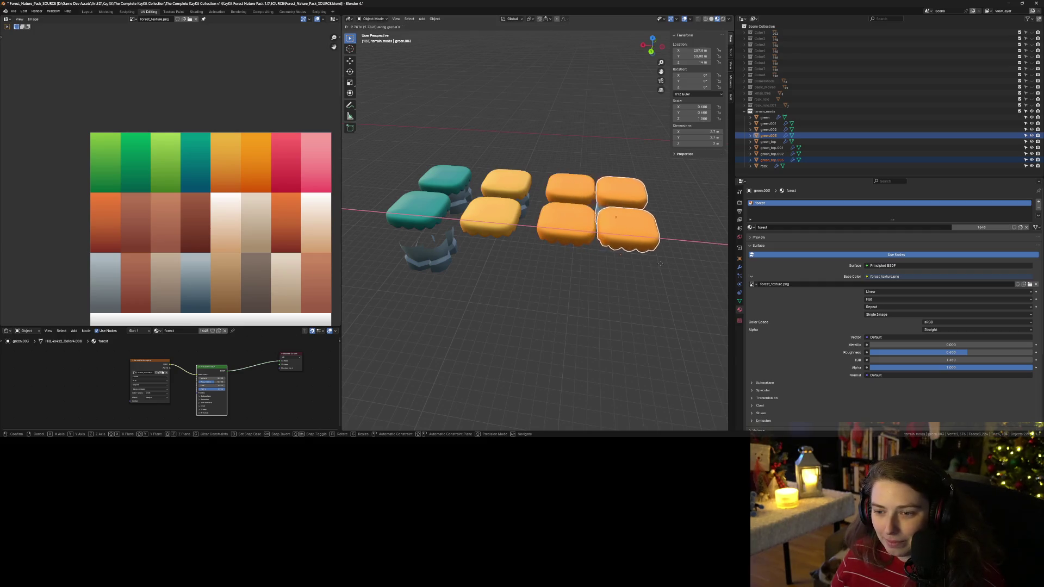
{"action": "left_click", "coordinate": [675, 268]}
Step: Shift the copies' UVs twice by 0.1 along X onto the pink swatch, then deselect
{"action": "key", "text": "Tab"}
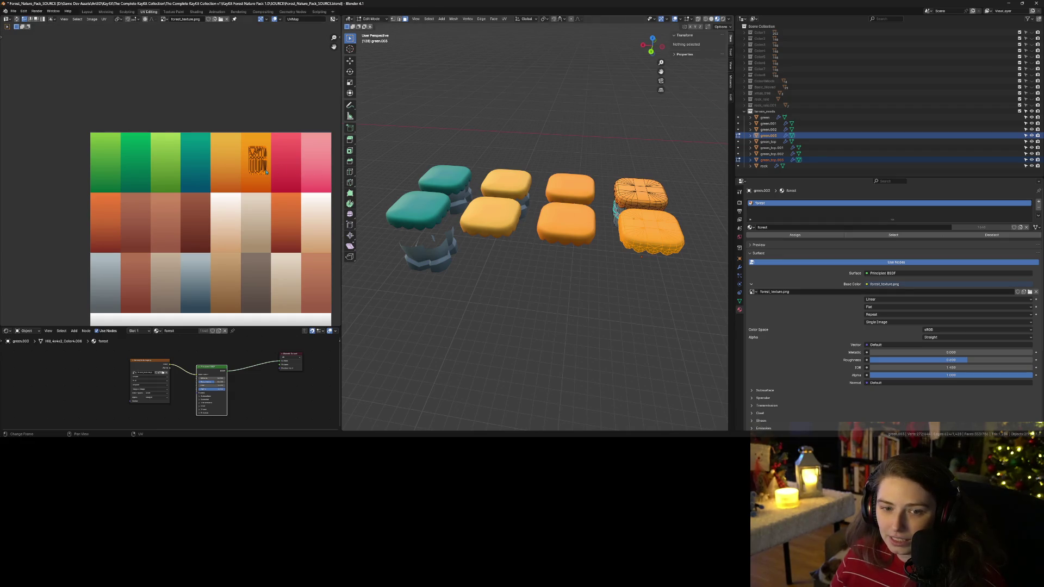
{"action": "key", "text": "g"}
{"action": "type", "text": "x.1"}
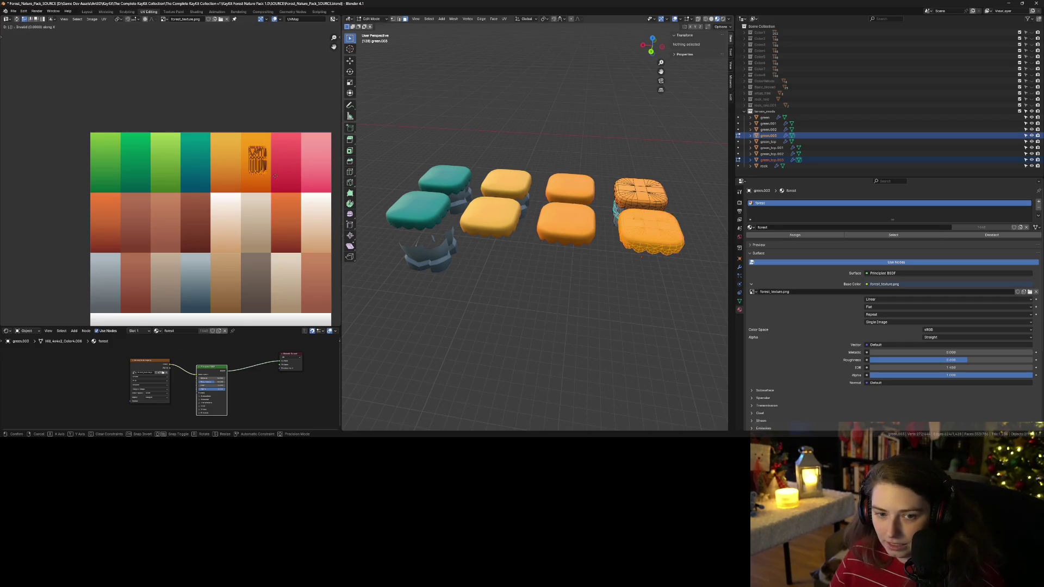
{"action": "key", "text": "Return"}
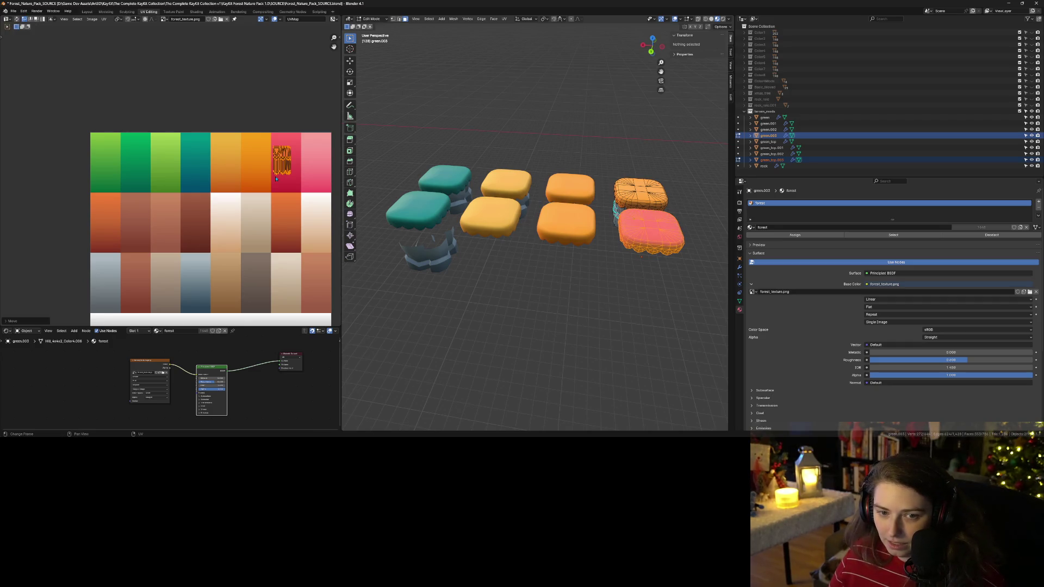
{"action": "key", "text": "Tab"}
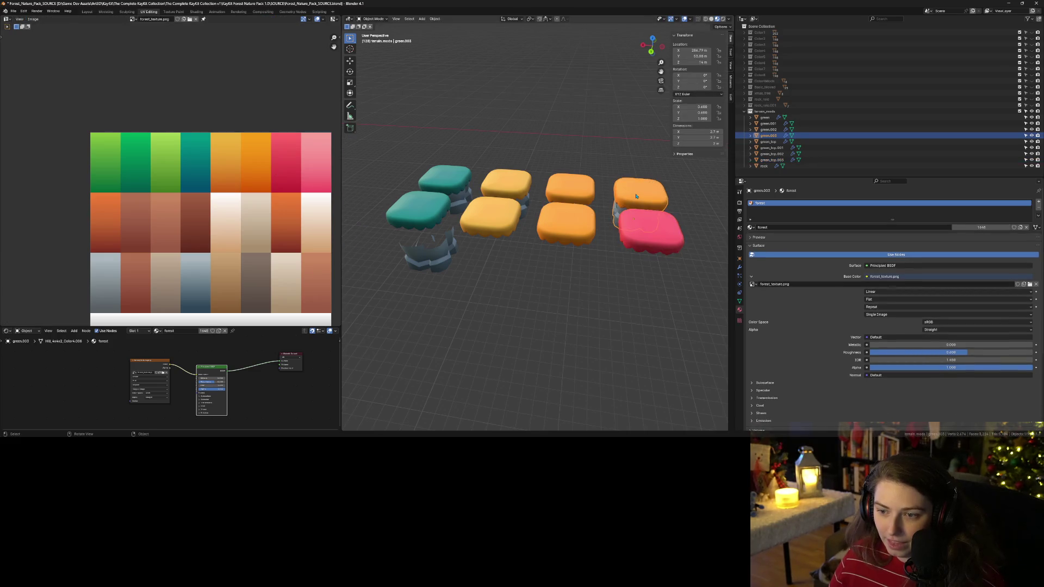
{"action": "key", "text": "Tab"}
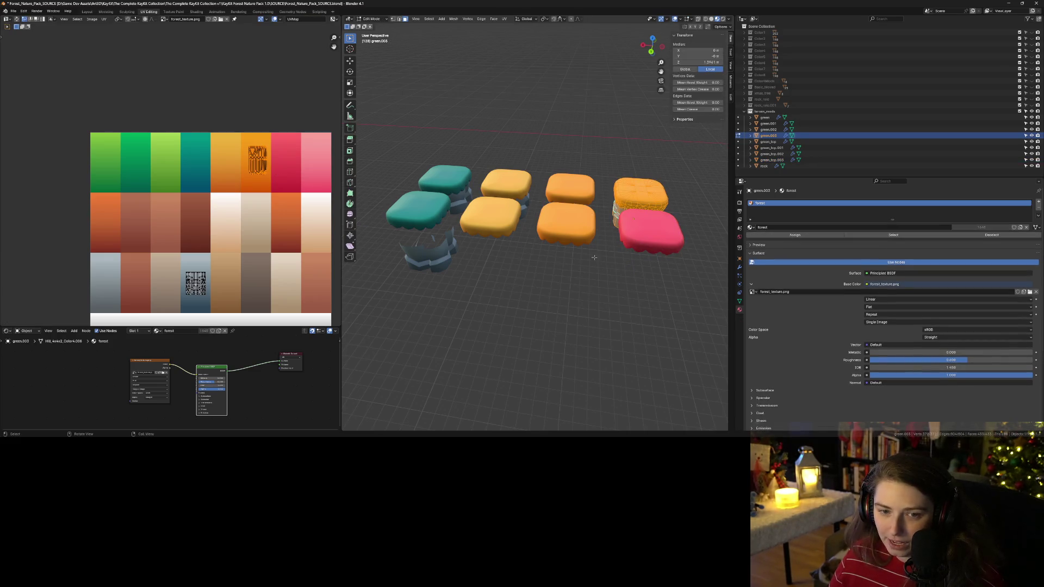
{"action": "type", "text": "gx"}
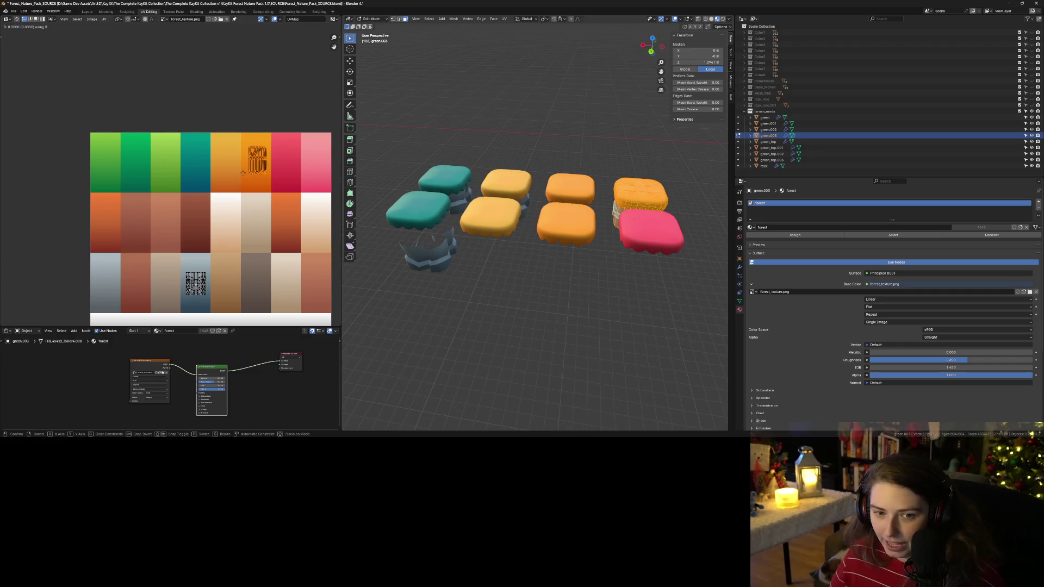
{"action": "type", "text": ".1"}
{"action": "key", "text": "Return"}
{"action": "key", "text": "Tab"}
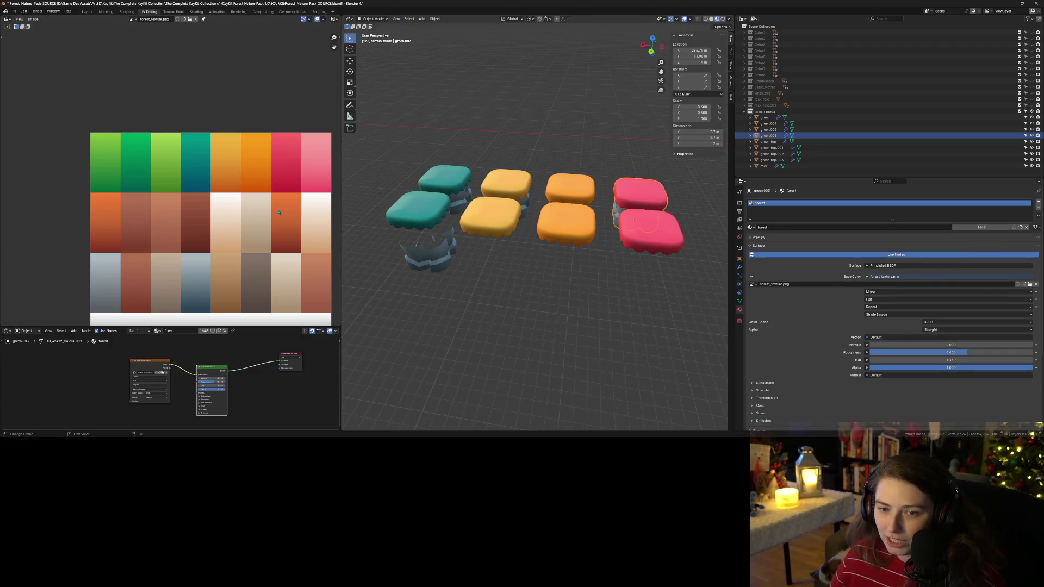
{"action": "left_click", "coordinate": [567, 369]}
{"action": "mouse_move", "coordinate": [568, 369]}
{"action": "middle_mouse_down"}
{"action": "mouse_move", "coordinate": [560, 337]}
{"action": "mouse_move", "coordinate": [545, 365]}
{"action": "middle_mouse_up"}
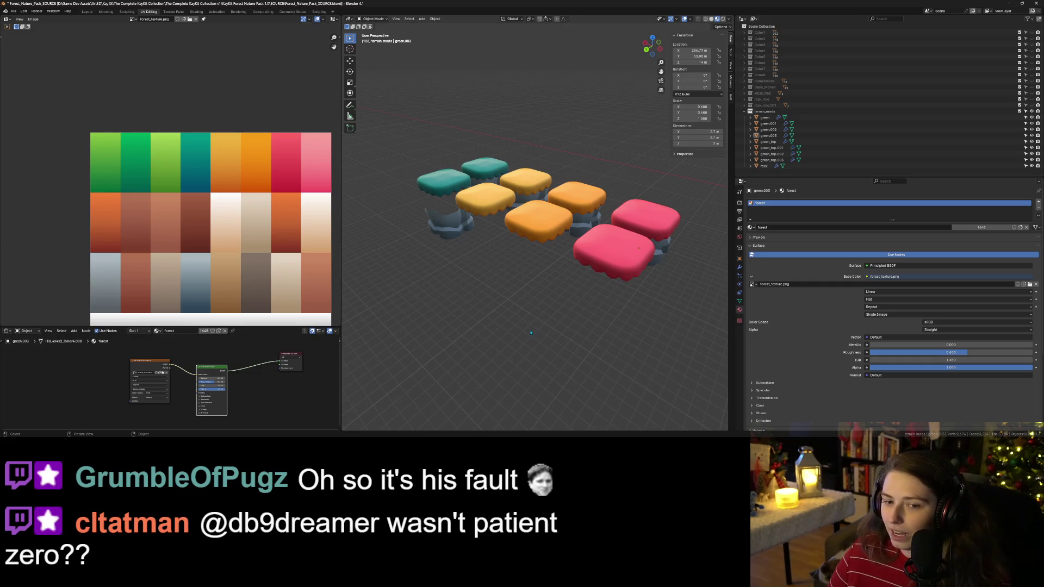
{"action": "mouse_move", "coordinate": [493, 351]}
{"action": "middle_mouse_down"}
{"action": "mouse_move", "coordinate": [563, 361]}
{"action": "mouse_move", "coordinate": [524, 348]}
{"action": "middle_mouse_up"}
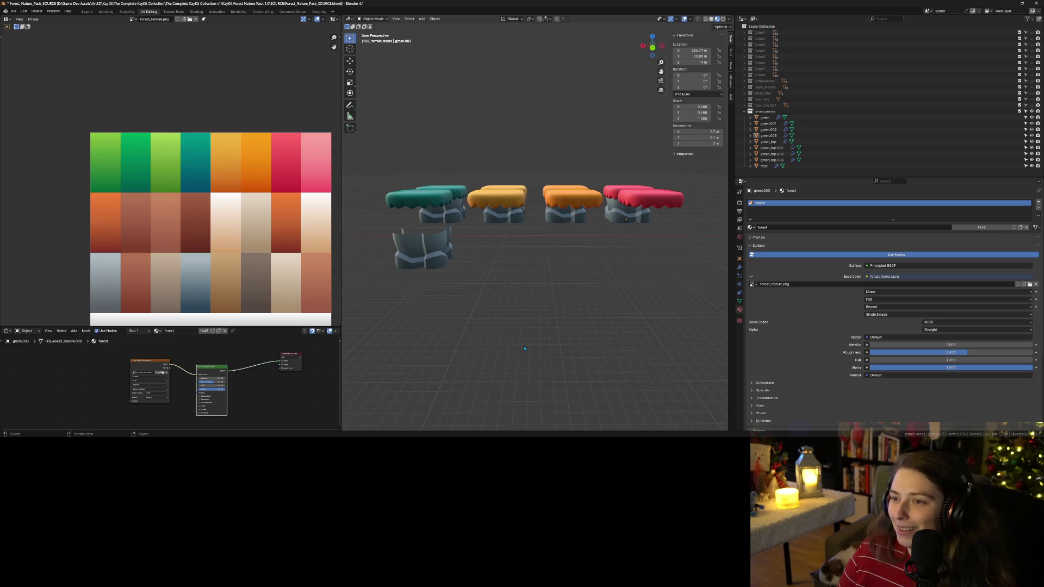
Step: Lift the loose rock base vertically into place beneath the front teal top
{"action": "left_click", "coordinate": [437, 264]}
{"action": "key", "text": "g"}
{"action": "key", "text": "y"}
{"action": "key", "text": "z"}
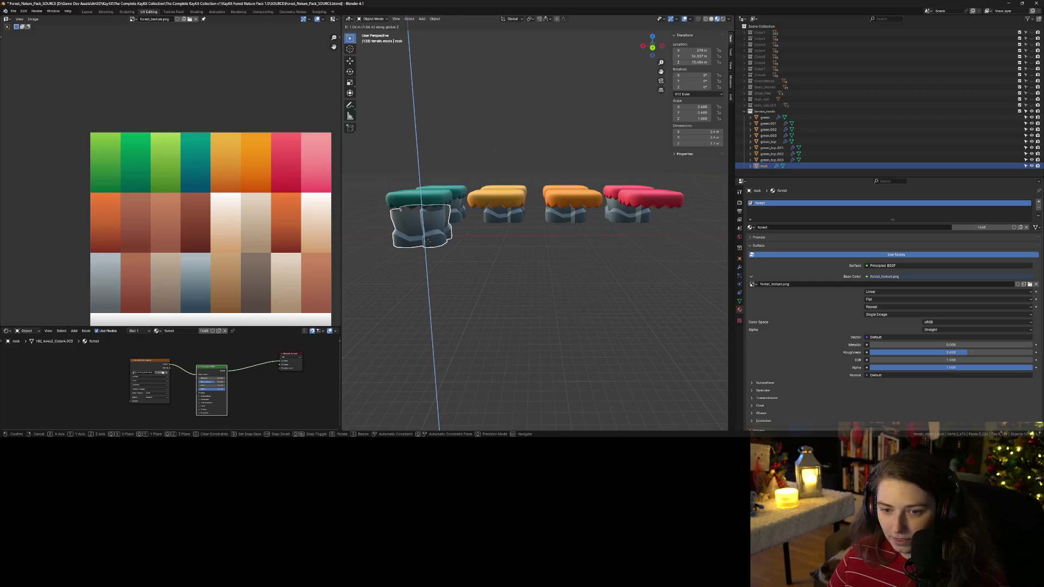
{"action": "left_click", "coordinate": [428, 242]}
{"action": "left_click", "coordinate": [492, 334]}
Step: View the tiles from above and select the two pink tiles
{"action": "scroll", "coordinate": [492, 342], "scroll_direction": "down", "scroll_amount": 1}
{"action": "middle_click_drag", "start_coordinate": [492, 343], "coordinate": [467, 350]}
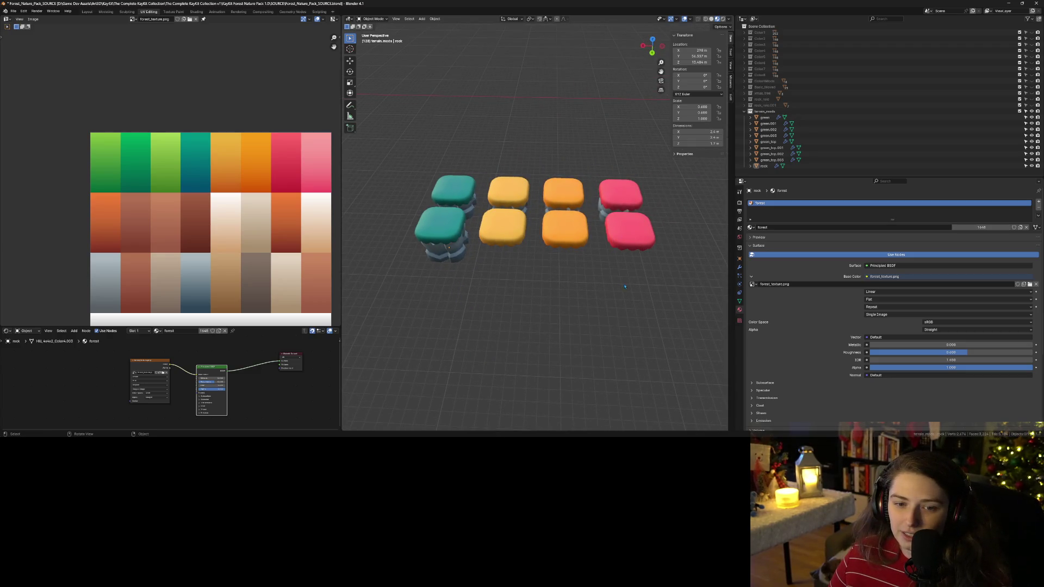
{"action": "left_click_drag", "start_coordinate": [686, 287], "coordinate": [604, 177]}
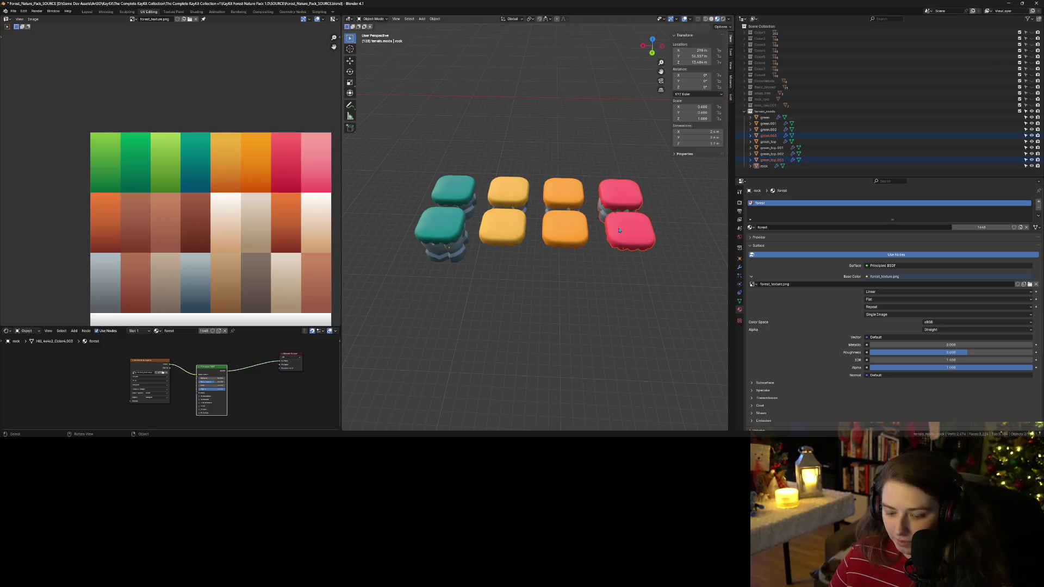
Step: Duplicate the pink pair and place the copies to its right along X
{"action": "key", "text": "shift+d"}
{"action": "key", "text": "x"}
{"action": "left_click", "coordinate": [678, 228]}
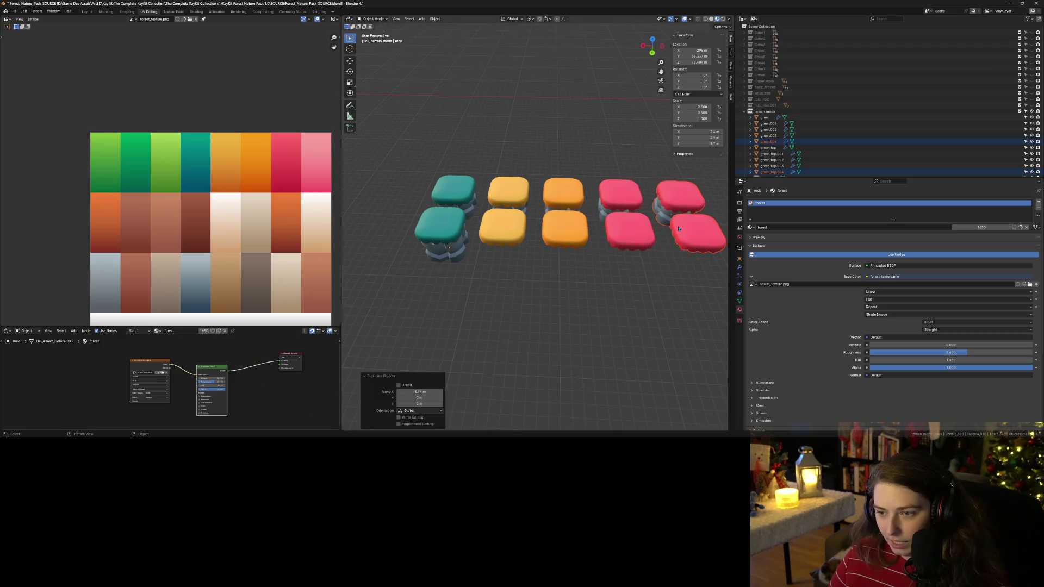
Step: Try the copies' UVs on the green swatch, then the brown swatch, previewing each
{"action": "key", "text": "Tab"}
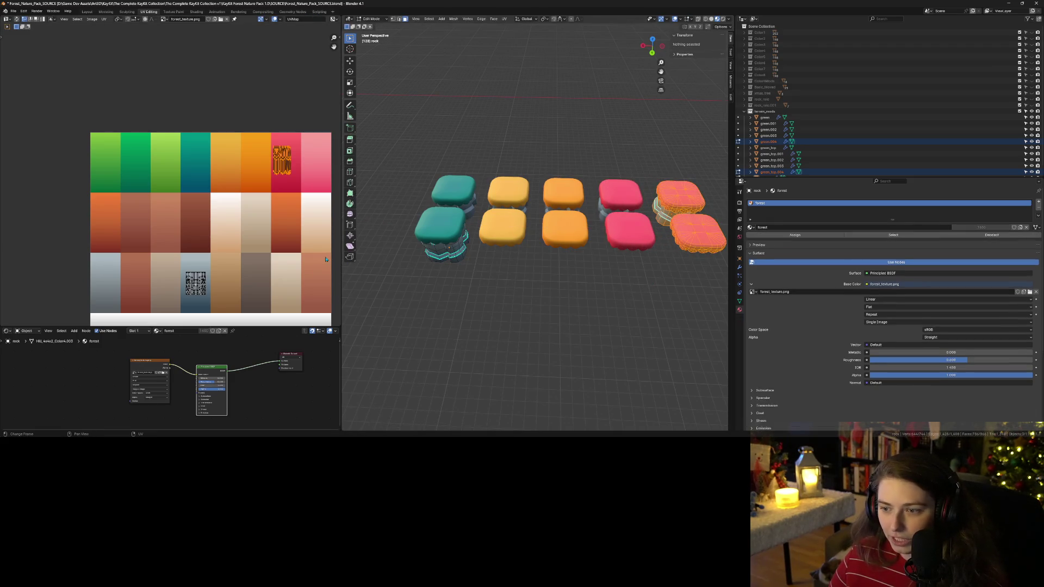
{"action": "key", "text": "g"}
{"action": "key", "text": "x"}
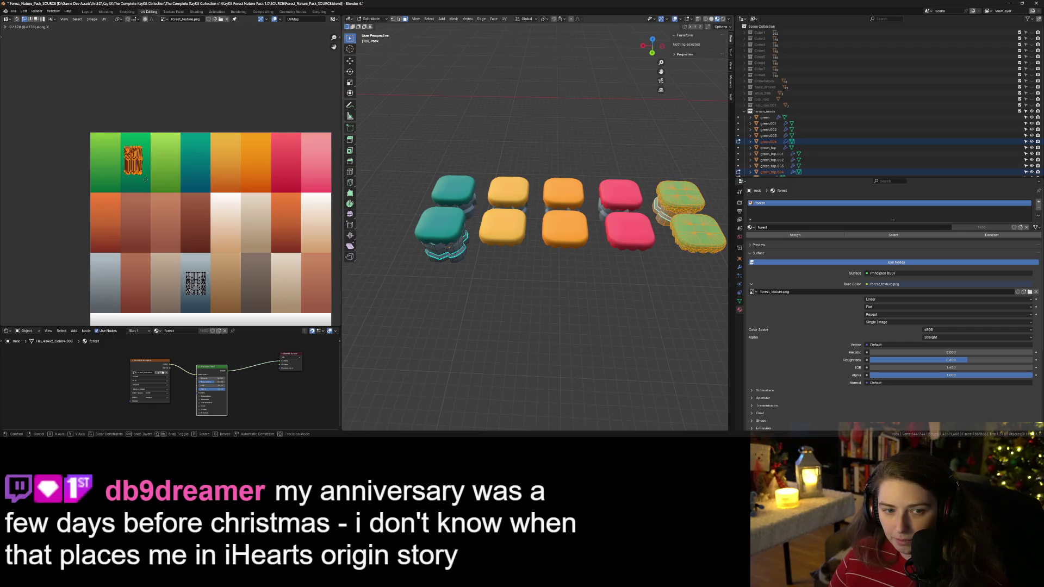
{"action": "left_click", "coordinate": [144, 178]}
{"action": "key", "text": "Tab"}
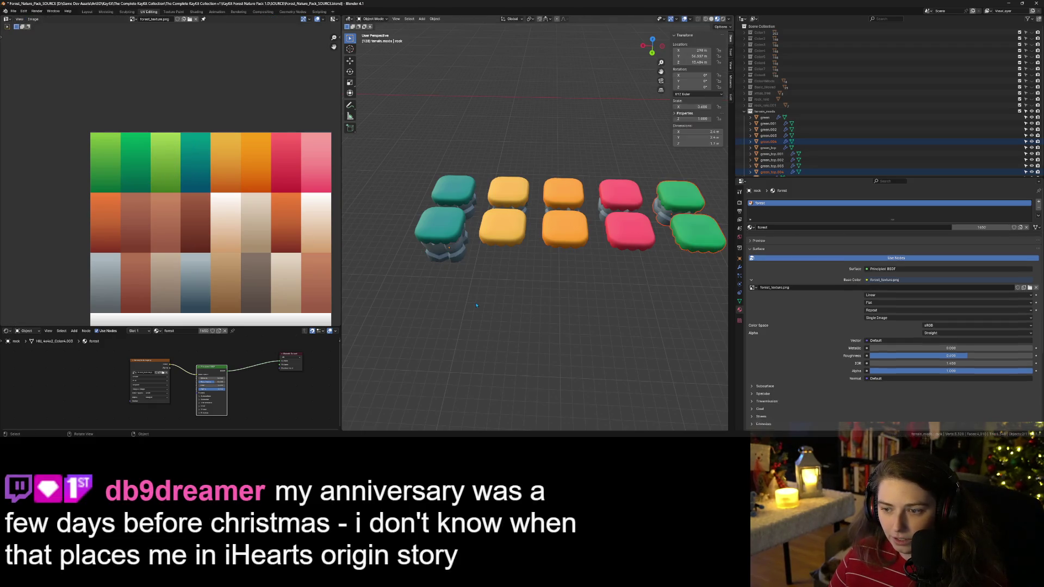
{"action": "key", "text": "Tab"}
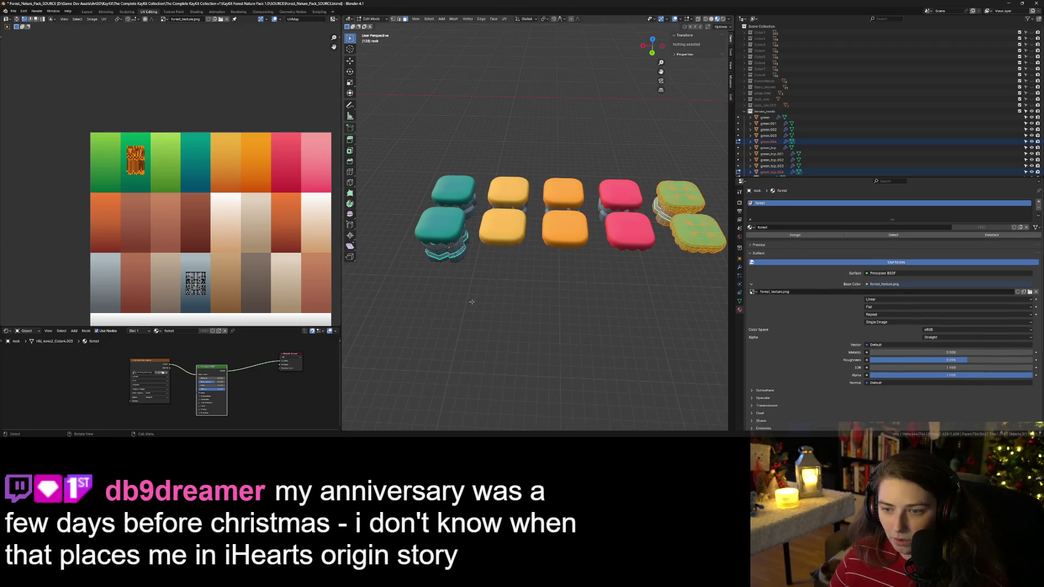
{"action": "key", "text": "g"}
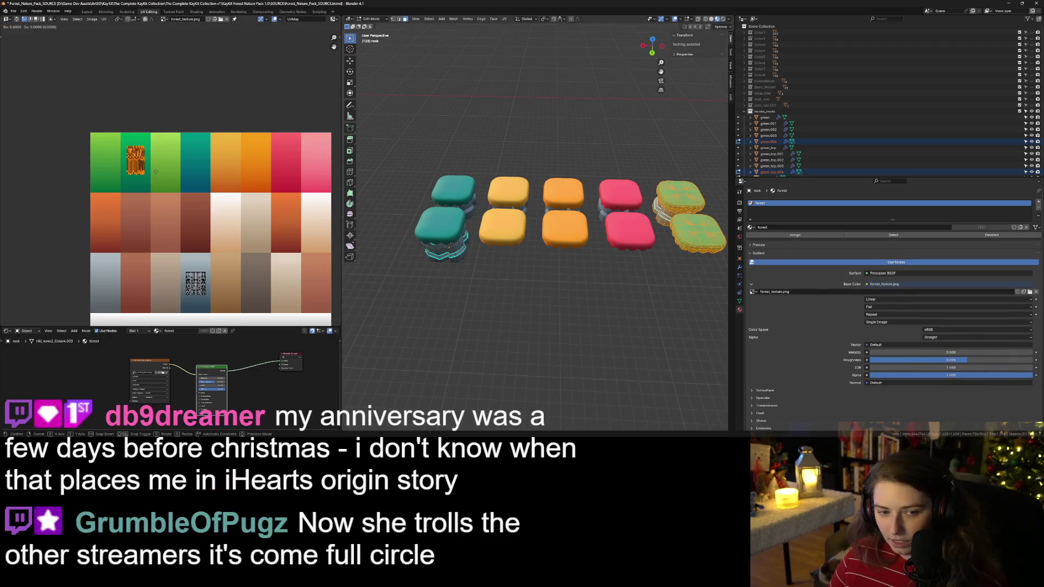
{"action": "left_click", "coordinate": [215, 235]}
{"action": "key", "text": "Tab"}
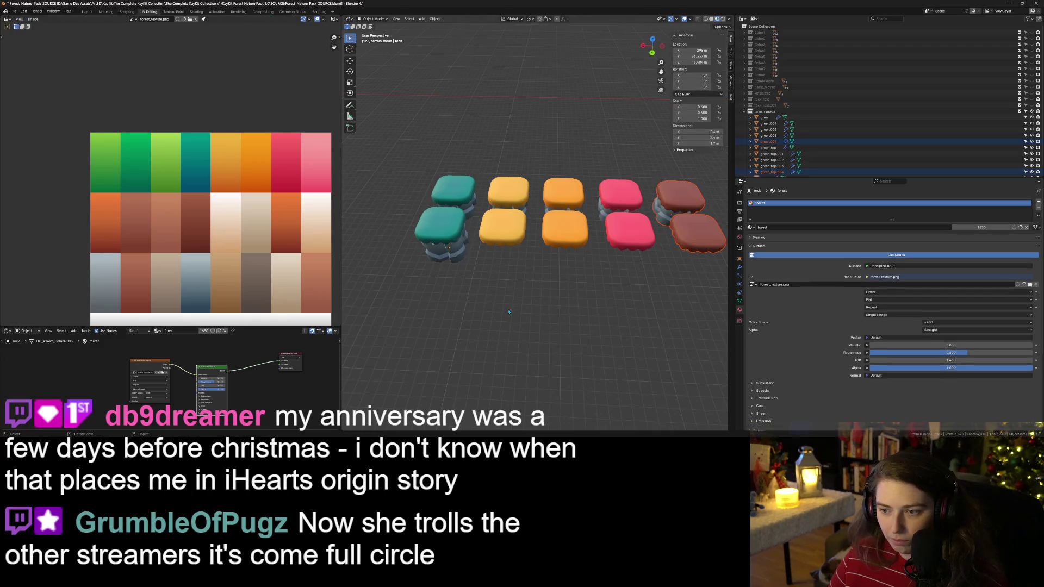
Step: Settle the copies' UVs on the orange swatch, inspect them, and select the white pair's top
{"action": "key", "text": "Tab"}
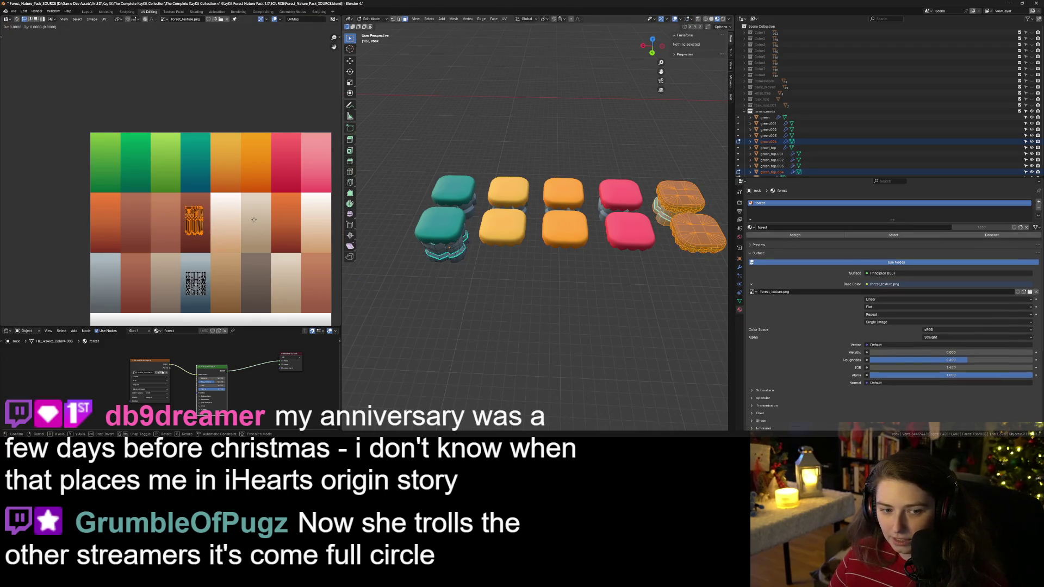
{"action": "key", "text": "g"}
{"action": "left_click", "coordinate": [178, 225]}
{"action": "key", "text": "Tab"}
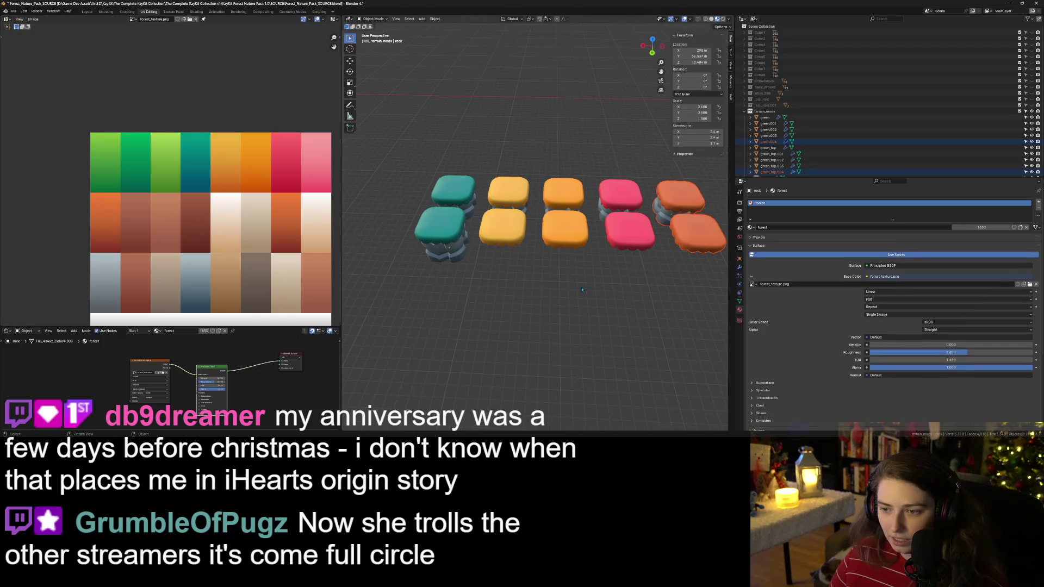
{"action": "mouse_move", "coordinate": [610, 341]}
{"action": "middle_mouse_down"}
{"action": "mouse_move", "coordinate": [585, 345]}
{"action": "mouse_move", "coordinate": [556, 275]}
{"action": "middle_mouse_up"}
{"action": "left_click", "coordinate": [555, 274]}
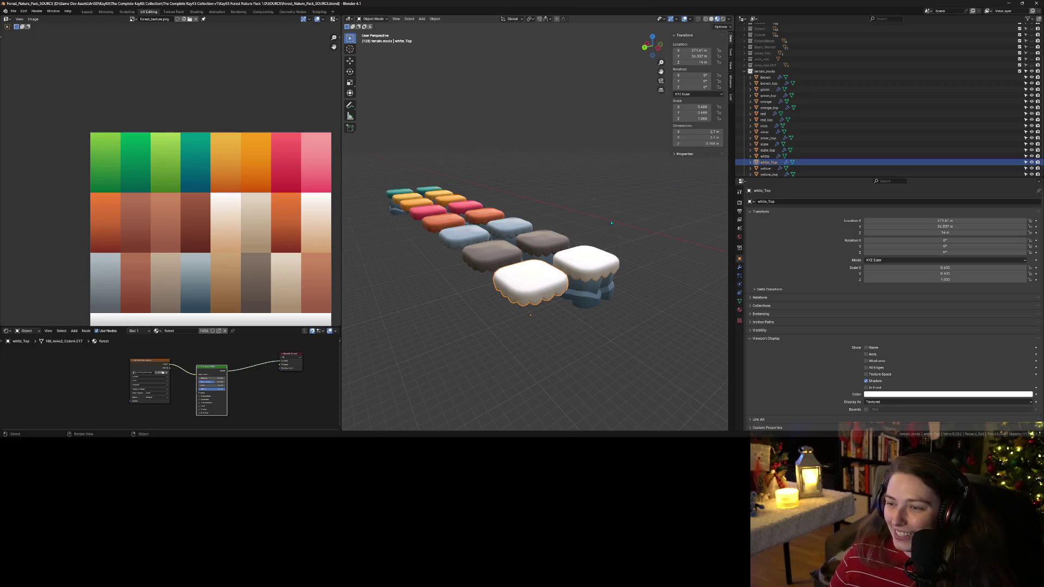
Step: Add the white base to the selected white top so the whole white pair is selected
{"action": "scroll", "coordinate": [611, 222], "scroll_direction": "down", "scroll_amount": 3}
{"action": "left_click", "coordinate": [590, 259], "text": "shift"}
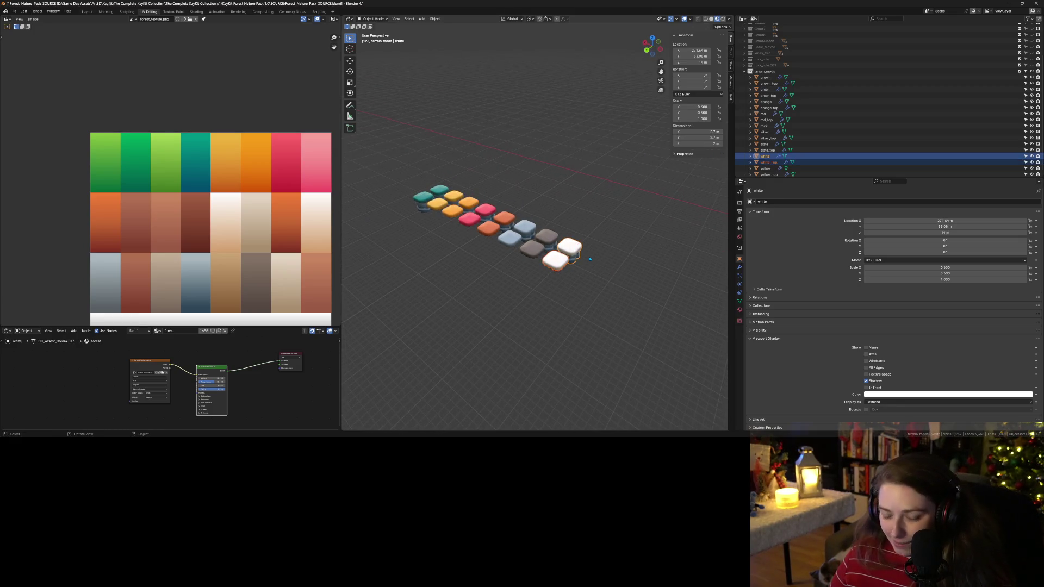
{"action": "scroll", "coordinate": [610, 311], "scroll_direction": "up", "scroll_amount": 2}
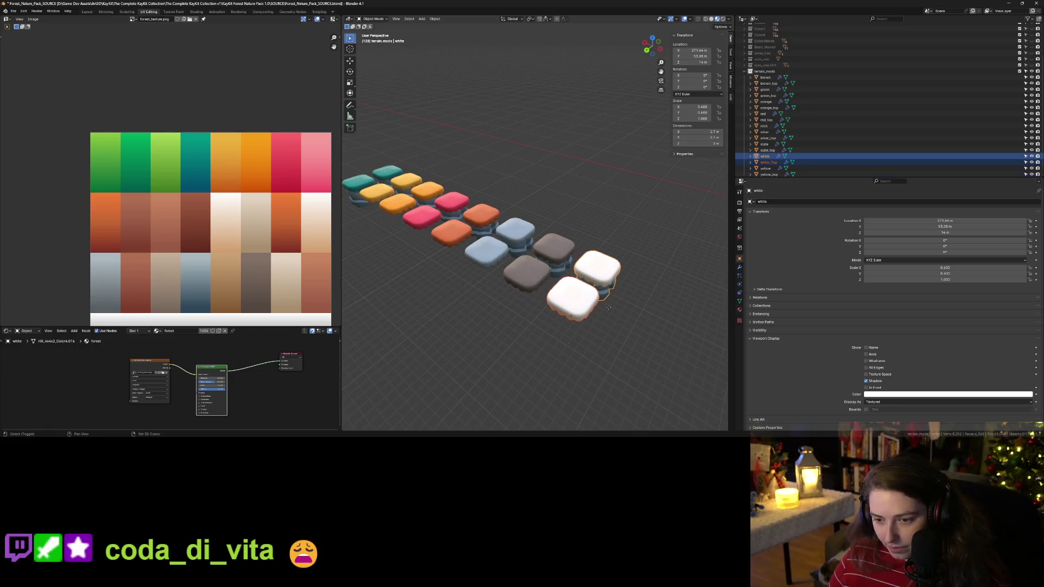
Step: Duplicate the white pair and place the copy beside it along X
{"action": "key", "text": "shift+d"}
{"action": "key", "text": "x"}
{"action": "left_click", "coordinate": [666, 327]}
Step: Try the copy's UVs on a brown cell, then a darker red swatch, previewing each
{"action": "key", "text": "Tab"}
{"action": "key", "text": "g"}
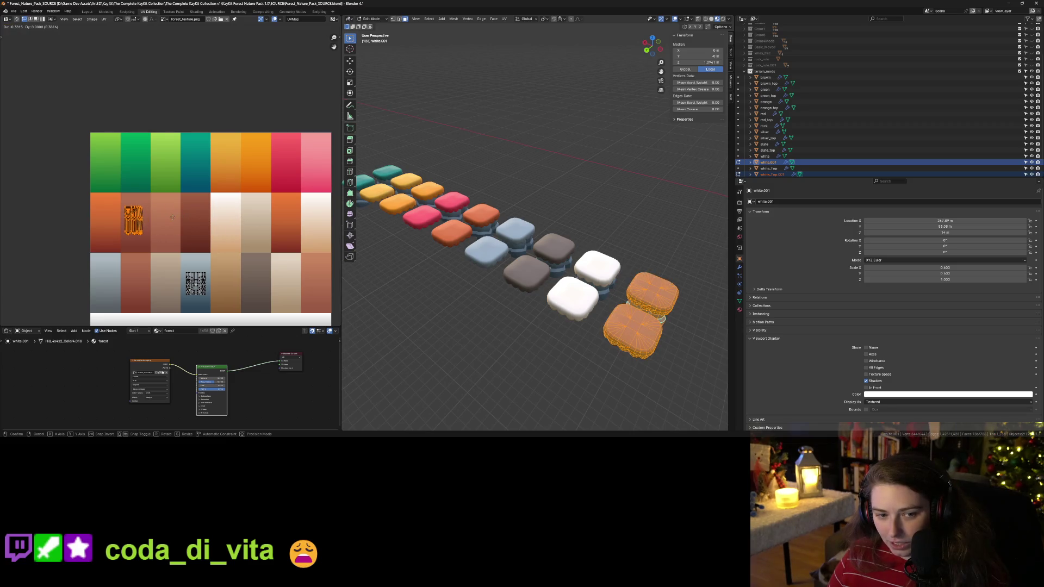
{"action": "left_click", "coordinate": [175, 217]}
{"action": "key", "text": "Tab"}
{"action": "mouse_move", "coordinate": [539, 370]}
{"action": "middle_mouse_down"}
{"action": "mouse_move", "coordinate": [541, 353]}
{"action": "mouse_move", "coordinate": [543, 379]}
{"action": "mouse_move", "coordinate": [530, 379]}
{"action": "middle_mouse_up"}
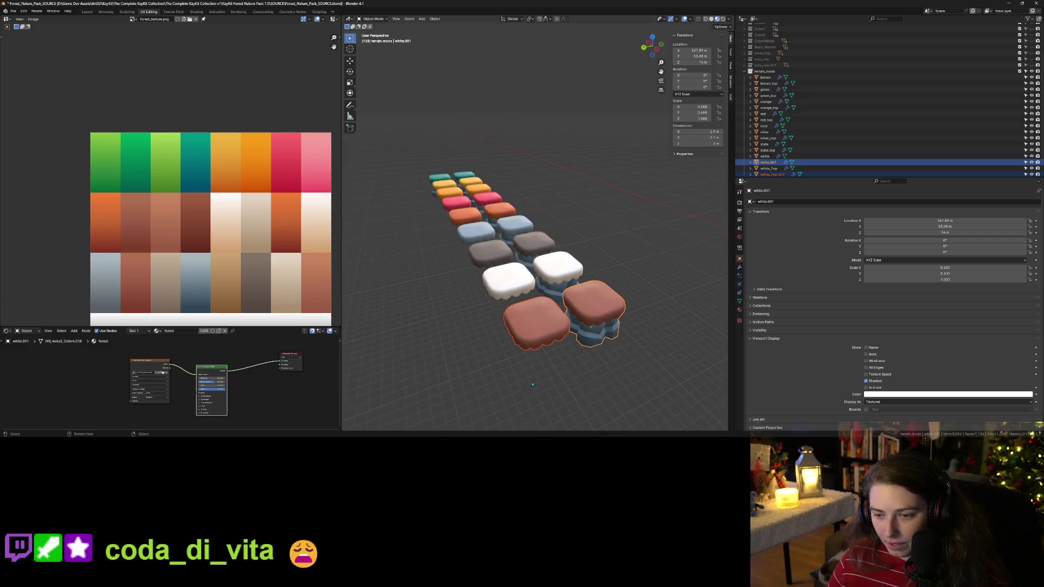
{"action": "key", "text": "Tab"}
{"action": "key", "text": "g"}
{"action": "key", "text": "x"}
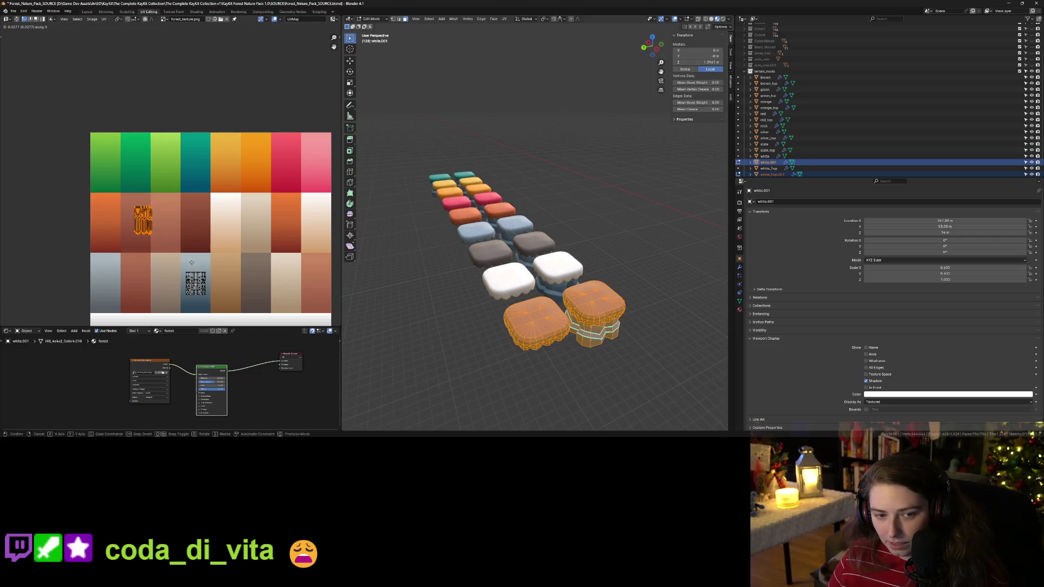
{"action": "left_click", "coordinate": [242, 264]}
{"action": "key", "text": "Tab"}
{"action": "middle_click_drag", "start_coordinate": [522, 375], "coordinate": [523, 370]}
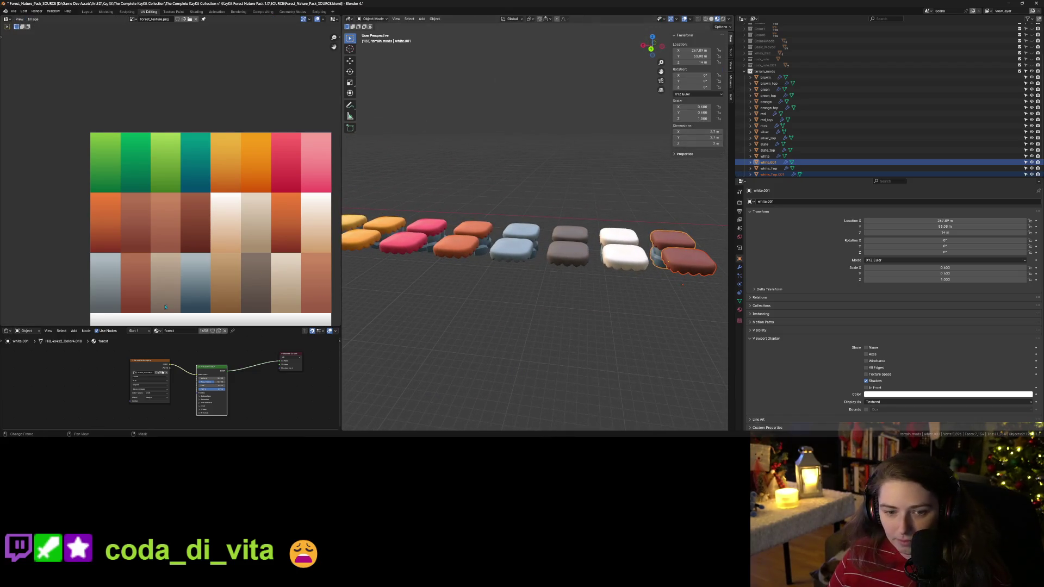
{"action": "scroll", "coordinate": [166, 306], "scroll_direction": "down", "scroll_amount": 2}
{"action": "scroll", "coordinate": [191, 281], "scroll_direction": "up", "scroll_amount": 3}
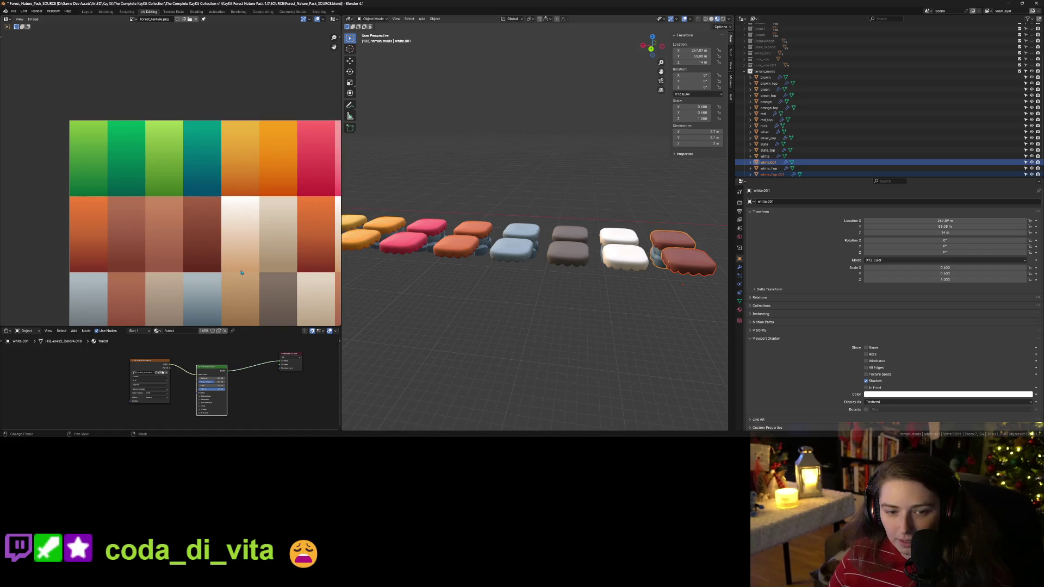
Step: Move the copy's UVs onto the brown swatch to give it reddish-brown tops
{"action": "key", "text": "Tab"}
{"action": "key", "text": "g"}
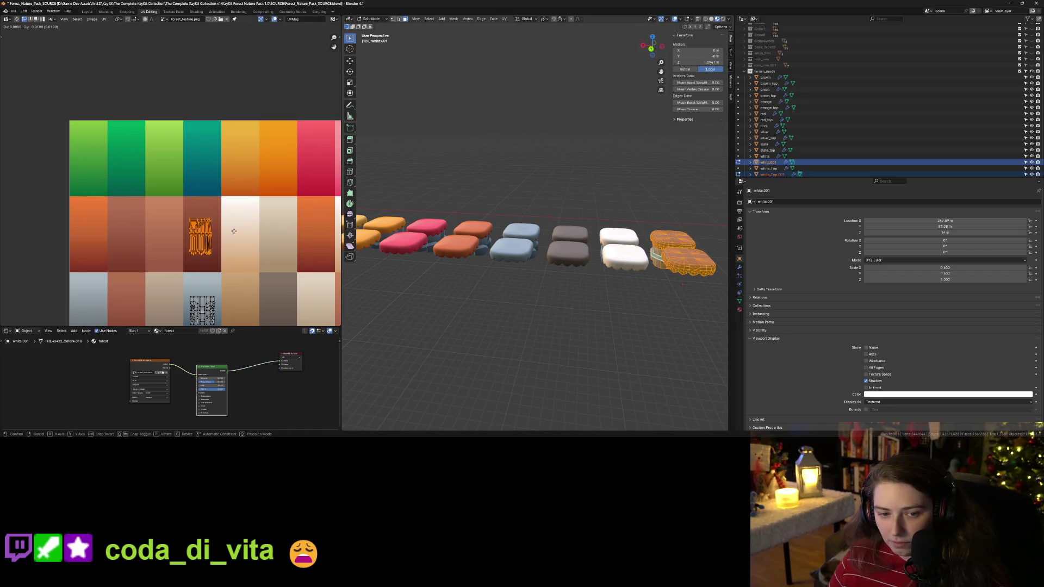
{"action": "left_click", "coordinate": [236, 239]}
{"action": "key", "text": "Tab"}
{"action": "mouse_move", "coordinate": [576, 304]}
{"action": "middle_mouse_down"}
{"action": "mouse_move", "coordinate": [628, 321]}
{"action": "mouse_move", "coordinate": [447, 276]}
{"action": "middle_mouse_up"}
Step: Rename the new brown base to dark_brown and its top to dark_brown_top
{"action": "left_click", "coordinate": [447, 276]}
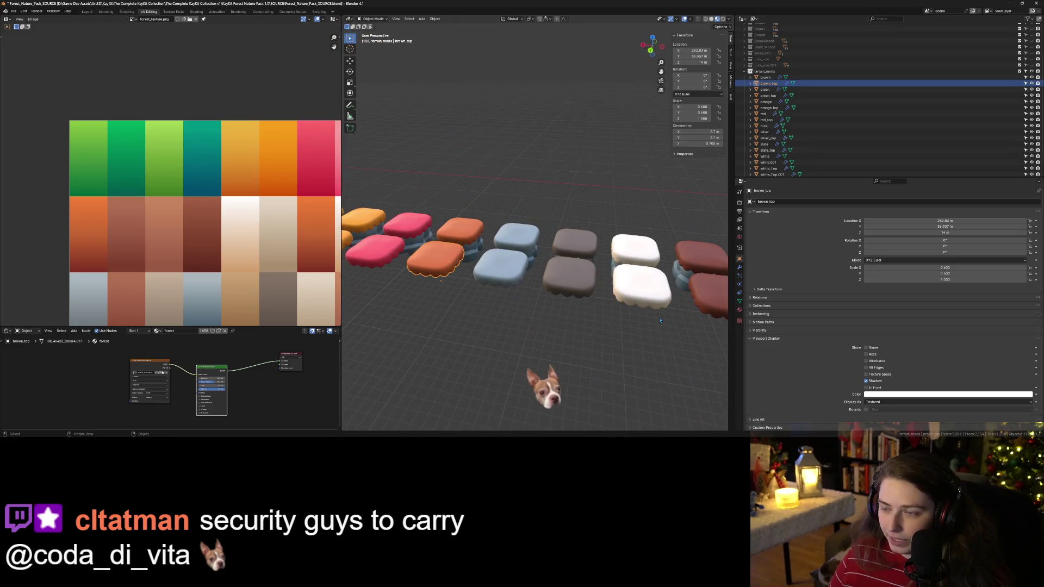
{"action": "left_click", "coordinate": [700, 259]}
{"action": "scroll", "coordinate": [822, 163], "scroll_direction": "down", "scroll_amount": 2}
{"action": "key", "text": "F2"}
{"action": "type", "text": "dark_"}
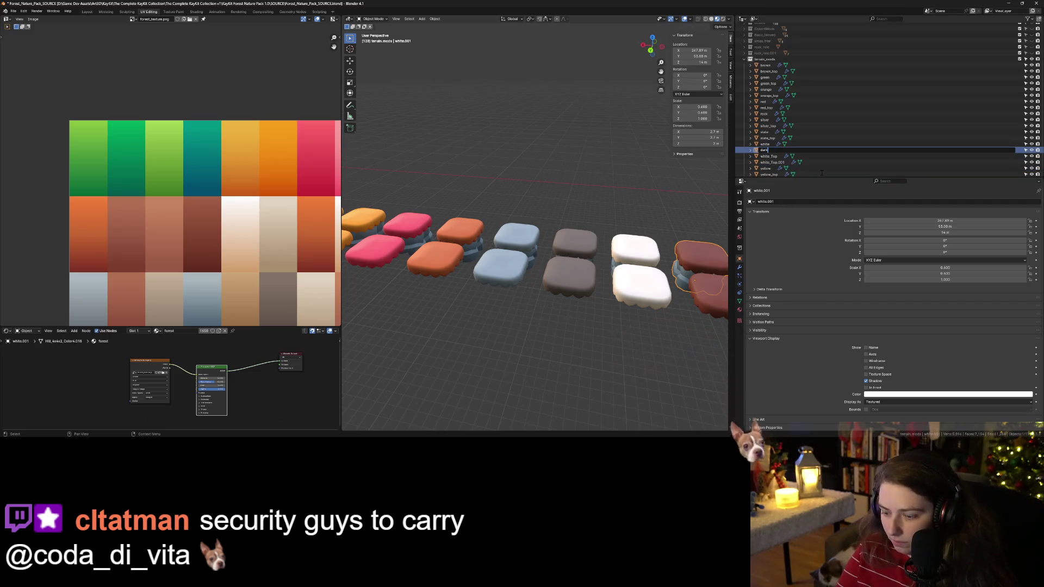
{"action": "type", "text": "brown"}
{"action": "key", "text": "Return"}
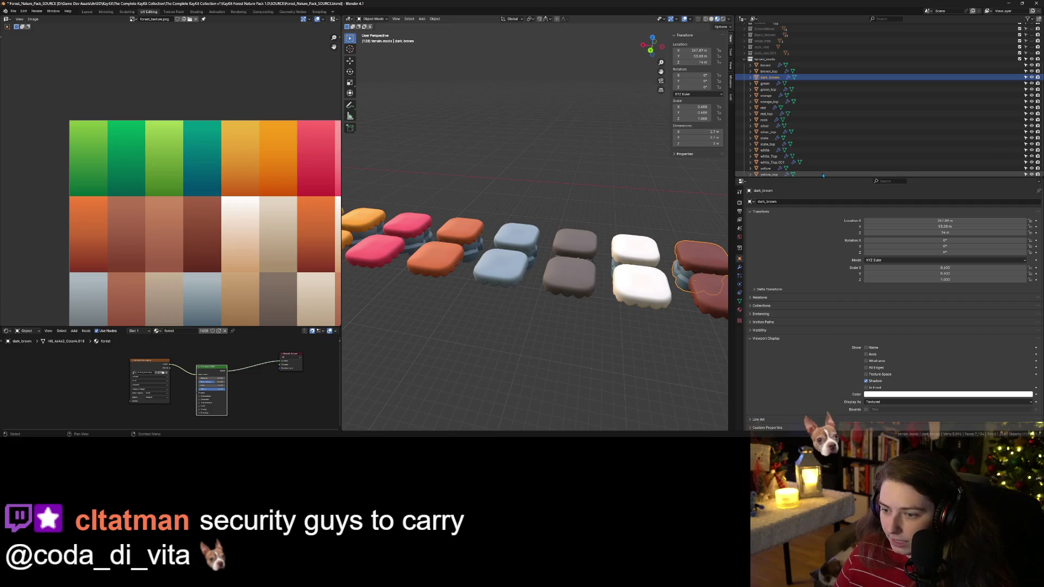
{"action": "left_click", "coordinate": [712, 309]}
{"action": "double_click", "coordinate": [772, 162]}
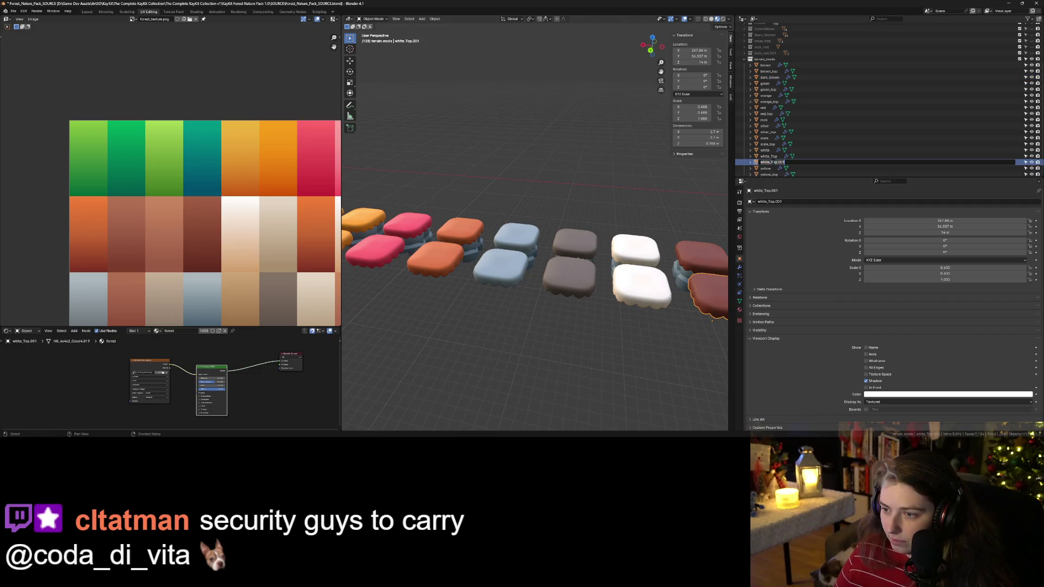
{"action": "type", "text": "dar"}
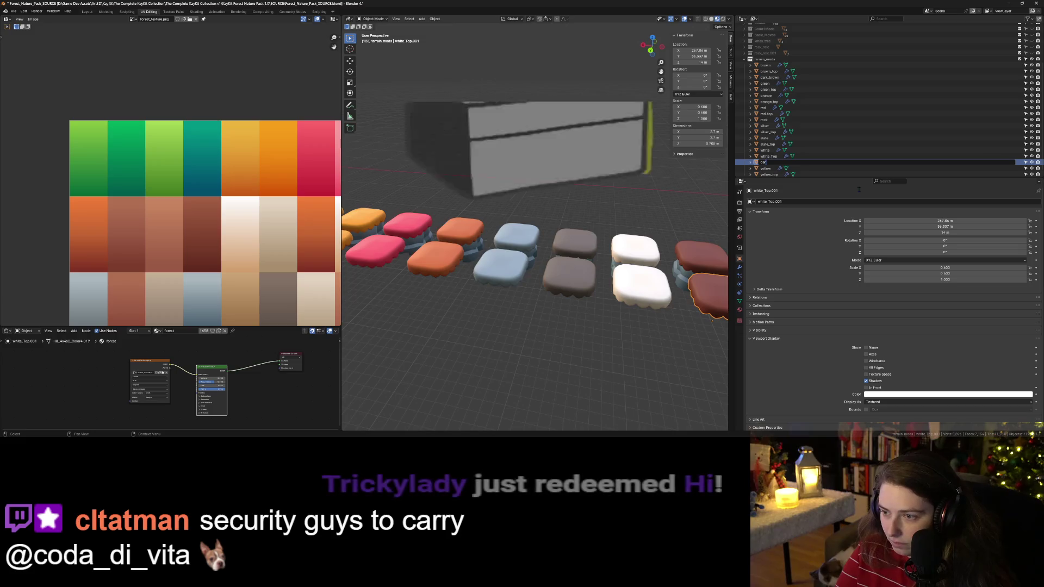
{"action": "type", "text": "k_brown_top"}
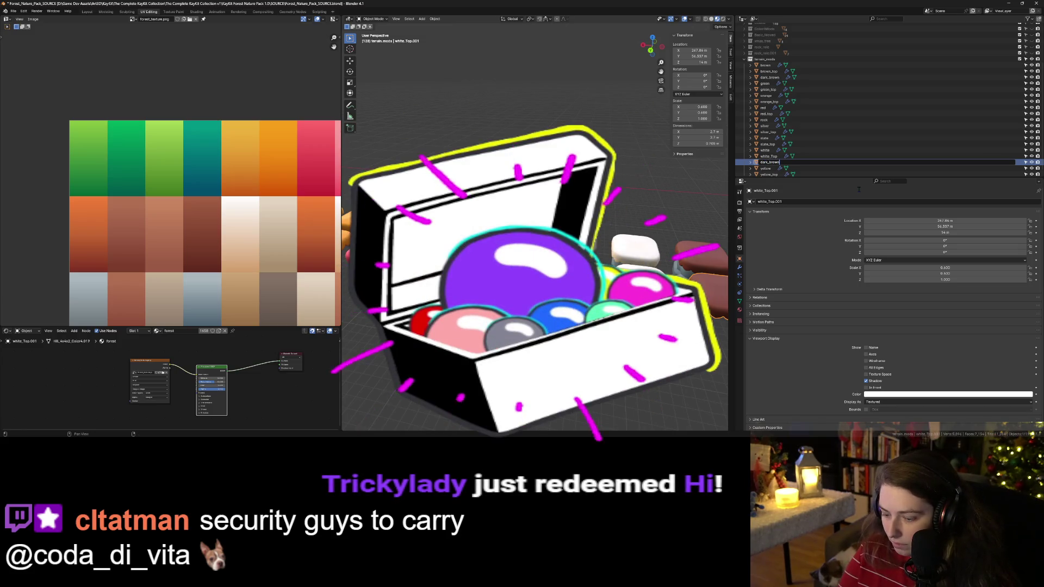
{"action": "key", "text": "Return"}
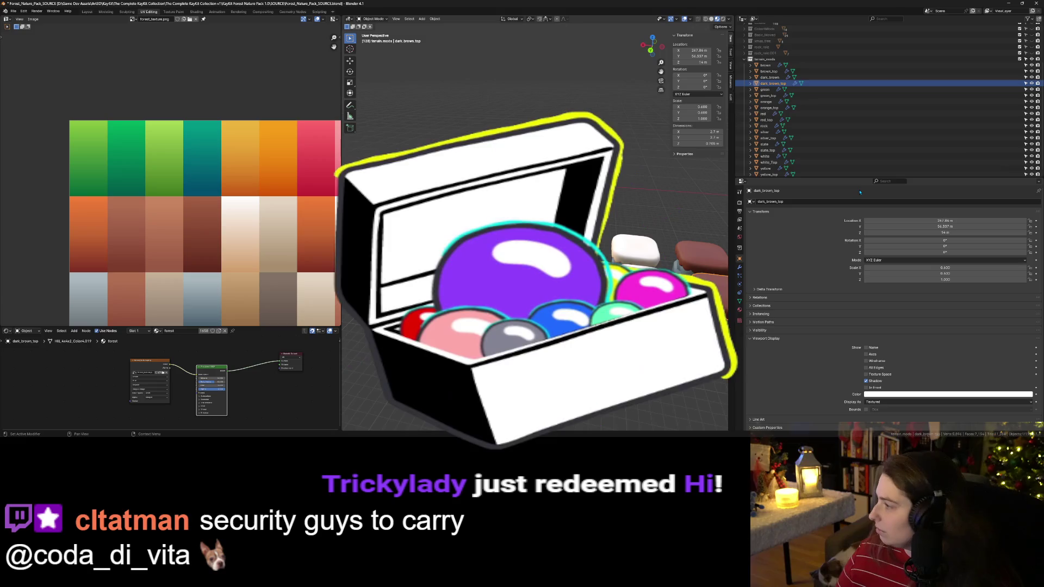
Step: Rename white_Top to white_top and save the blend file
{"action": "double_click", "coordinate": [770, 163]}
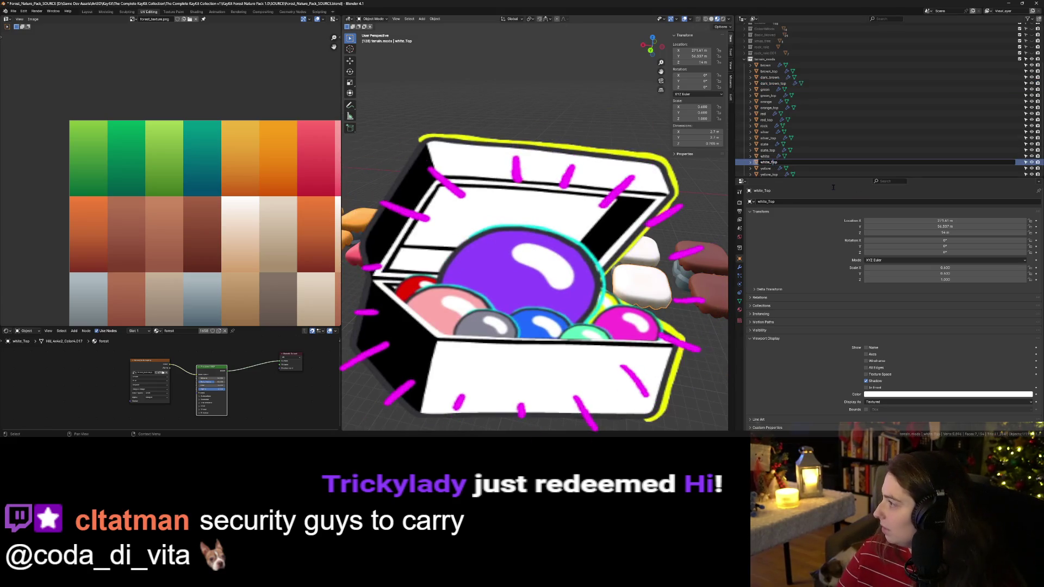
{"action": "key", "text": "Return"}
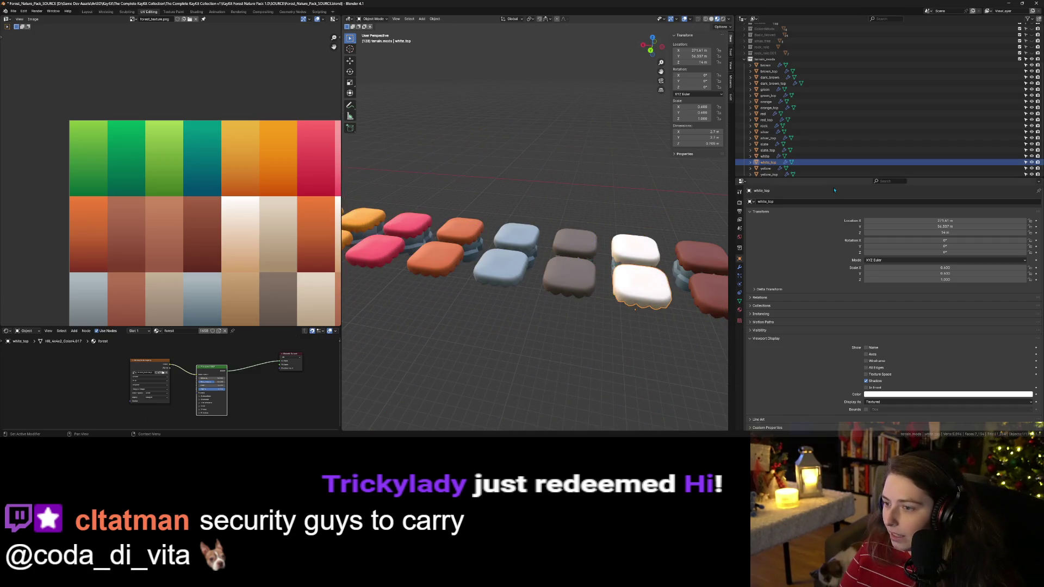
{"action": "key", "text": "ctrl+s"}
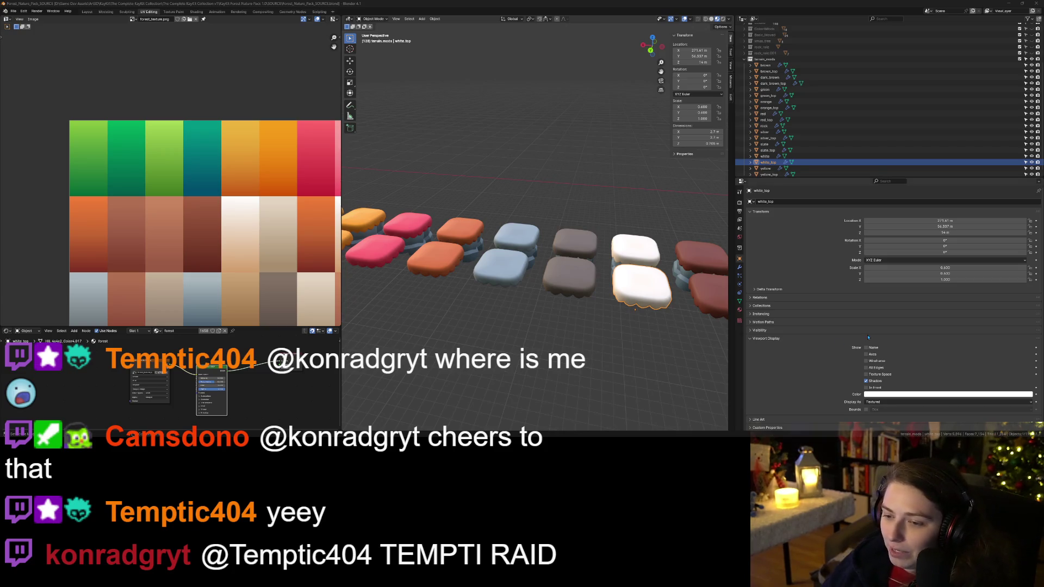
Step: Bring the teal and yellow tiles into view, then switch to the Godot editor
{"action": "mouse_move", "coordinate": [672, 311]}
{"action": "middle_mouse_down"}
{"action": "mouse_move", "coordinate": [579, 326]}
{"action": "mouse_move", "coordinate": [576, 348]}
{"action": "mouse_move", "coordinate": [581, 321]}
{"action": "middle_mouse_up"}
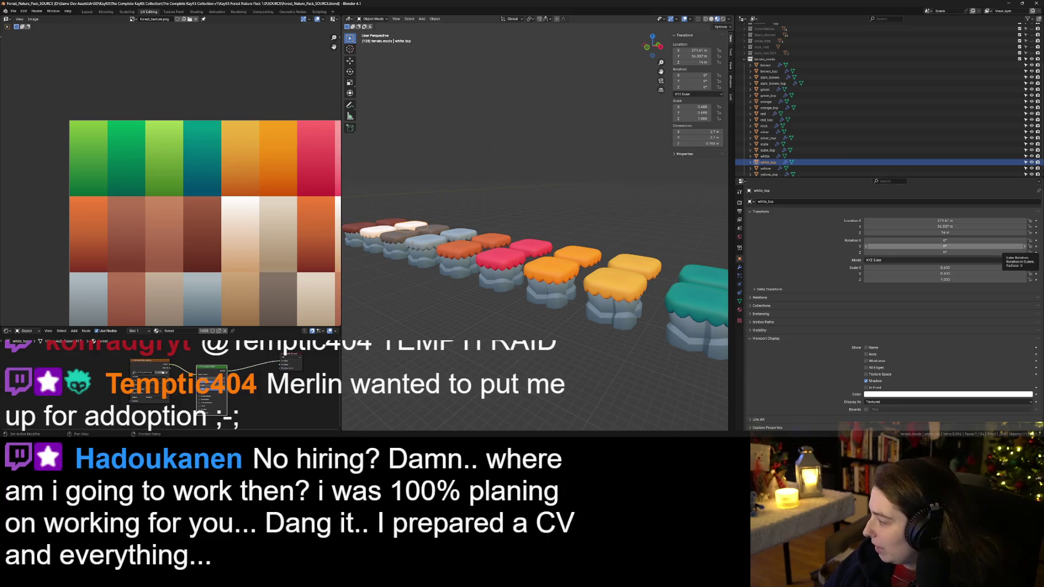
{"action": "key", "text": "alt+Tab"}
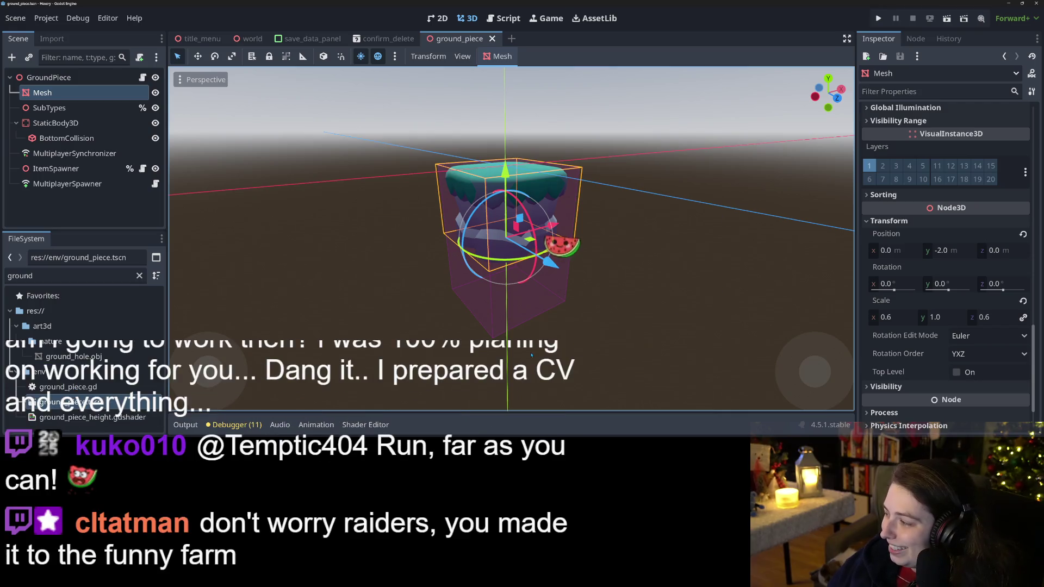
Step: Inspect the ground piece, run the Hexery project with F5, and load the test save
{"action": "mouse_move", "coordinate": [514, 350]}
{"action": "middle_mouse_down"}
{"action": "mouse_move", "coordinate": [504, 381]}
{"action": "mouse_move", "coordinate": [499, 313]}
{"action": "mouse_move", "coordinate": [745, 143]}
{"action": "middle_mouse_up"}
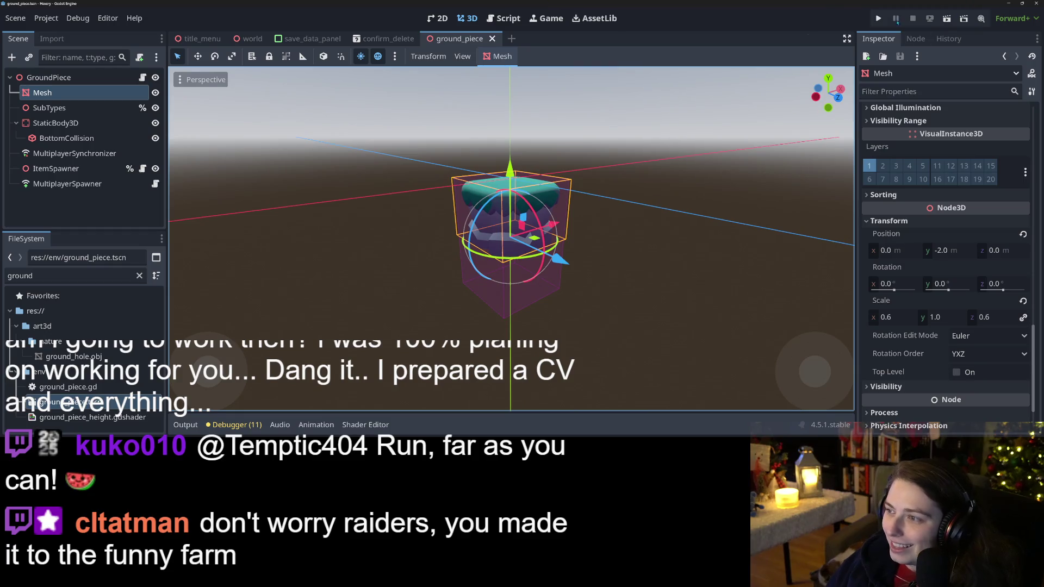
{"action": "key", "text": "F5"}
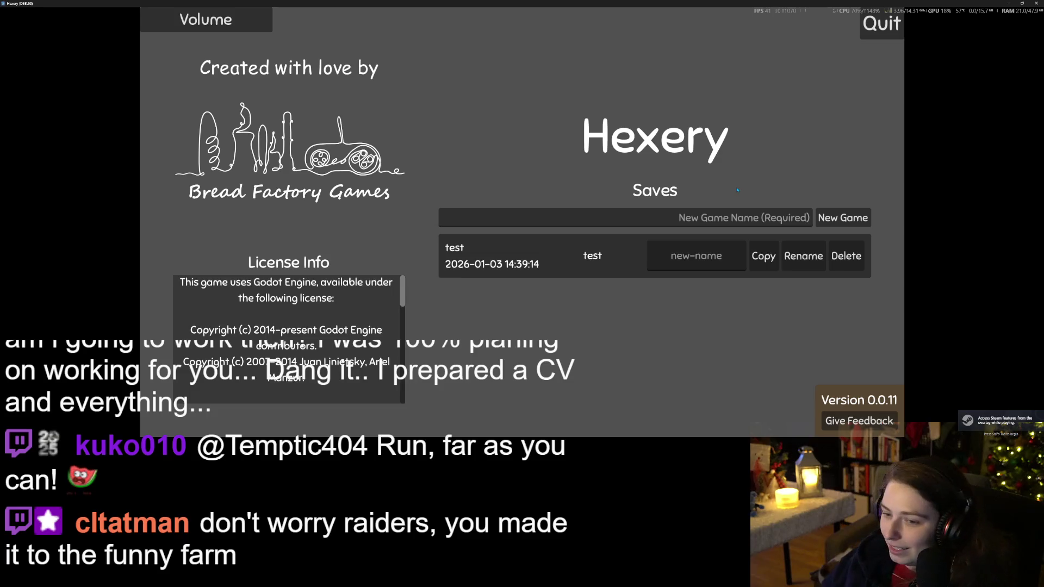
{"action": "left_click", "coordinate": [602, 259]}
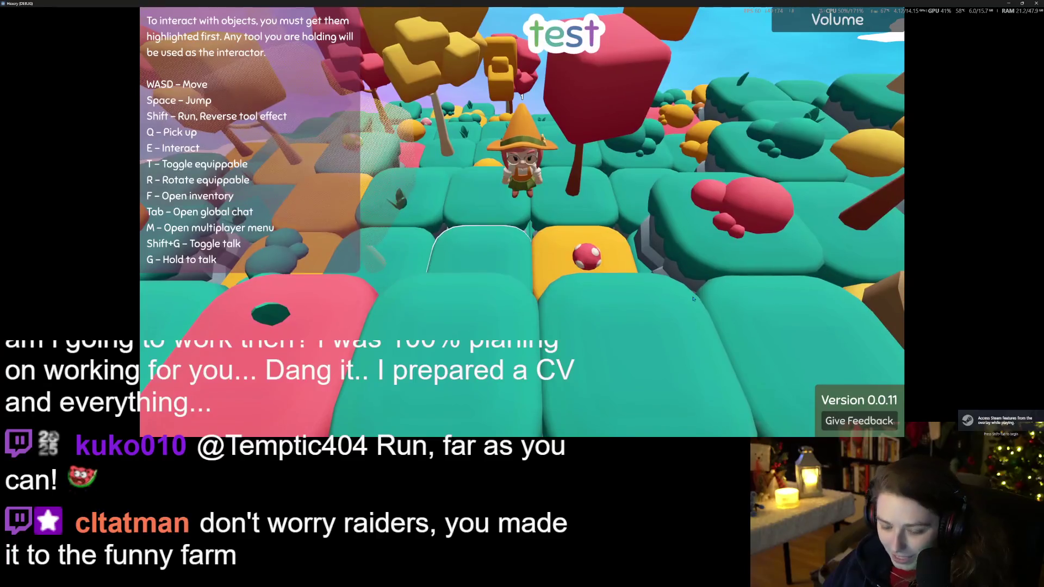
Step: Walk forward, raise a tile three levels, and cycle it through yellow, pink and teal
{"action": "key", "text": "w"}
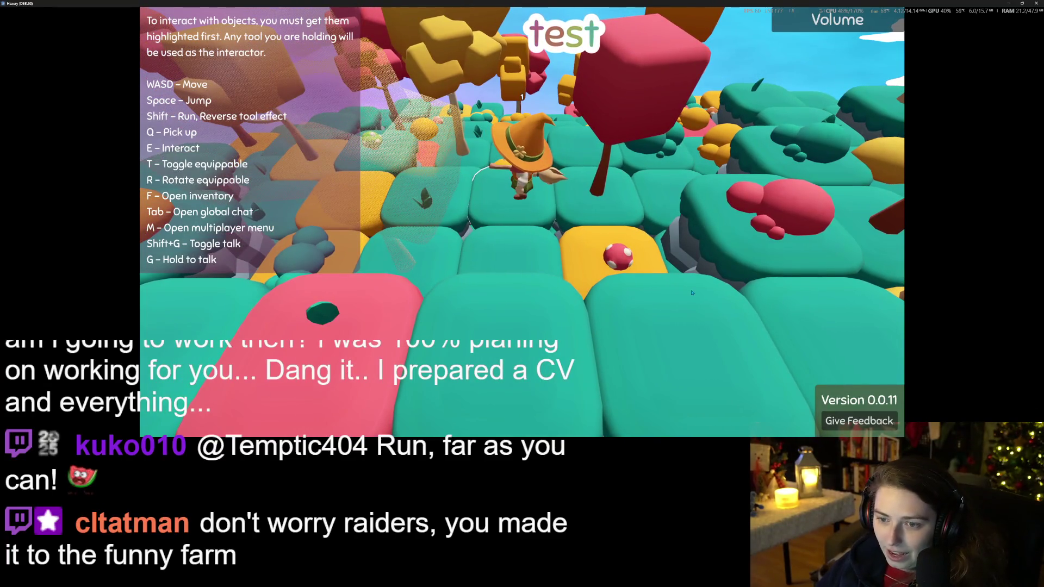
{"action": "key", "text": "e"}
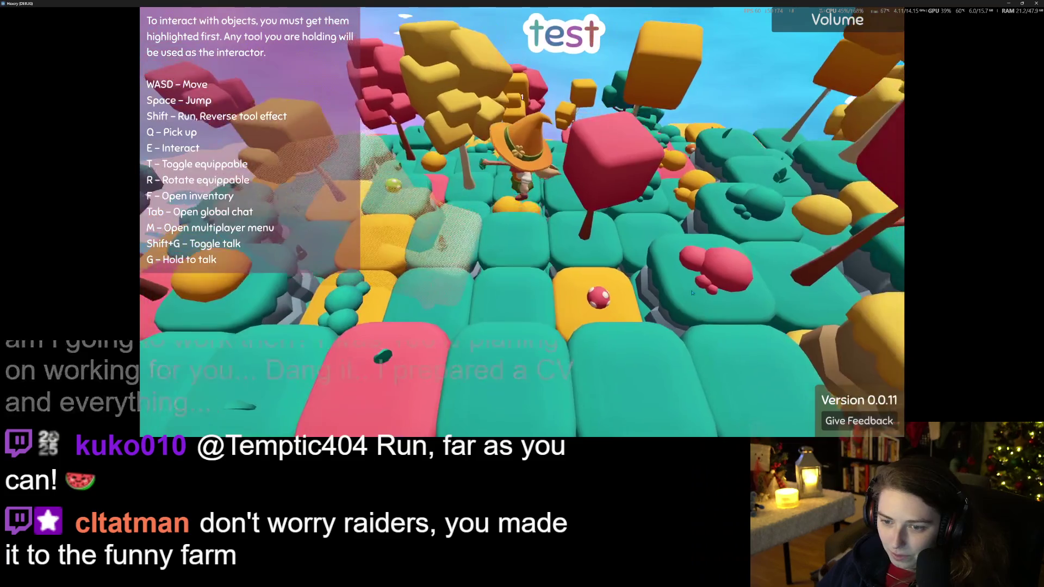
{"action": "key", "text": "e"}
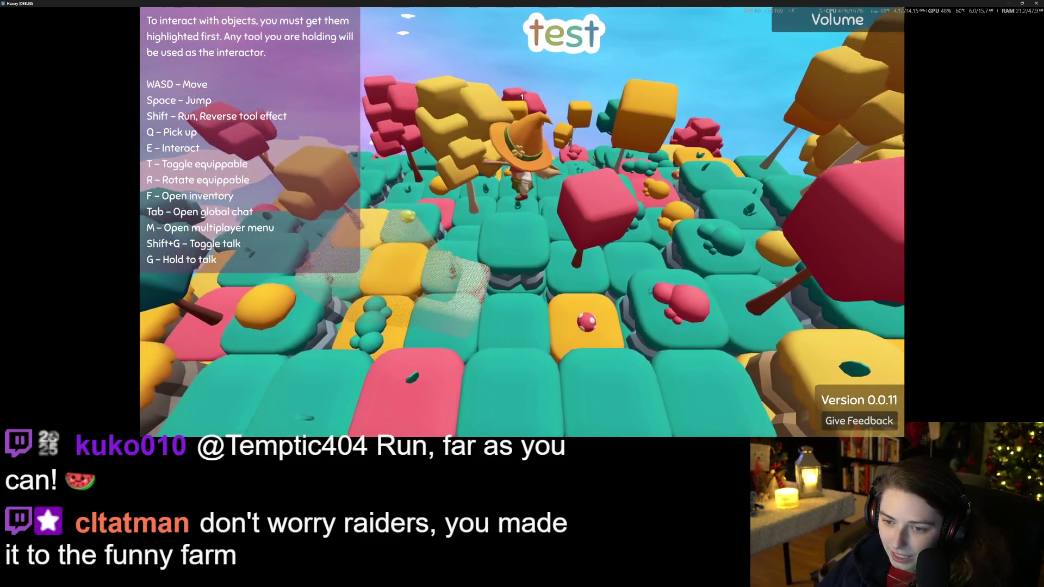
{"action": "key", "text": "e"}
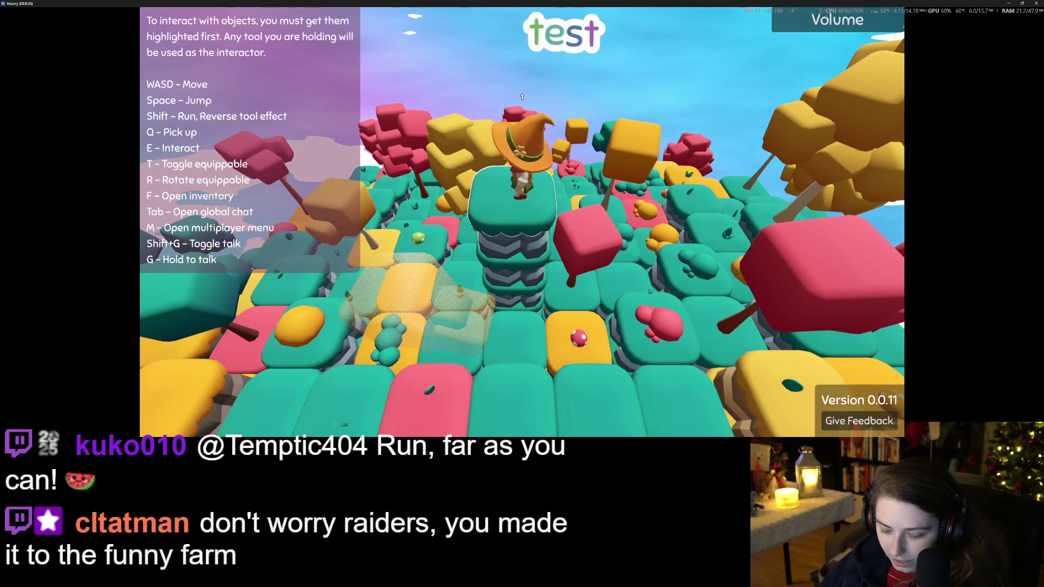
{"action": "key", "text": "e"}
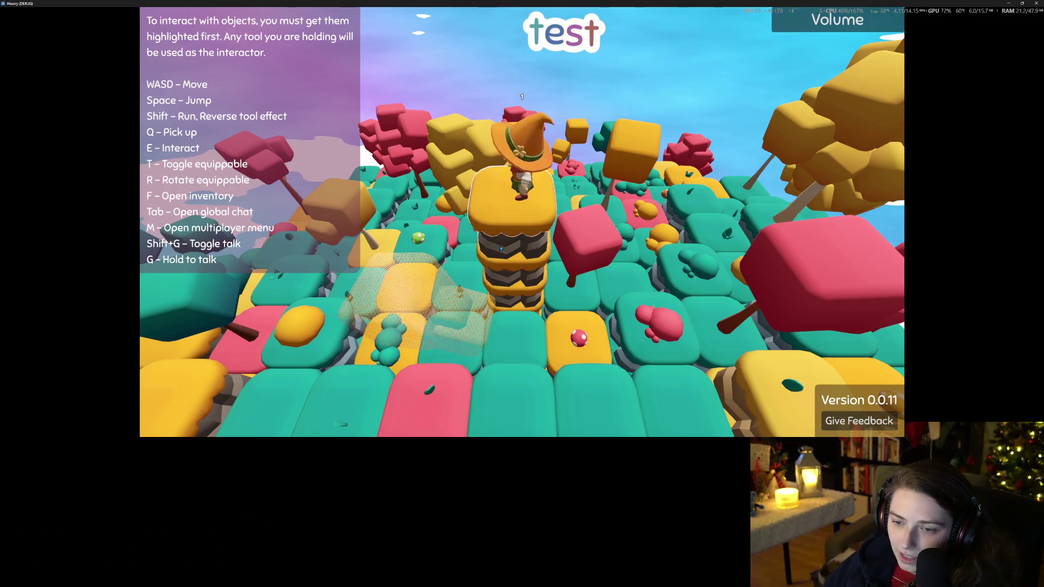
{"action": "key", "text": "e"}
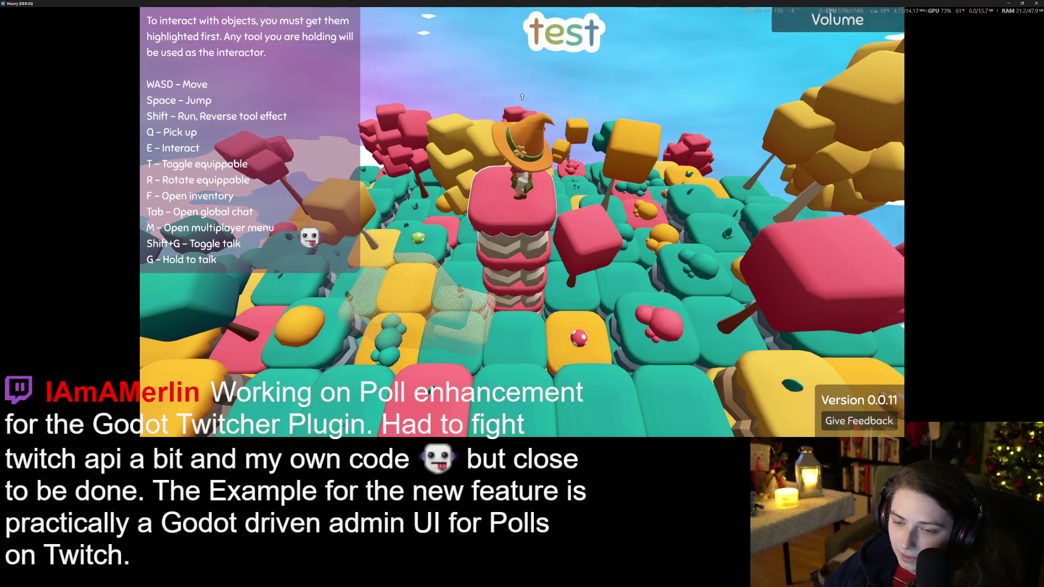
{"action": "key", "text": "e"}
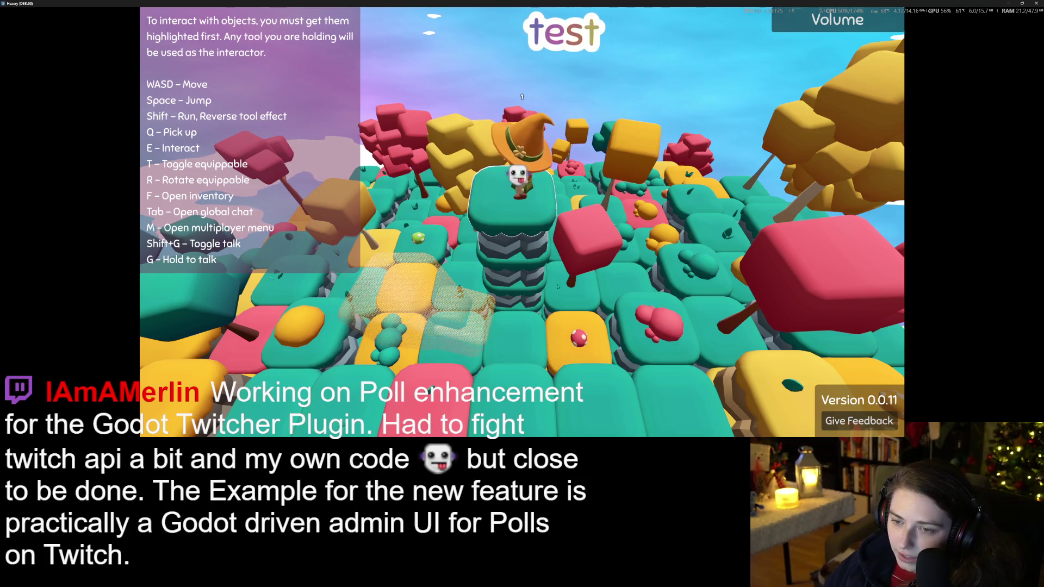
Step: Close the running game and return to Blender's row of coloured ground pieces
{"action": "left_click", "coordinate": [1035, 3]}
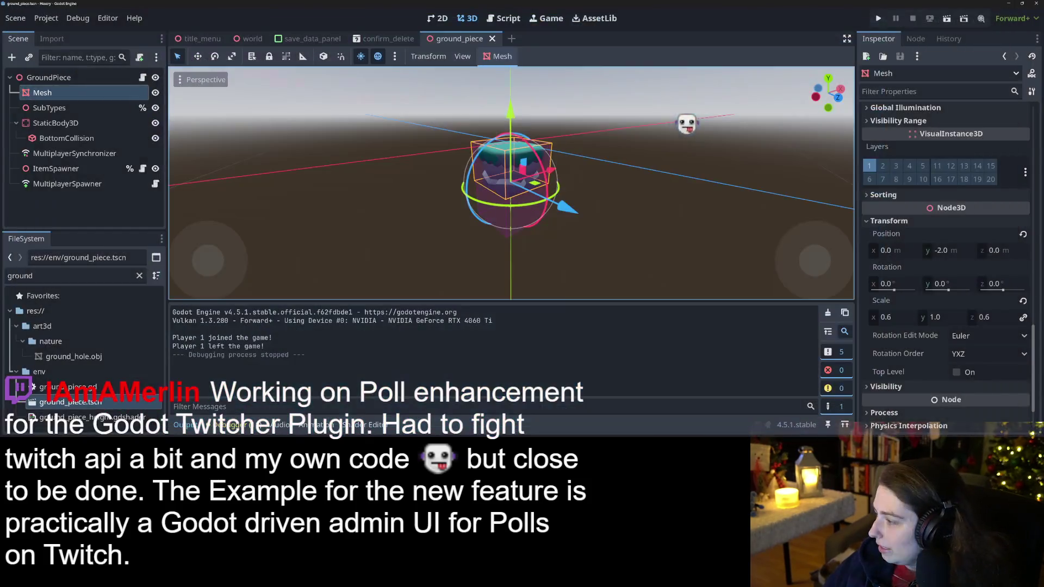
{"action": "key", "text": "alt+Tab"}
{"action": "mouse_move", "coordinate": [458, 357]}
{"action": "middle_mouse_down"}
{"action": "mouse_move", "coordinate": [497, 358]}
{"action": "mouse_move", "coordinate": [468, 261]}
{"action": "mouse_move", "coordinate": [542, 291]}
{"action": "mouse_move", "coordinate": [520, 351]}
{"action": "mouse_move", "coordinate": [563, 279]}
{"action": "middle_mouse_up"}
{"action": "left_click", "coordinate": [468, 261]}
{"action": "scroll", "coordinate": [543, 292], "scroll_direction": "up", "scroll_amount": 3}
{"action": "scroll", "coordinate": [587, 337], "scroll_direction": "up", "scroll_amount": 3}
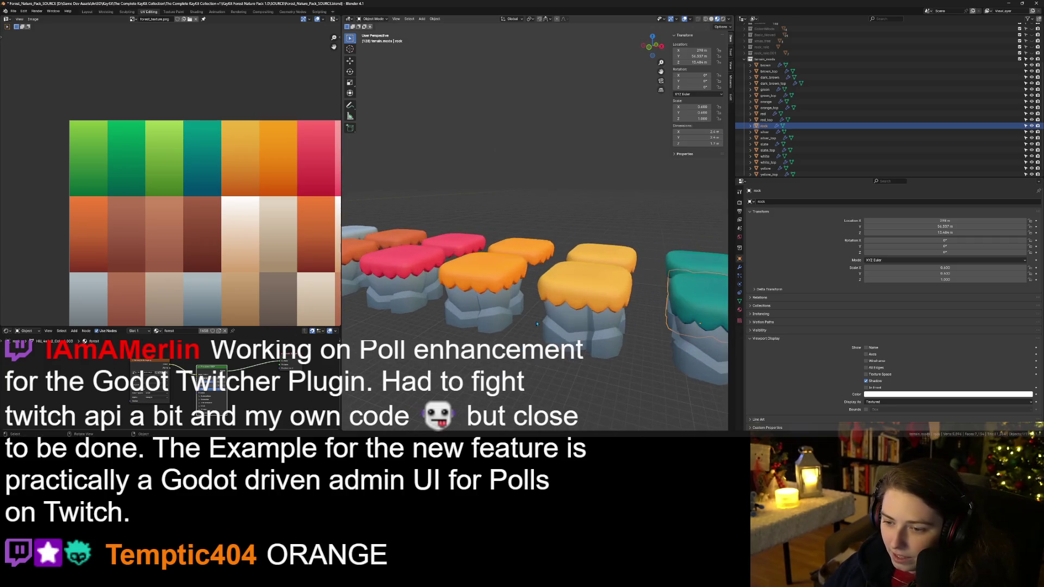
{"action": "middle_click_drag", "start_coordinate": [652, 378], "coordinate": [472, 328], "text": "shift"}
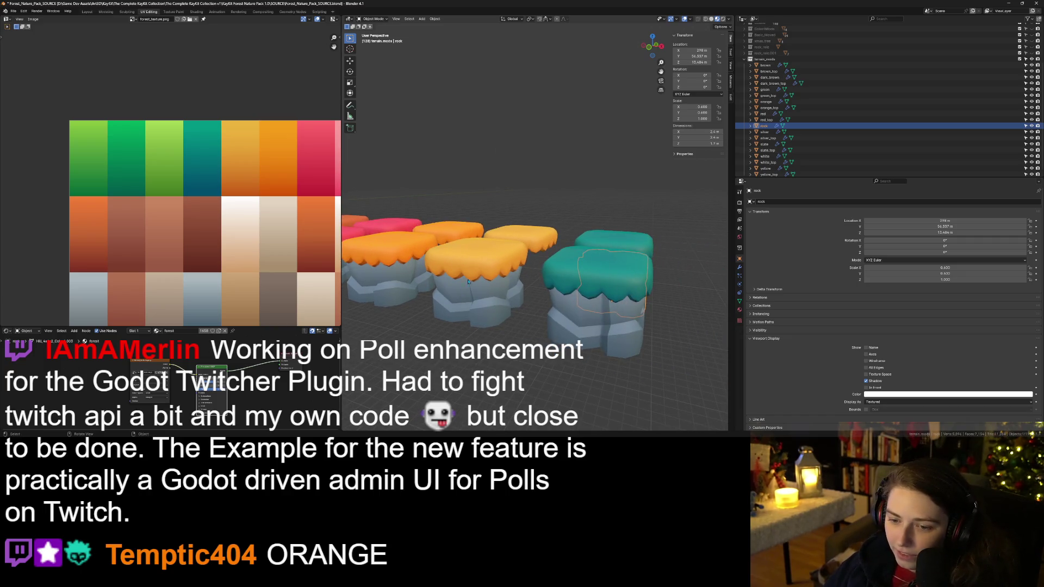
{"action": "middle_click_drag", "start_coordinate": [422, 305], "coordinate": [577, 338], "text": "shift"}
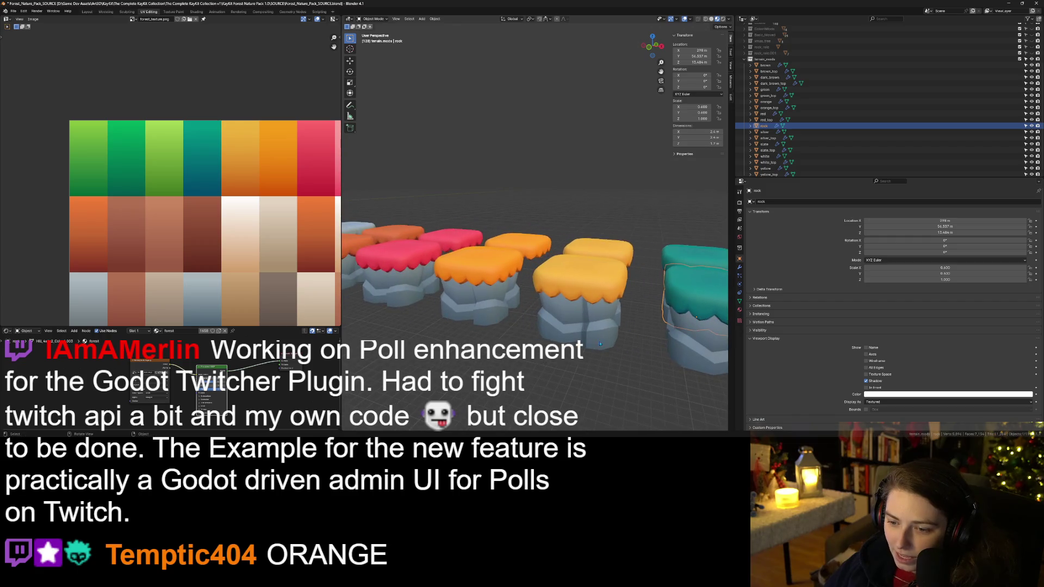
{"action": "scroll", "coordinate": [478, 326], "scroll_direction": "down", "scroll_amount": 3}
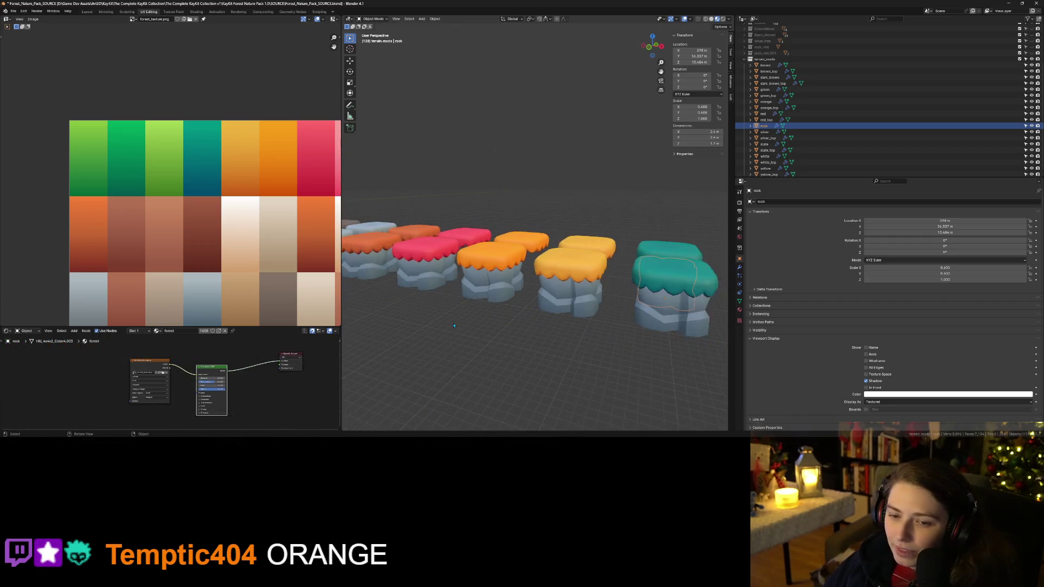
{"action": "middle_click_drag", "start_coordinate": [477, 326], "coordinate": [606, 376], "text": "shift"}
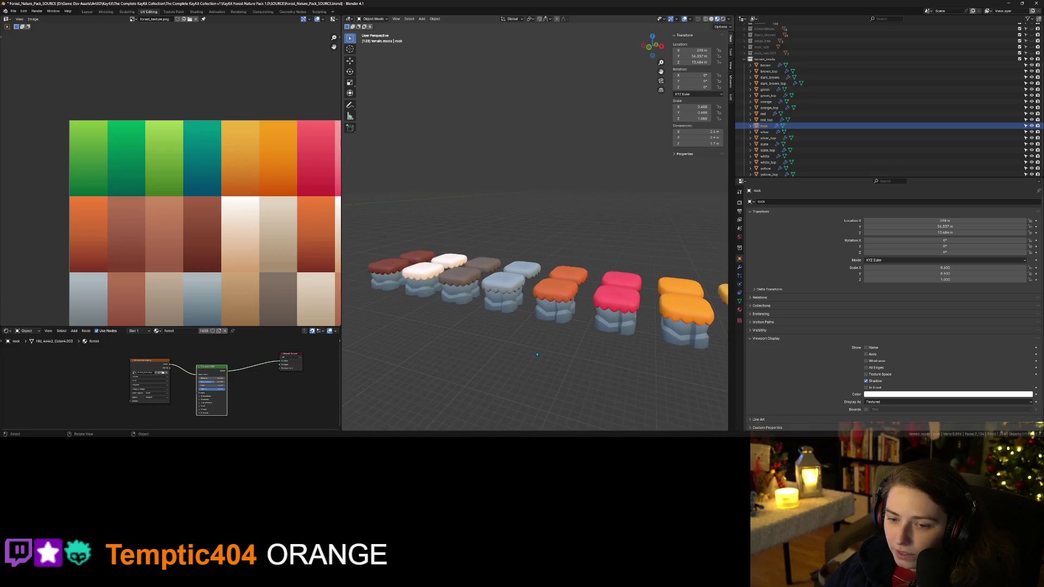
{"action": "middle_click_drag", "start_coordinate": [478, 343], "coordinate": [531, 335], "text": "shift"}
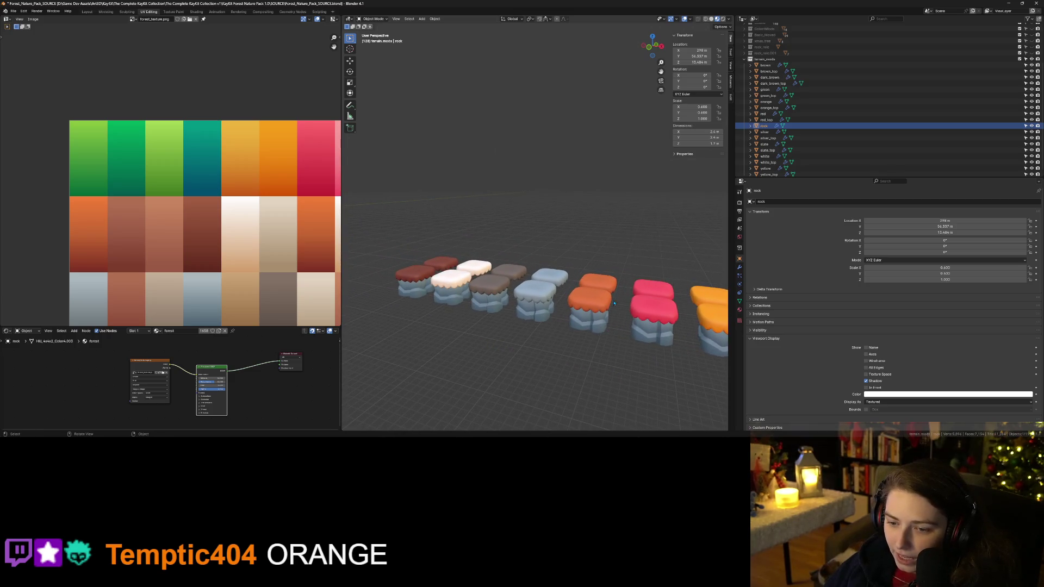
{"action": "left_click", "coordinate": [591, 305]}
{"action": "left_click", "coordinate": [537, 300]}
{"action": "left_click", "coordinate": [487, 295]}
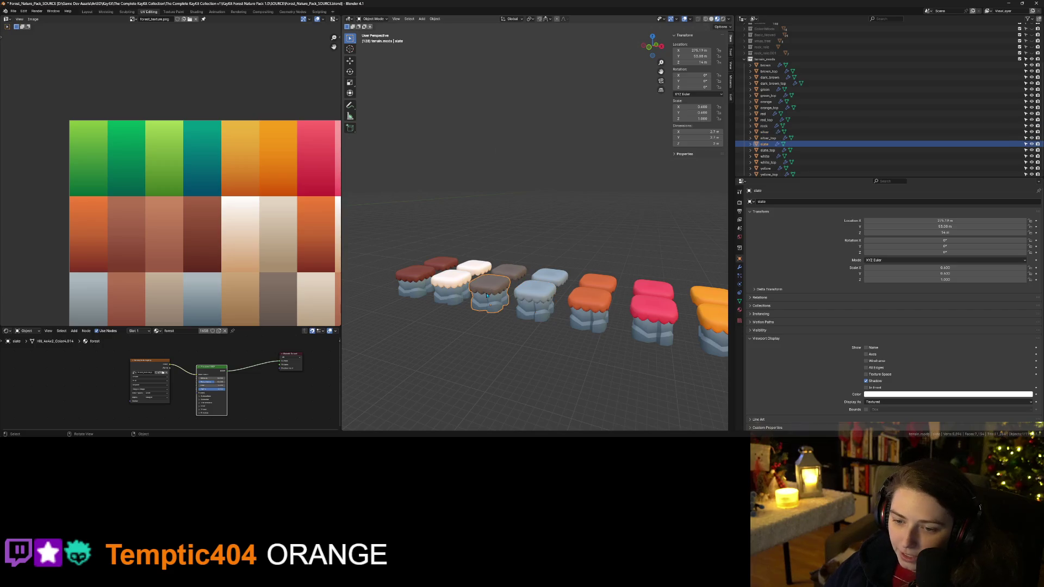
{"action": "scroll", "coordinate": [461, 295], "scroll_direction": "down", "scroll_amount": 3}
{"action": "middle_click_drag", "start_coordinate": [462, 296], "coordinate": [438, 342]}
{"action": "left_click", "coordinate": [437, 344]}
{"action": "left_click", "coordinate": [363, 350]}
{"action": "middle_click_drag", "start_coordinate": [363, 350], "coordinate": [506, 360], "text": "shift"}
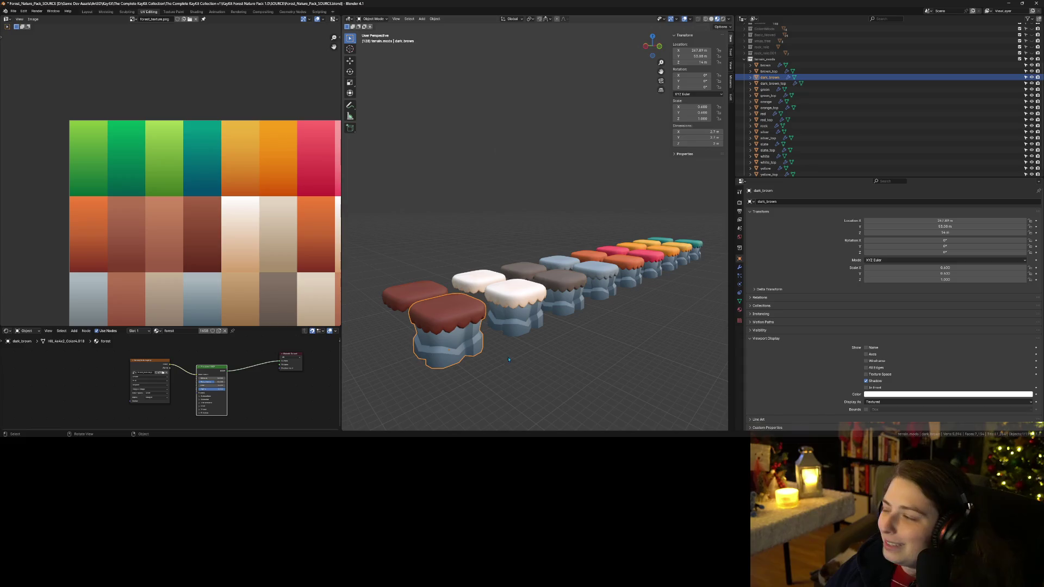
{"action": "mouse_move", "coordinate": [643, 359]}
{"action": "middle_mouse_down"}
{"action": "mouse_move", "coordinate": [575, 346]}
{"action": "mouse_move", "coordinate": [551, 310]}
{"action": "middle_mouse_up"}
{"action": "right_click", "coordinate": [552, 310]}
{"action": "mouse_move", "coordinate": [471, 349]}
{"action": "middle_mouse_down"}
{"action": "mouse_move", "coordinate": [533, 346]}
{"action": "mouse_move", "coordinate": [580, 361]}
{"action": "mouse_move", "coordinate": [581, 344]}
{"action": "middle_mouse_up"}
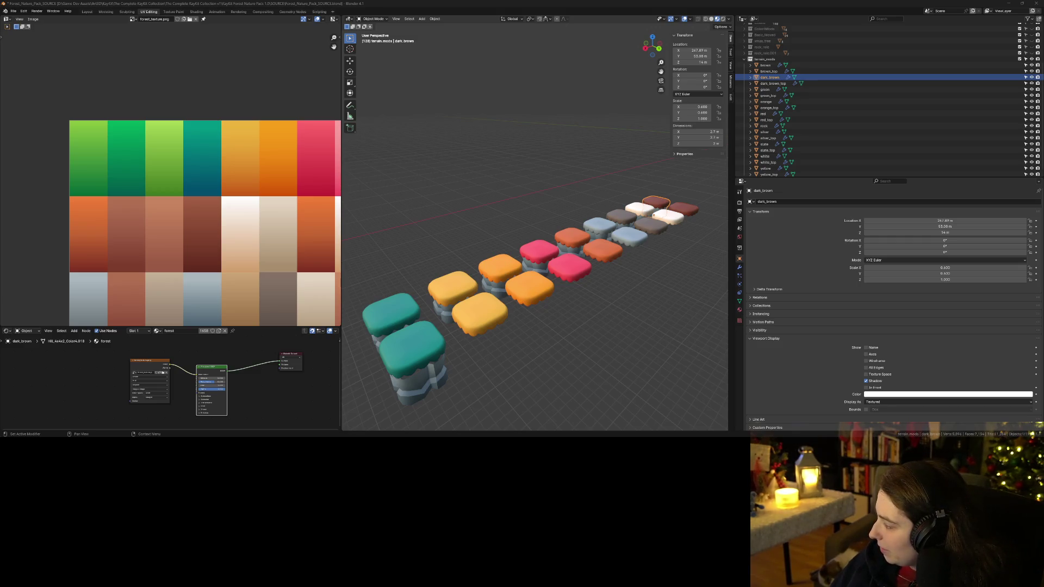
Step: Bring the Media Player playing the lo-fi track to the front and adjust its volume
{"action": "key", "text": "alt+Tab"}
{"action": "left_click", "coordinate": [571, 354]}
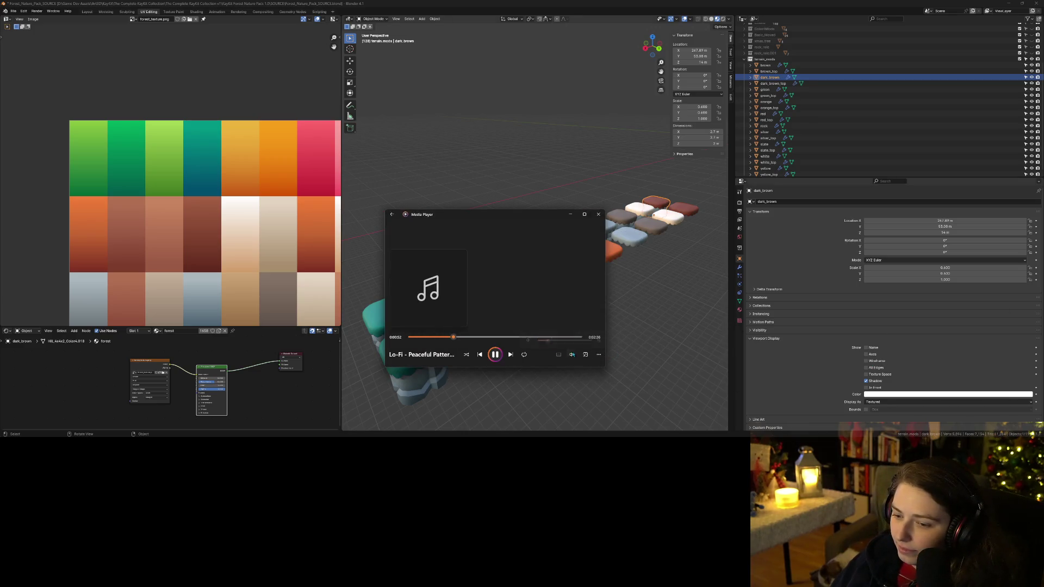